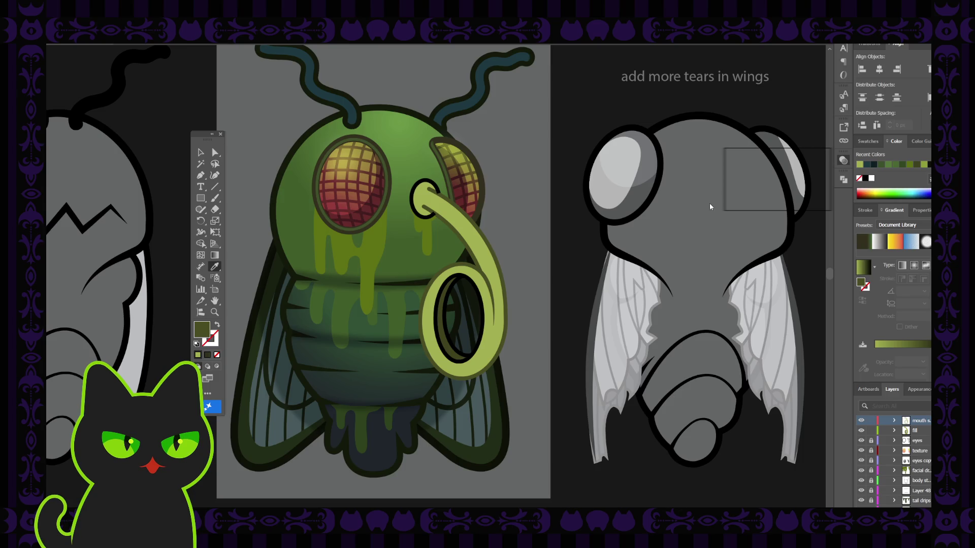
Sample a dark green from the artwork and pick out the curled proboscis tube.
left_click(710, 221)
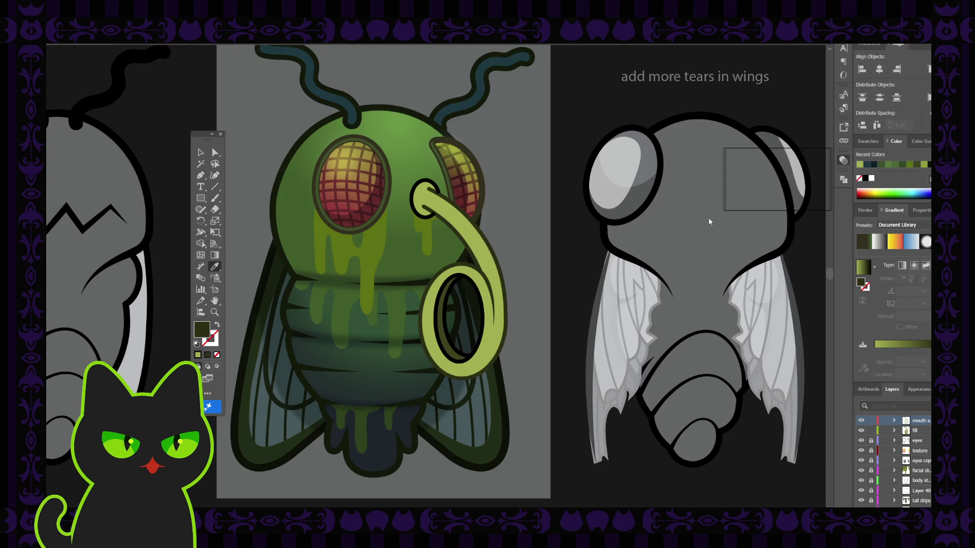
left_click(452, 213, "ctrl")
key("v")
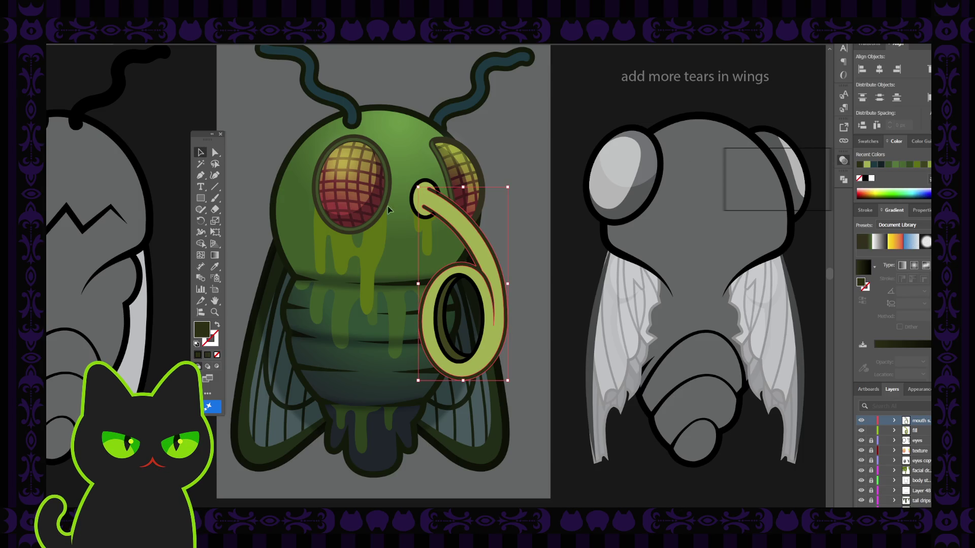
left_click(451, 186)
left_click(425, 183)
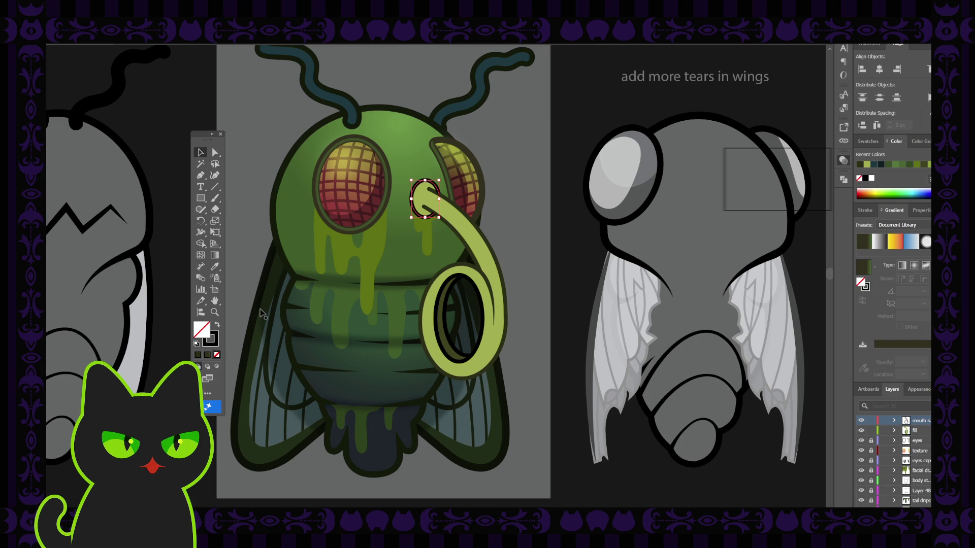
left_click(474, 228)
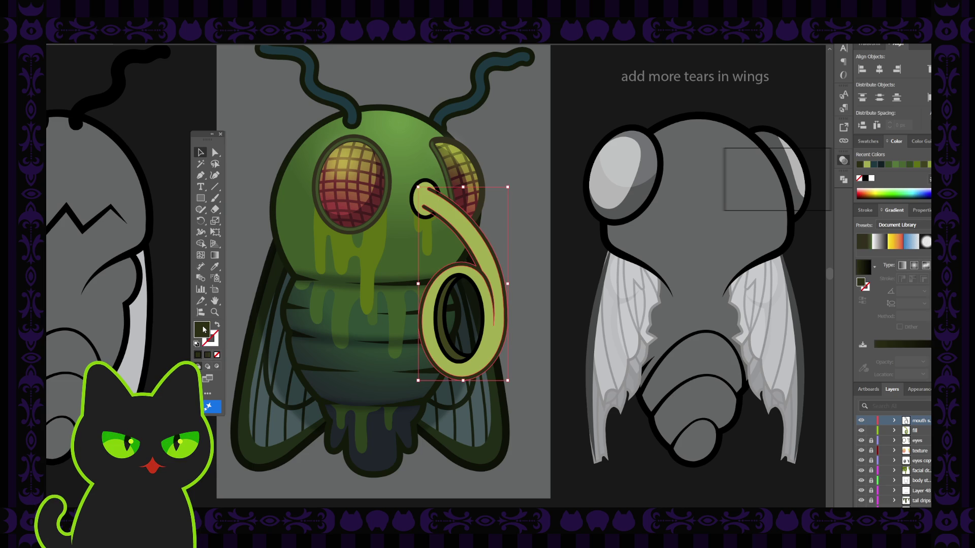
left_click(717, 204)
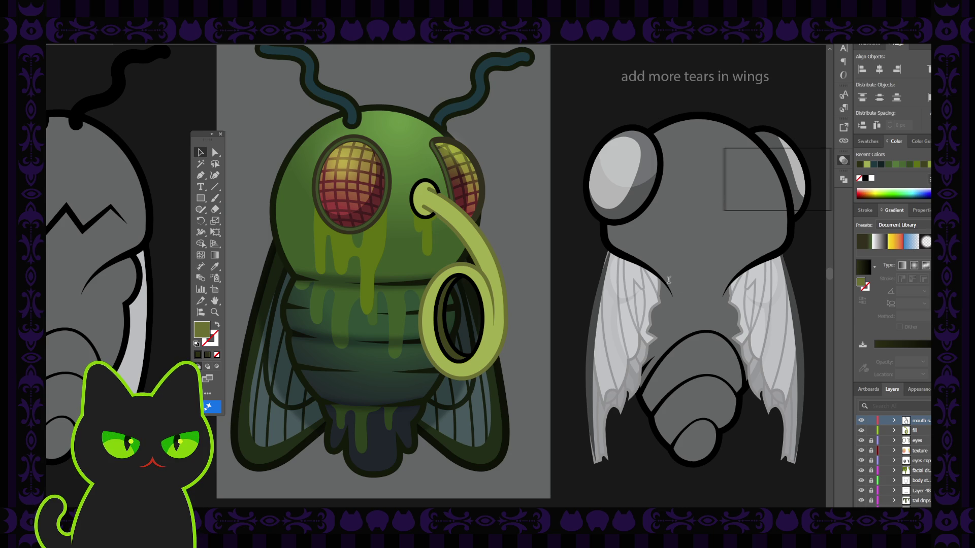
key("ctrl+z")
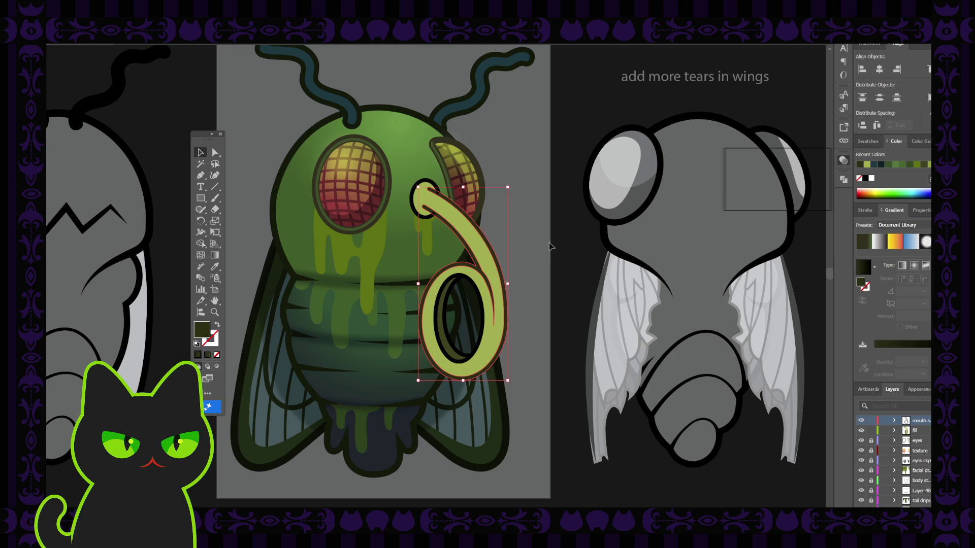
Give the small oval at the proboscis top a dark olive gradient outline.
left_click(565, 209)
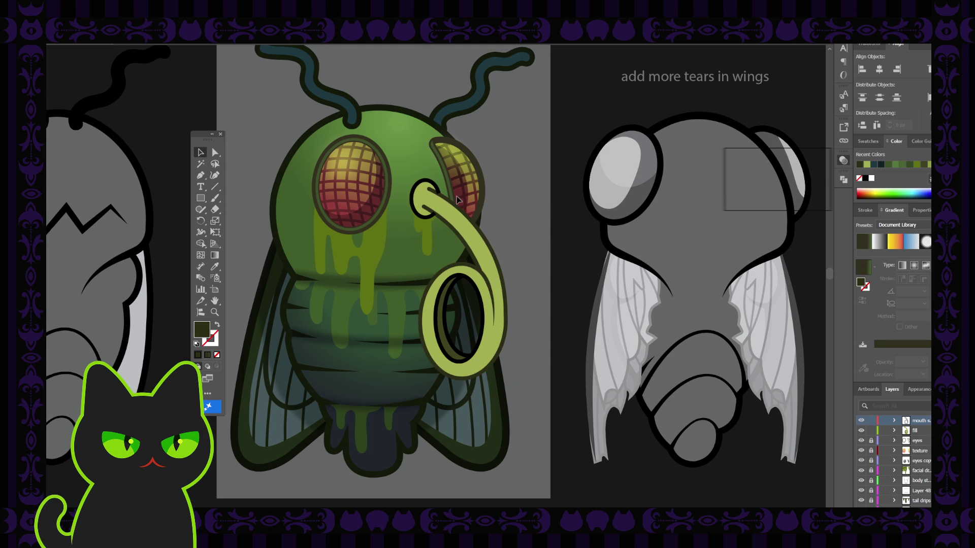
left_click(435, 190)
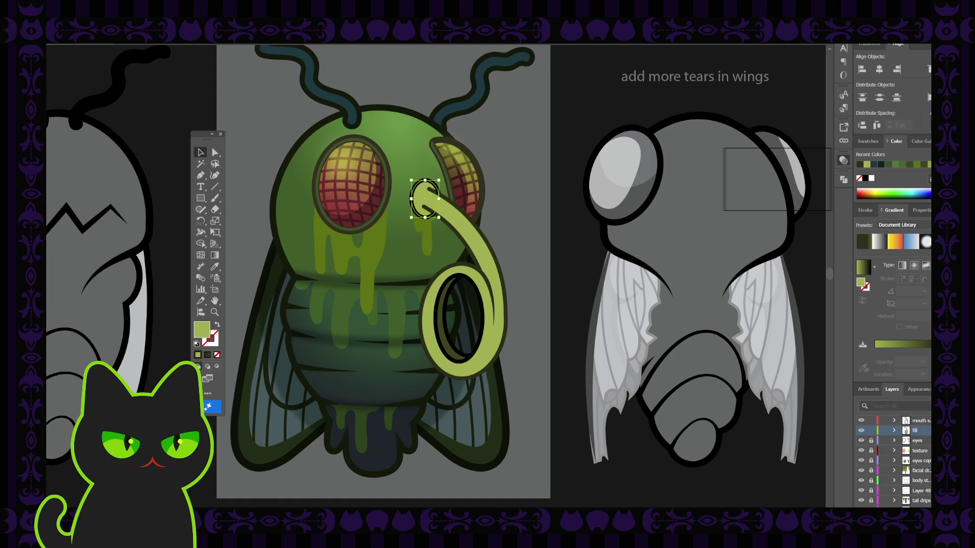
left_click(505, 227)
left_click(429, 185)
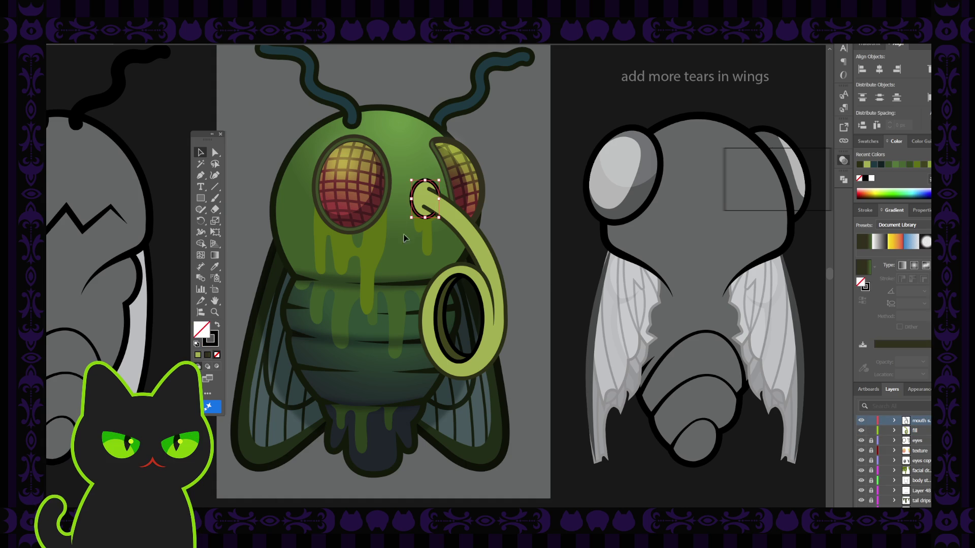
left_click(215, 346)
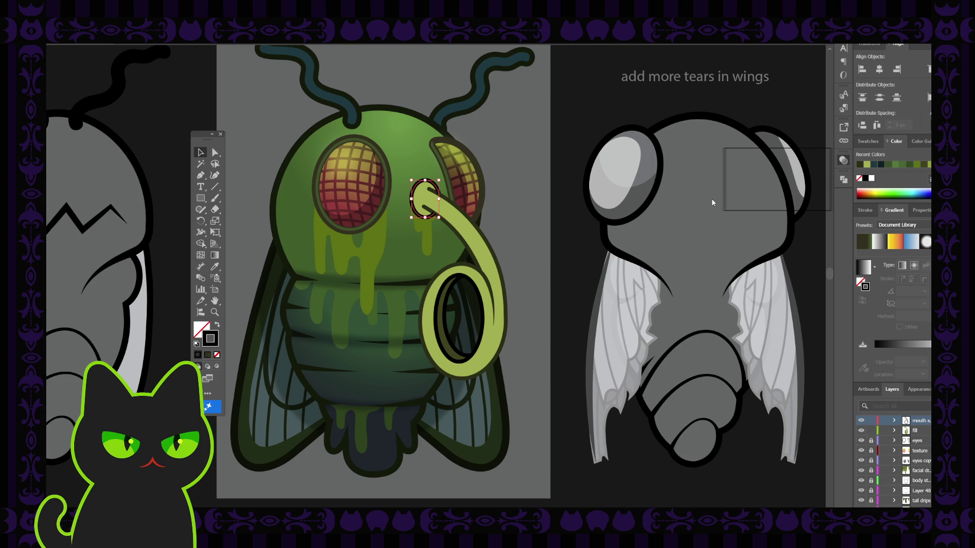
key("period")
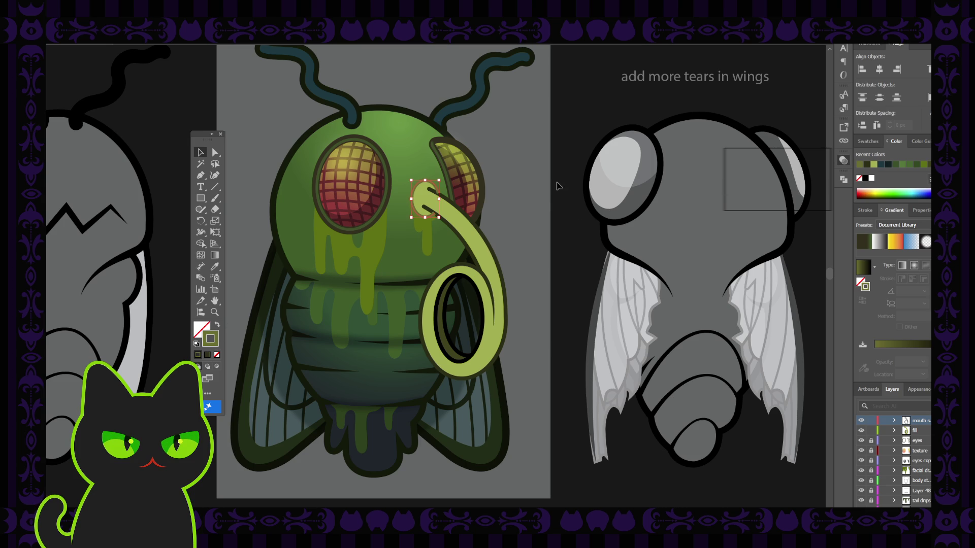
Set the curled proboscis fill to olive green.
left_click(561, 192)
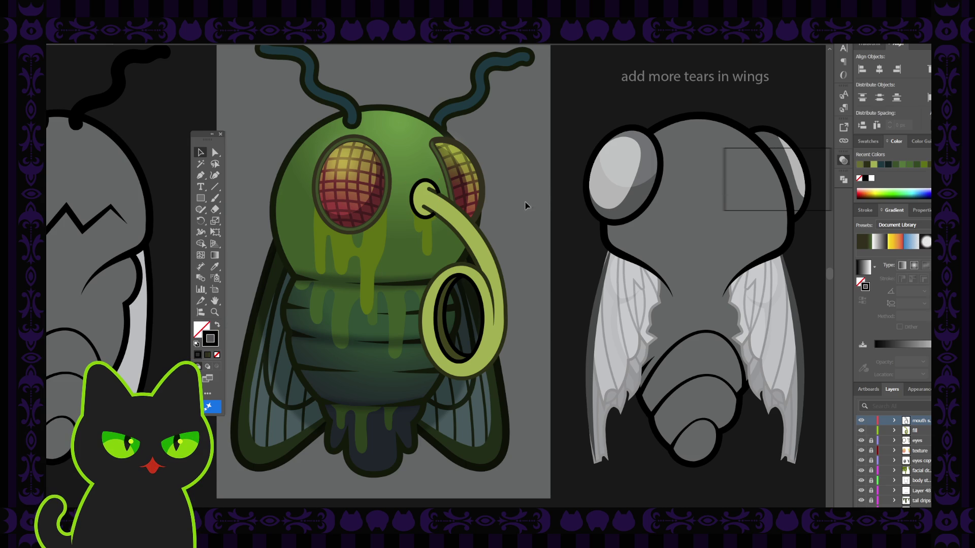
left_click(453, 208)
key("x")
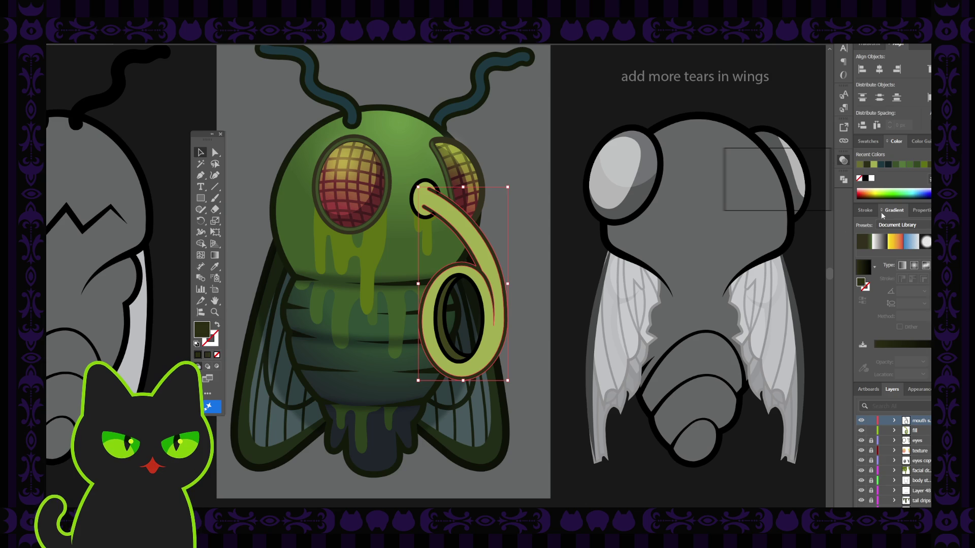
left_click(867, 164)
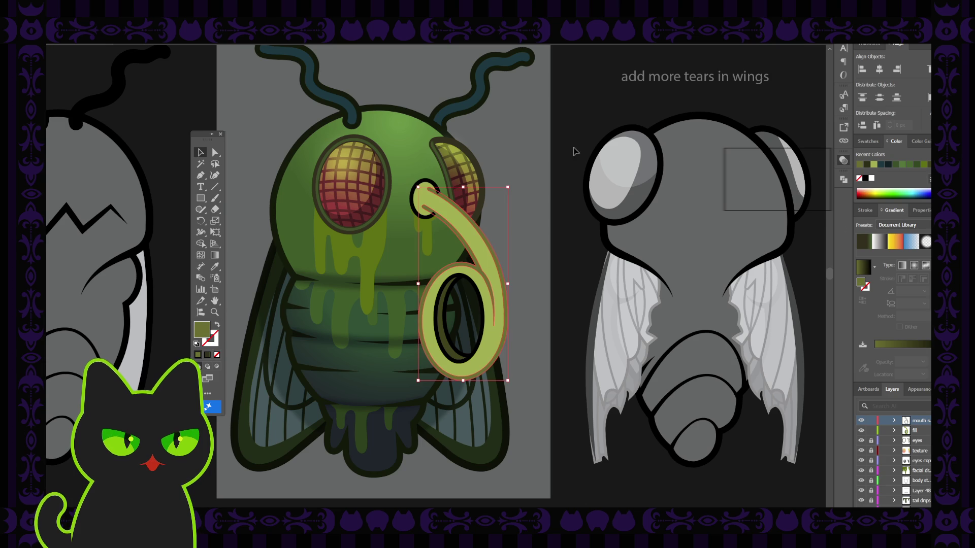
Colour the outline of the small ring near the eye olive green.
left_click(430, 197)
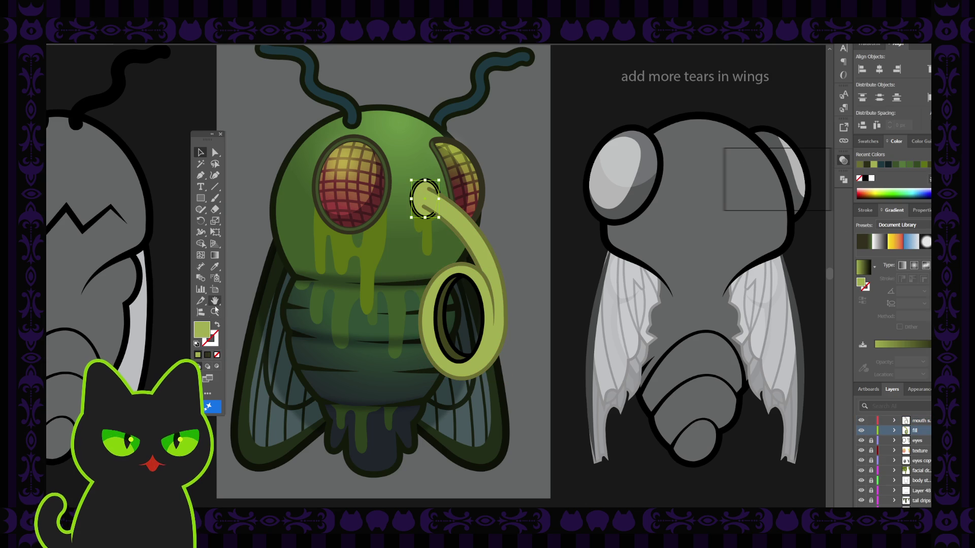
left_click(429, 182)
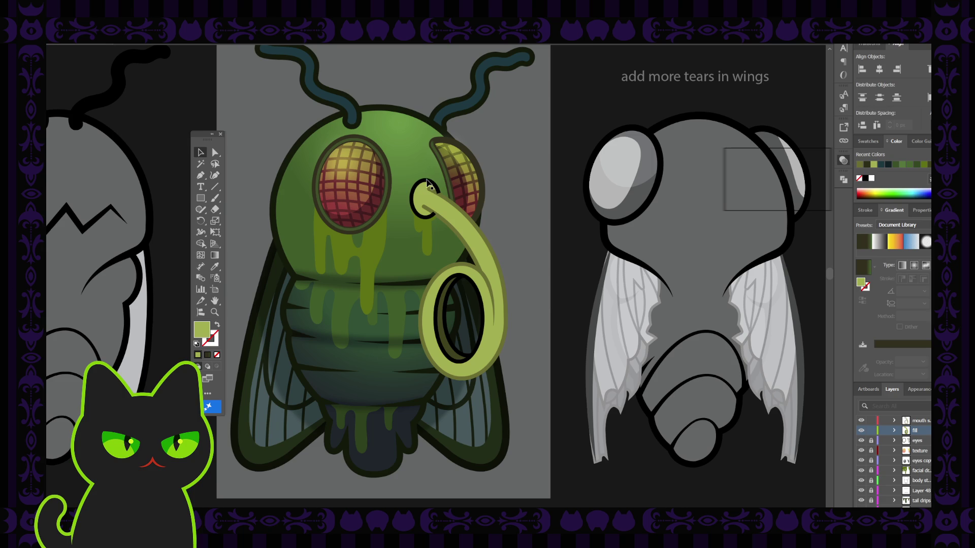
left_click(213, 339)
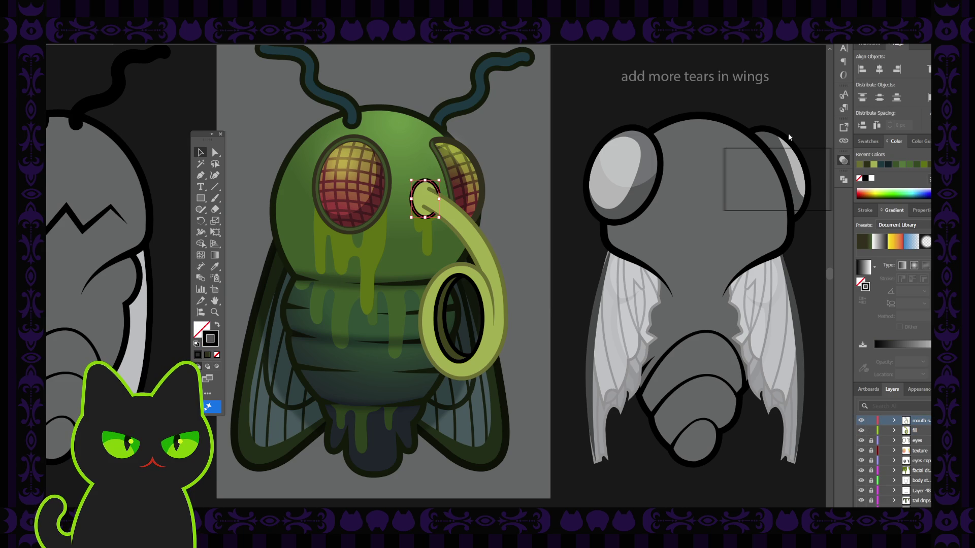
left_click(874, 164)
left_click(568, 195)
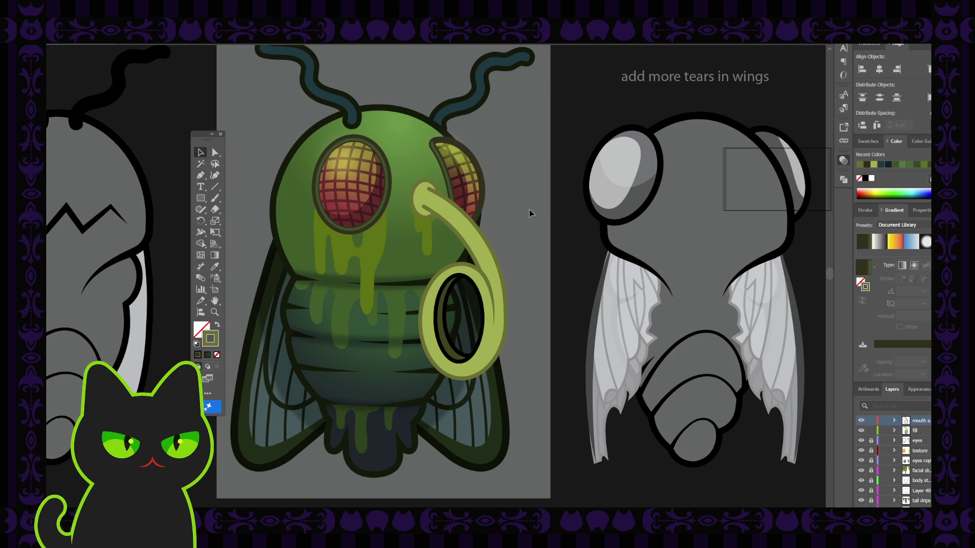
Reselect the blob at the proboscis tip and zoom in on it.
left_click(425, 183)
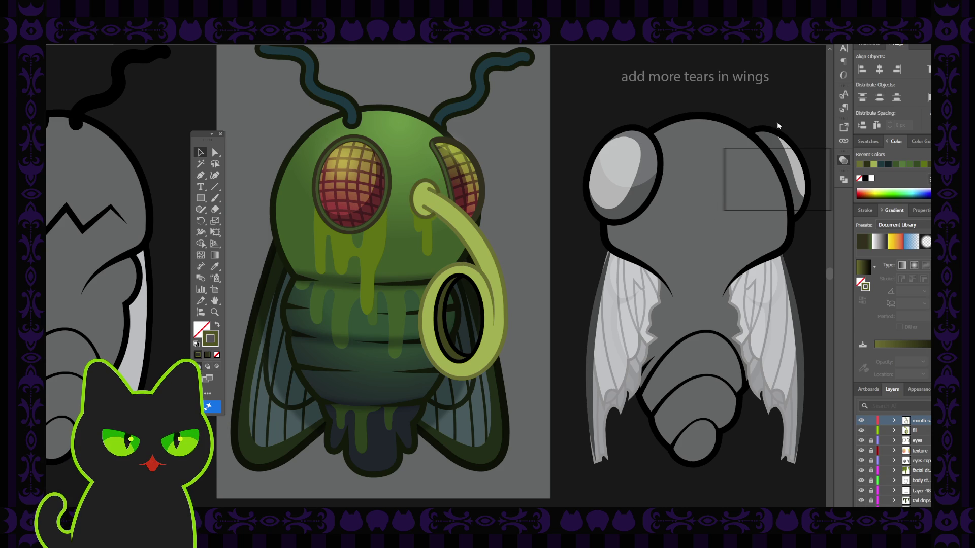
left_click(439, 195)
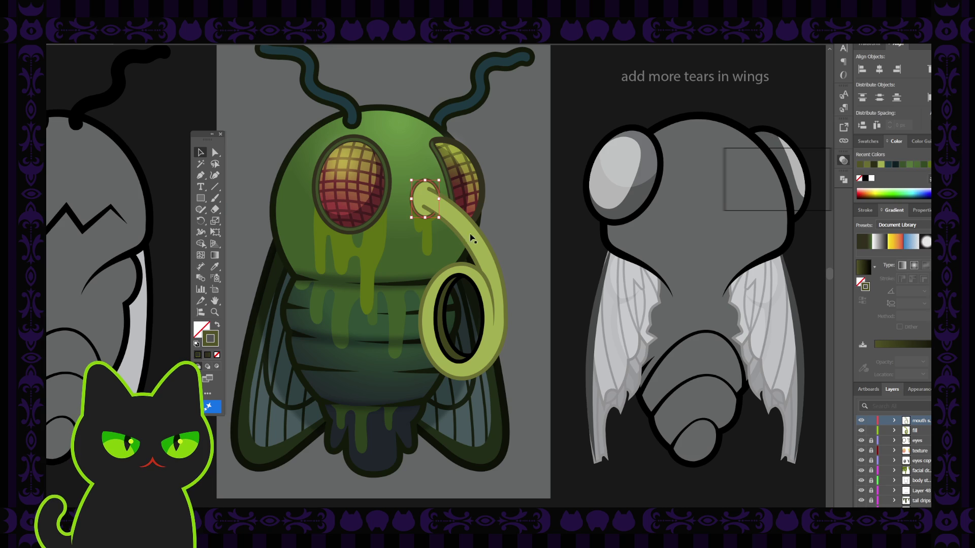
left_click(462, 214)
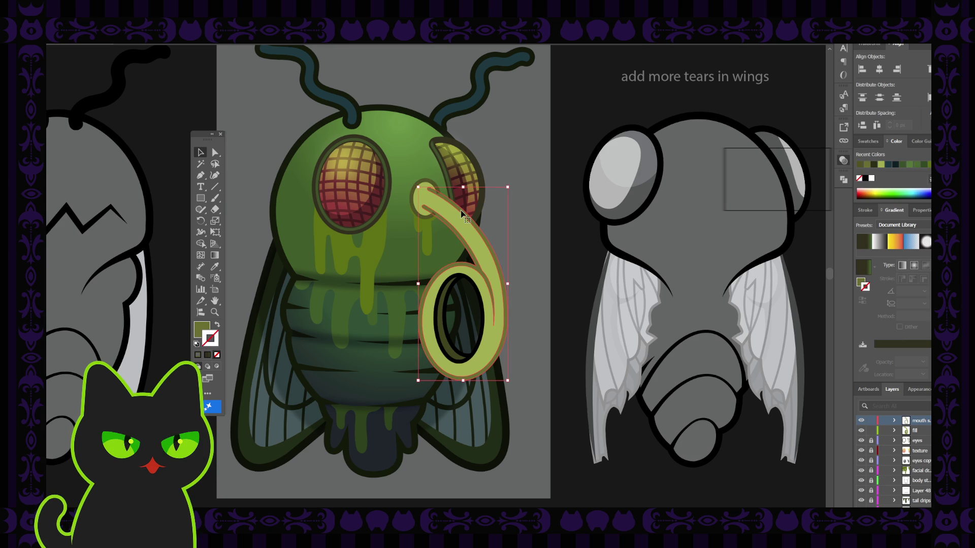
left_click(431, 187)
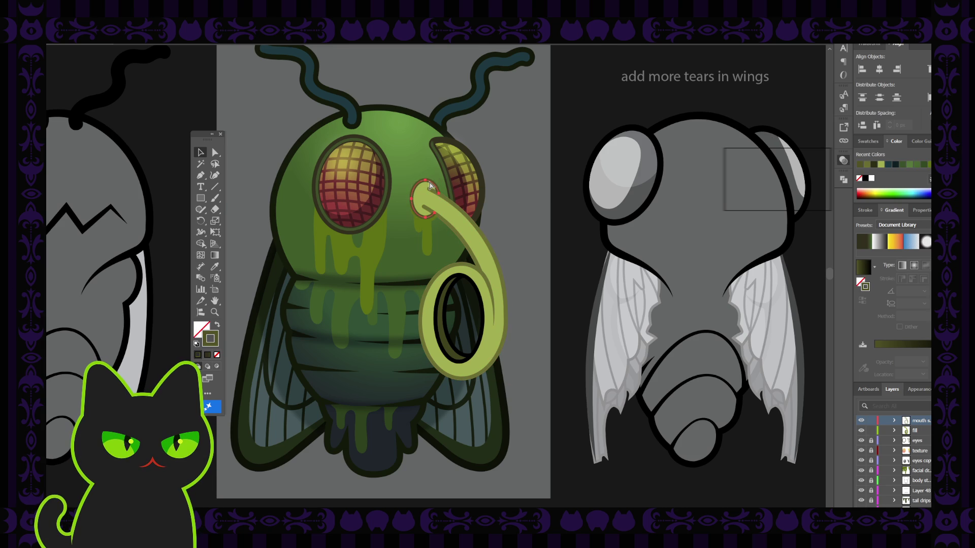
key("ctrl+plus")
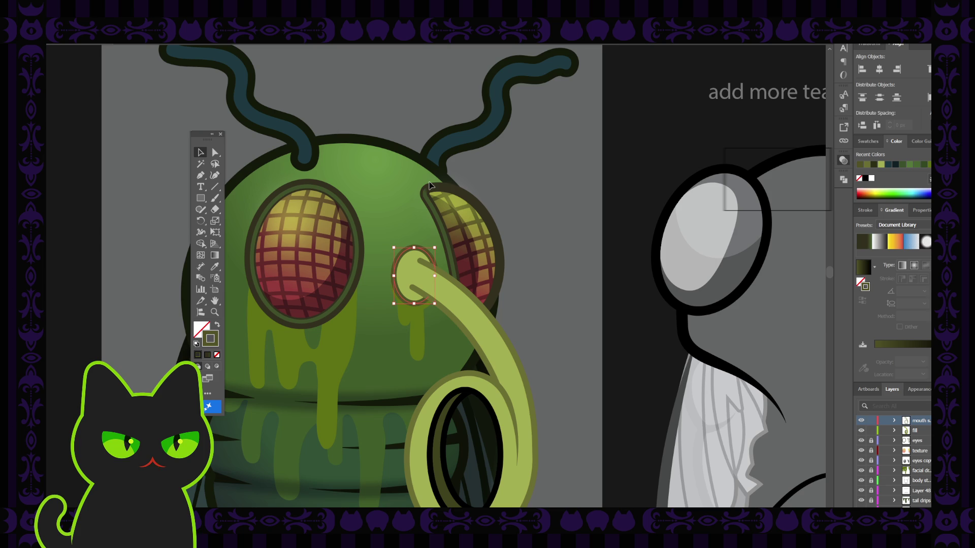
left_click(534, 209)
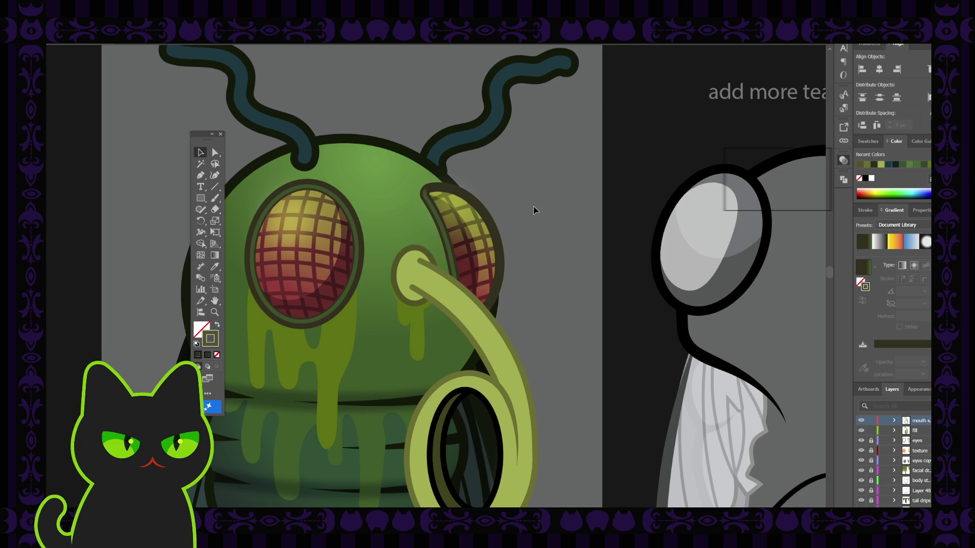
key("ctrl+minus")
key("ctrl+minus")
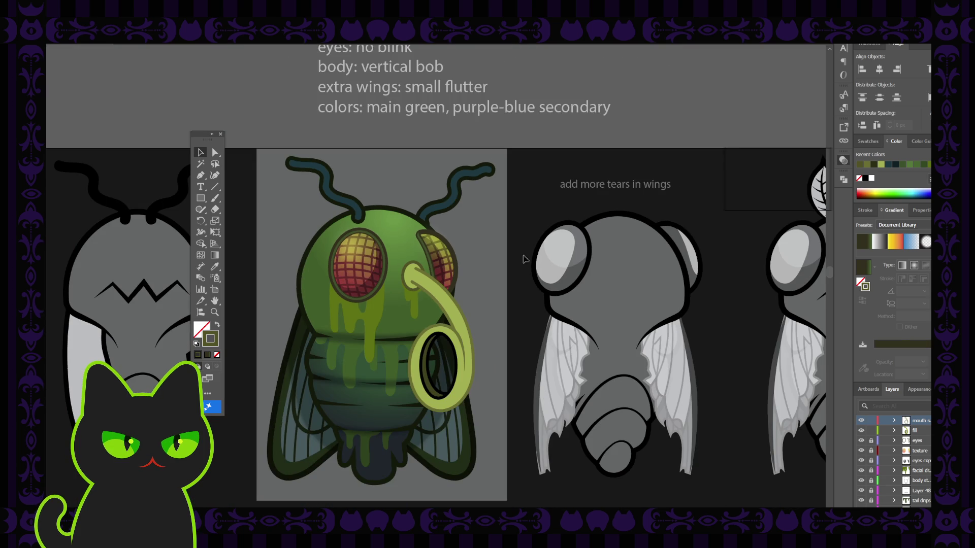
scroll(523, 266, "down", 1)
left_click(431, 343)
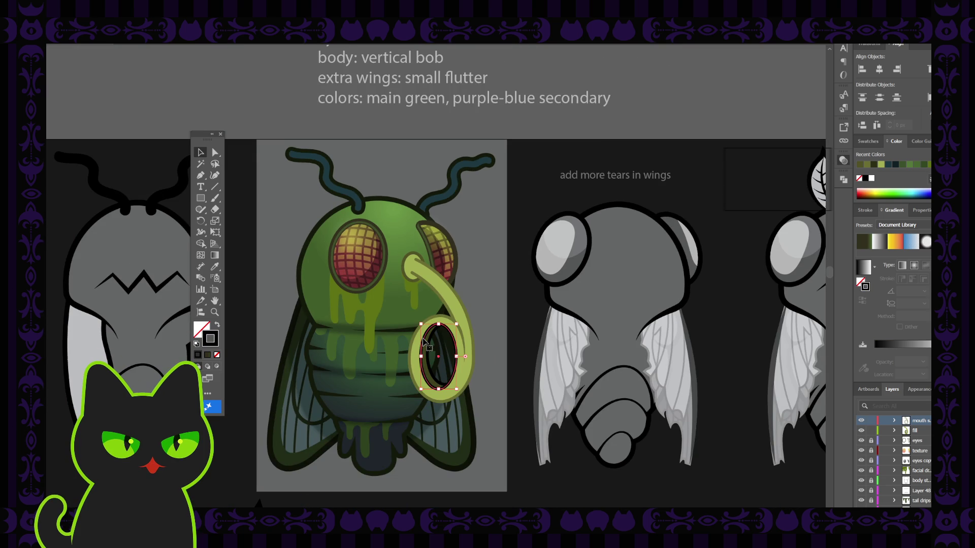
key("ctrl+plus")
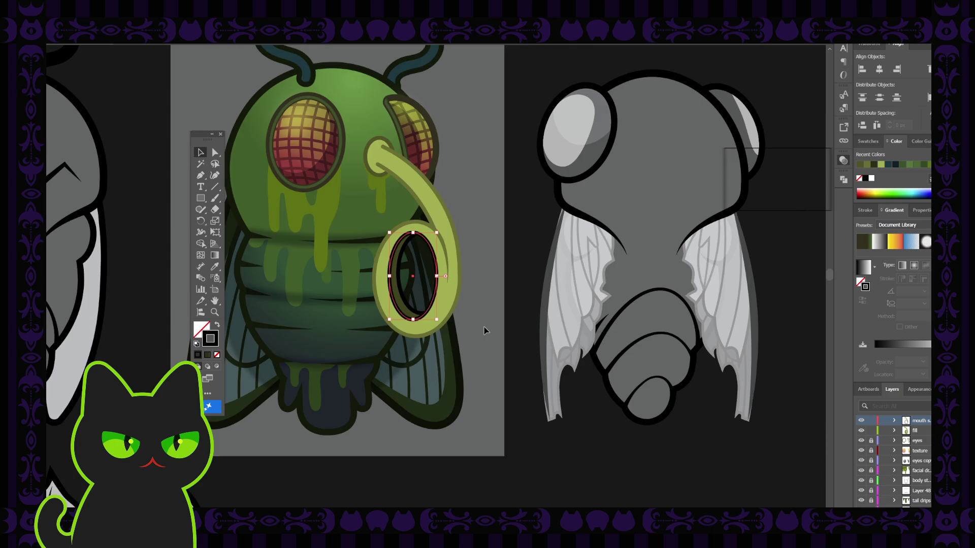
left_click_drag(274, 276, 316, 318)
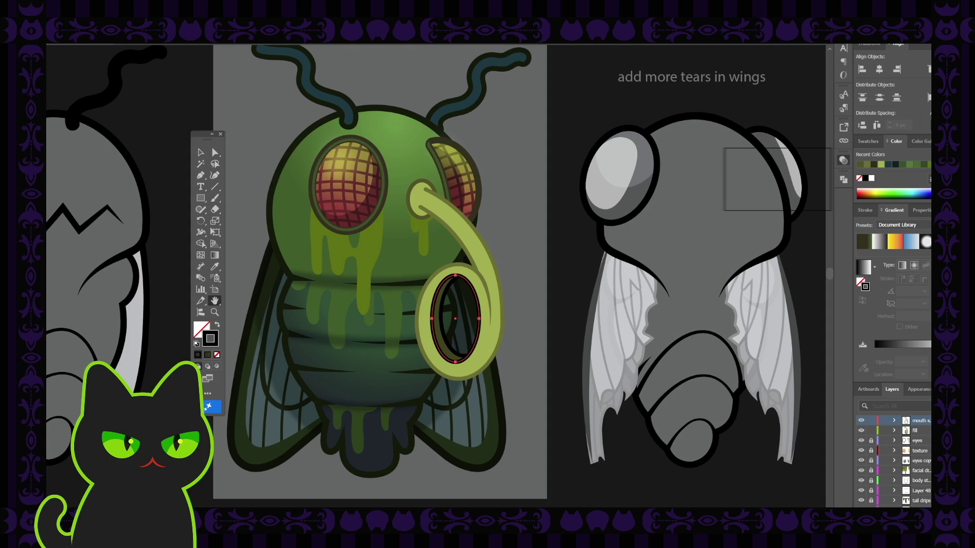
left_click_drag(332, 268, 331, 274)
left_click(201, 152)
left_click(491, 214)
left_click(447, 287)
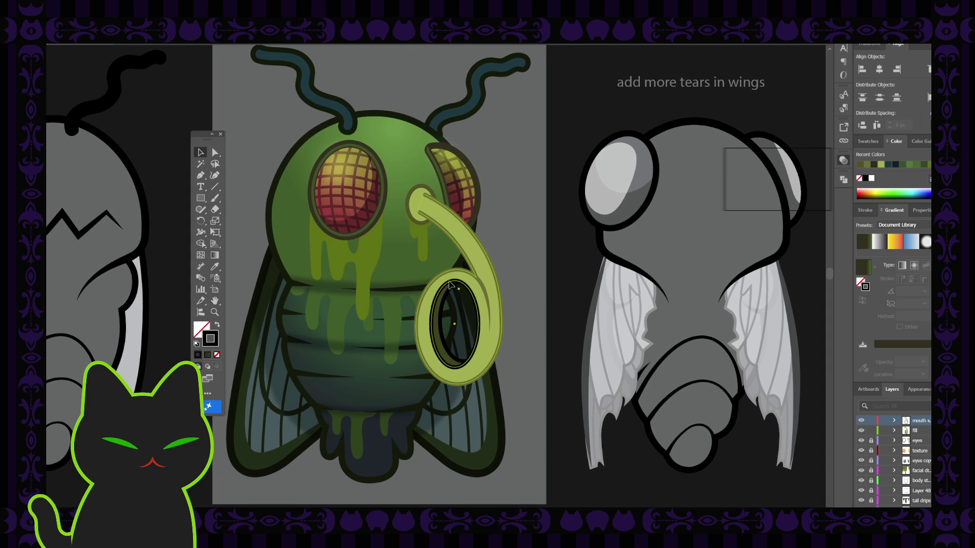
Inside the proboscis group, copy the tube's olive outline onto the hole in the ring.
double_click(444, 287)
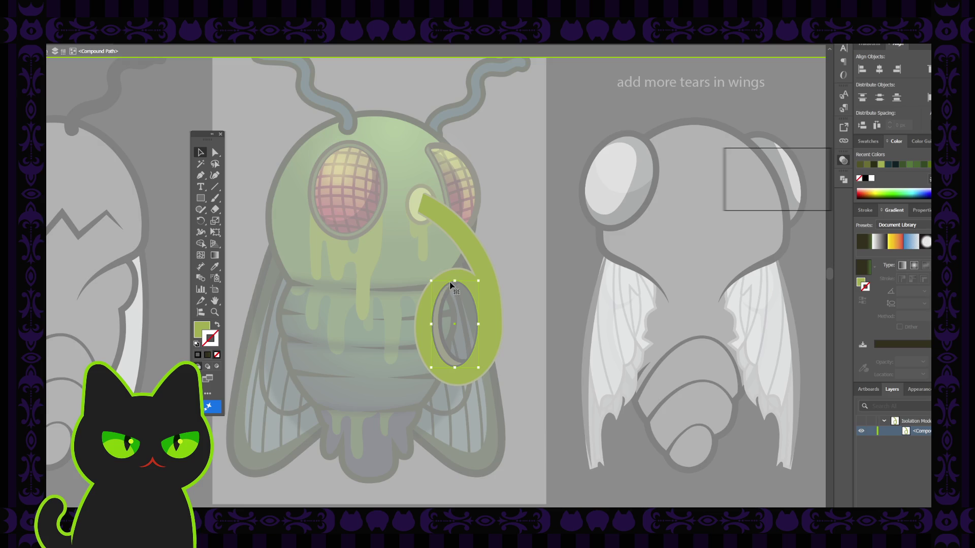
double_click(512, 241)
left_click(441, 296)
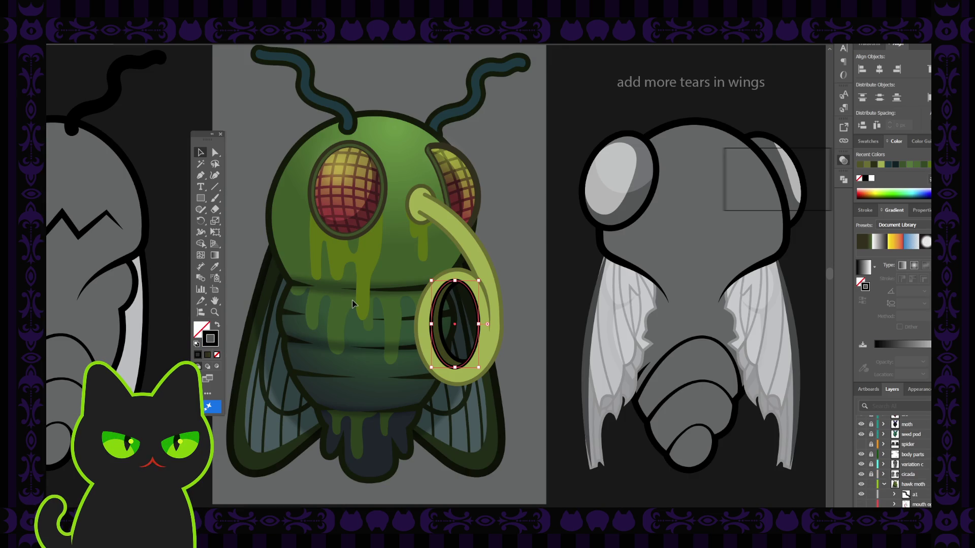
key("i")
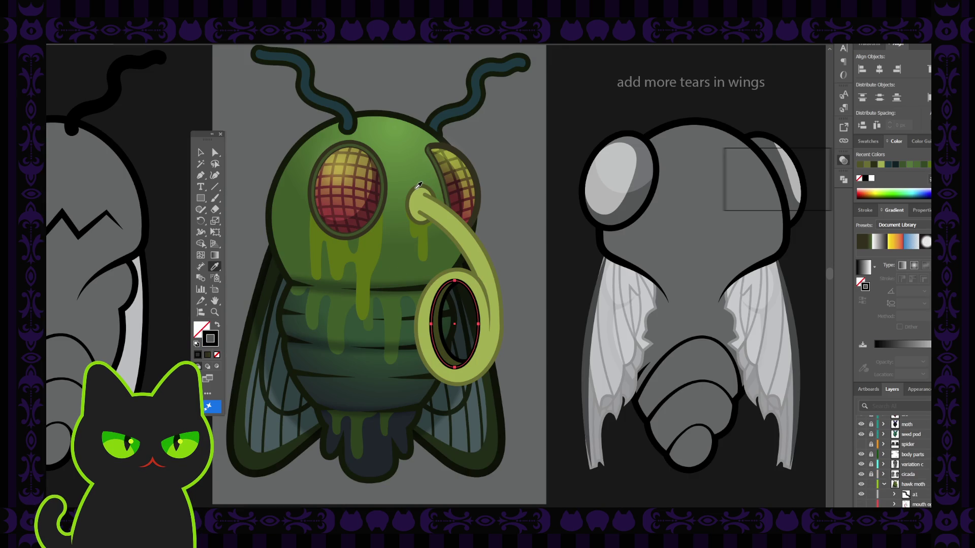
left_click(418, 187)
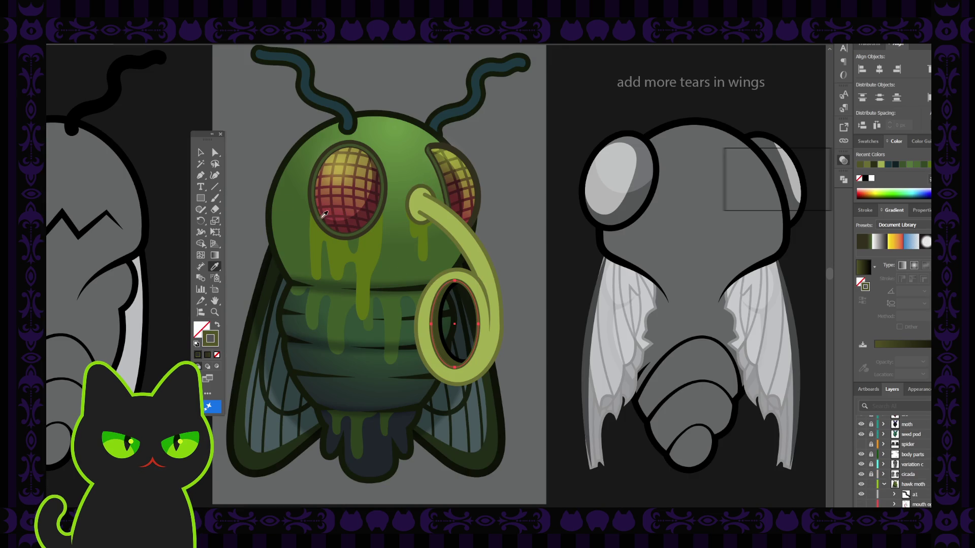
left_click(201, 152)
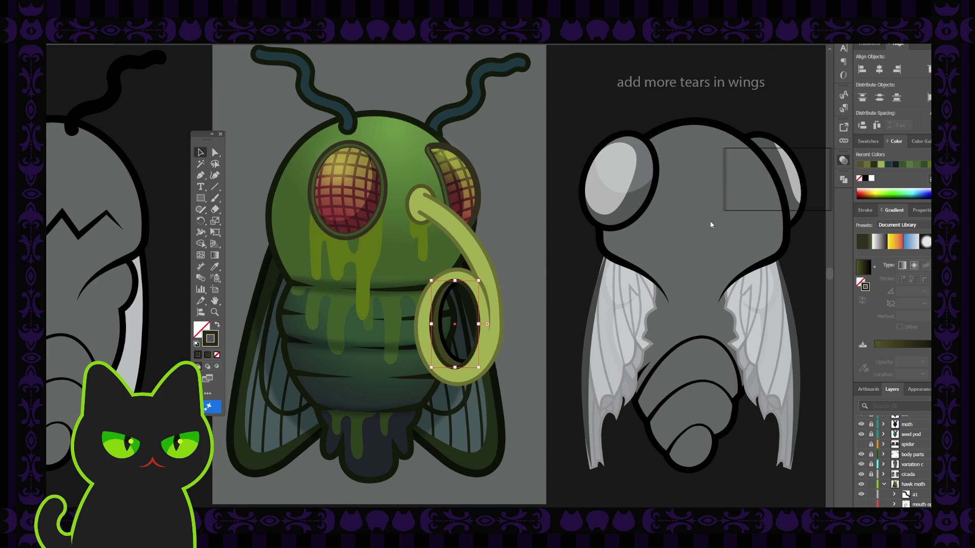
left_click(559, 157)
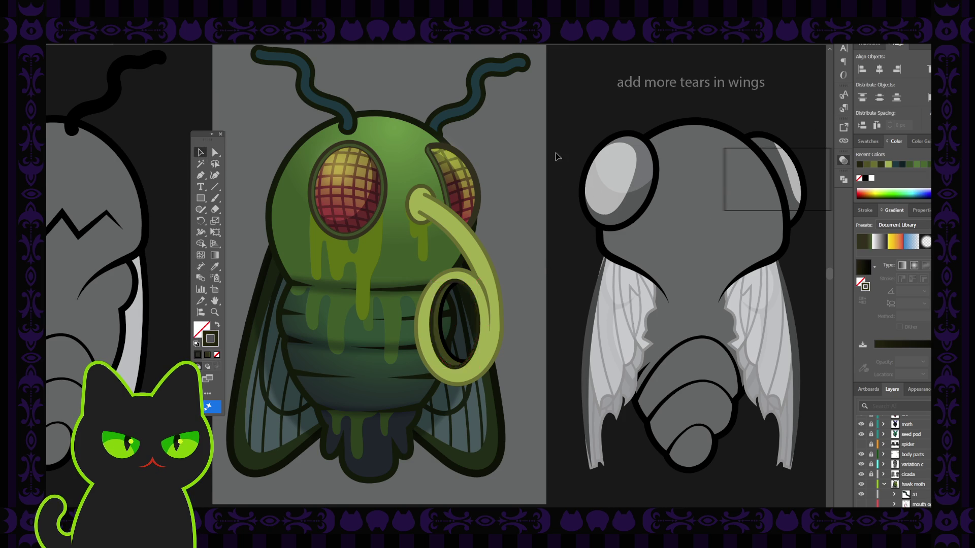
Give the hole inside the ring a dark shaded gradient fill.
left_click(440, 323)
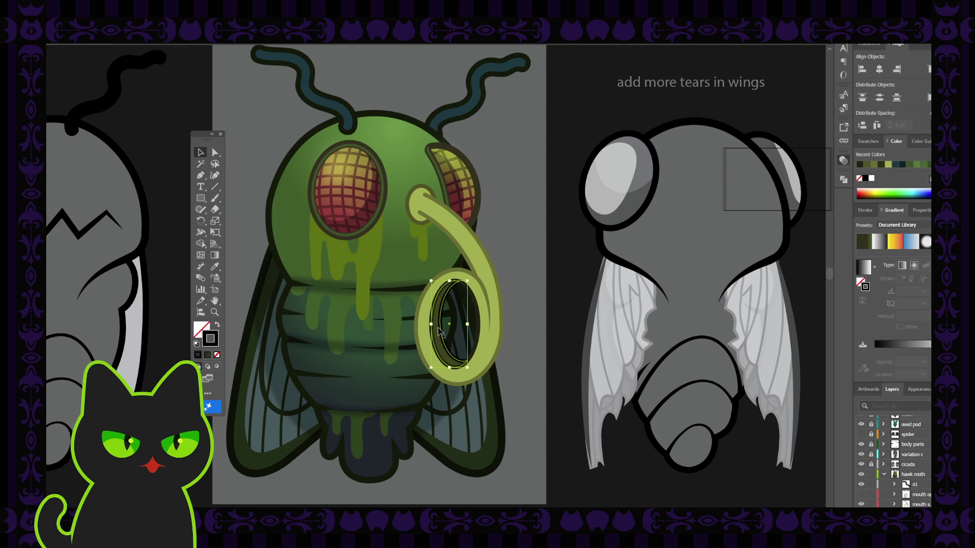
left_click(468, 333)
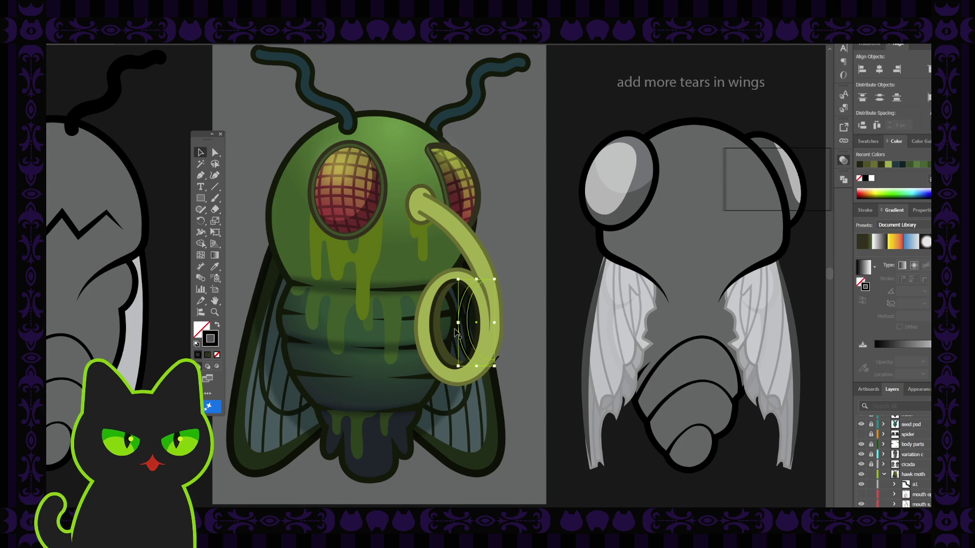
left_click(464, 330)
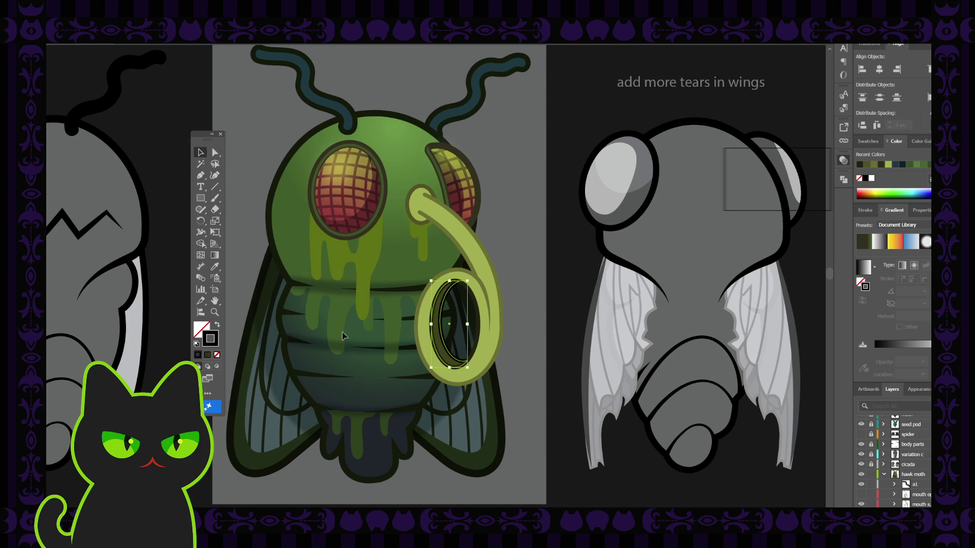
key("i")
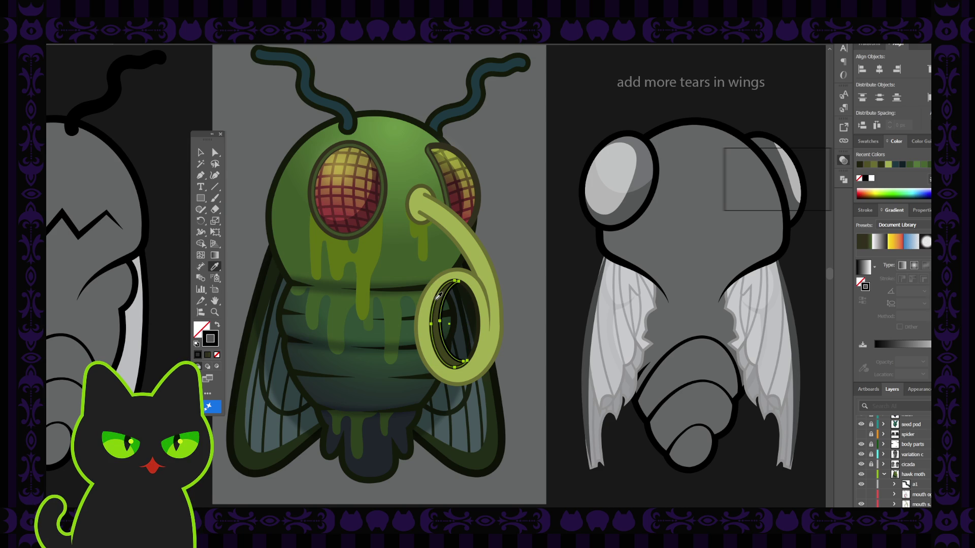
left_click(438, 299)
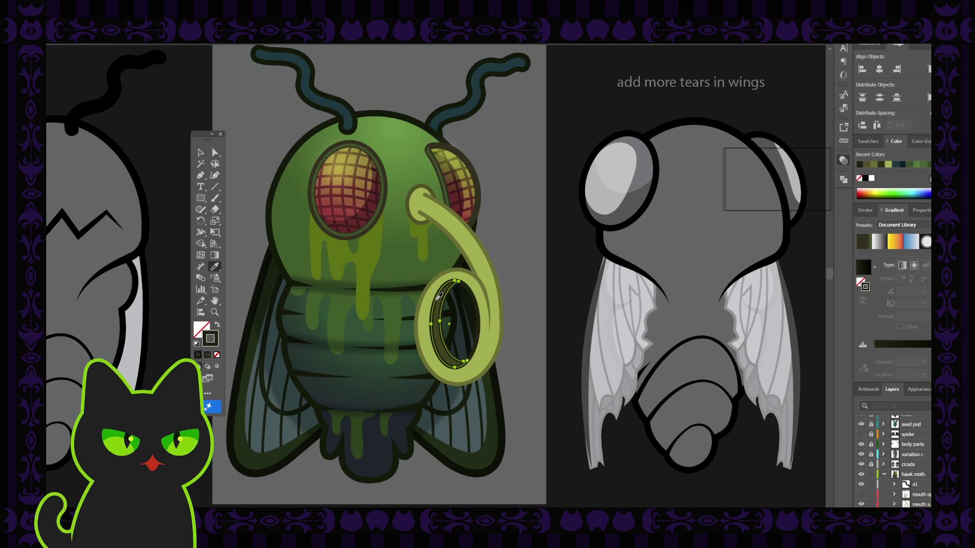
left_click(201, 152)
left_click(523, 248)
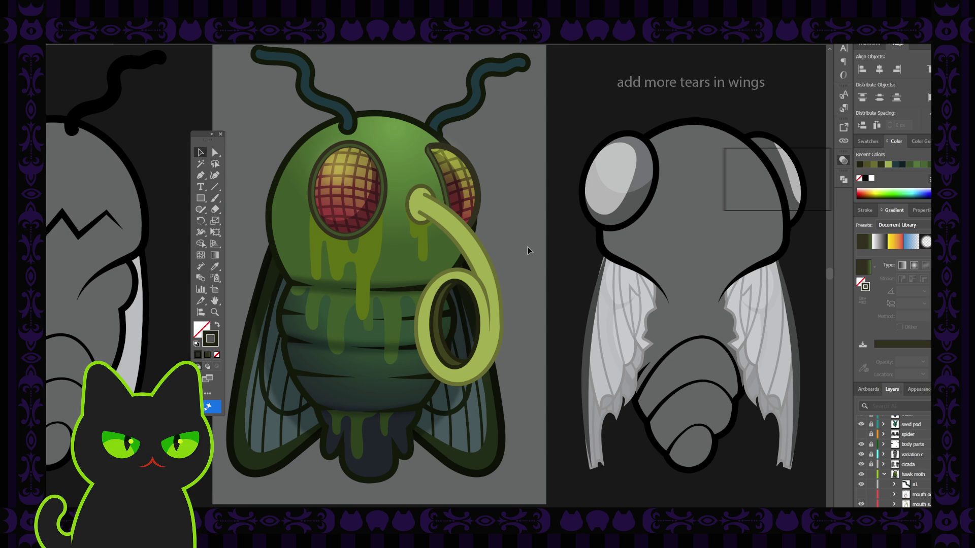
left_click(444, 304)
left_click(443, 304)
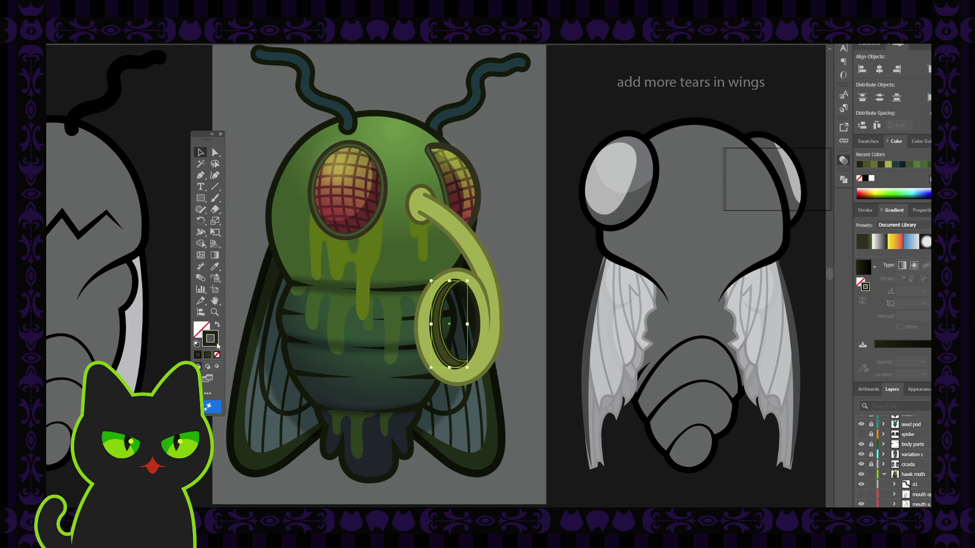
left_click(714, 229)
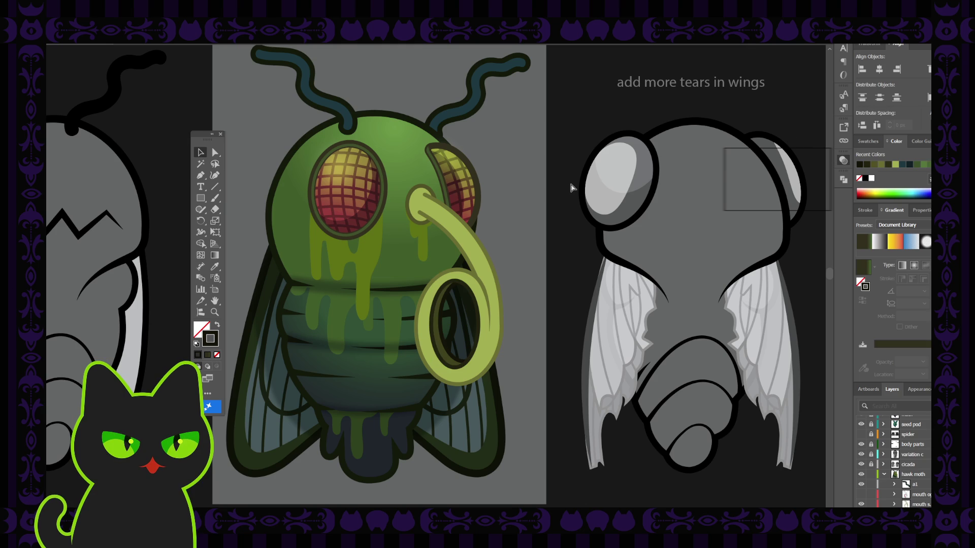
Zoom out and back in, undoing a stray fill-stroke swap beside the ring.
key("ctrl+minus")
key("ctrl+minus")
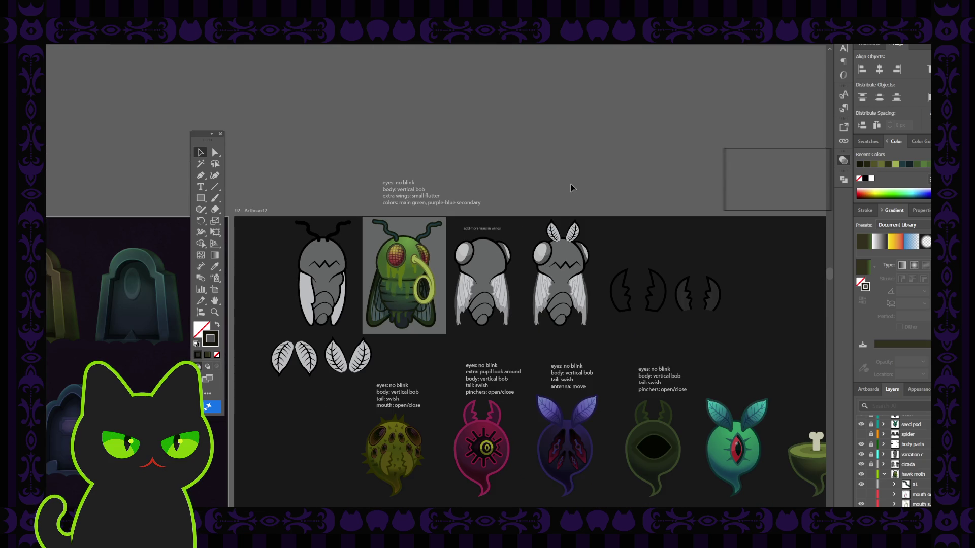
key("ctrl+plus")
key("ctrl+plus")
key("ctrl+plus")
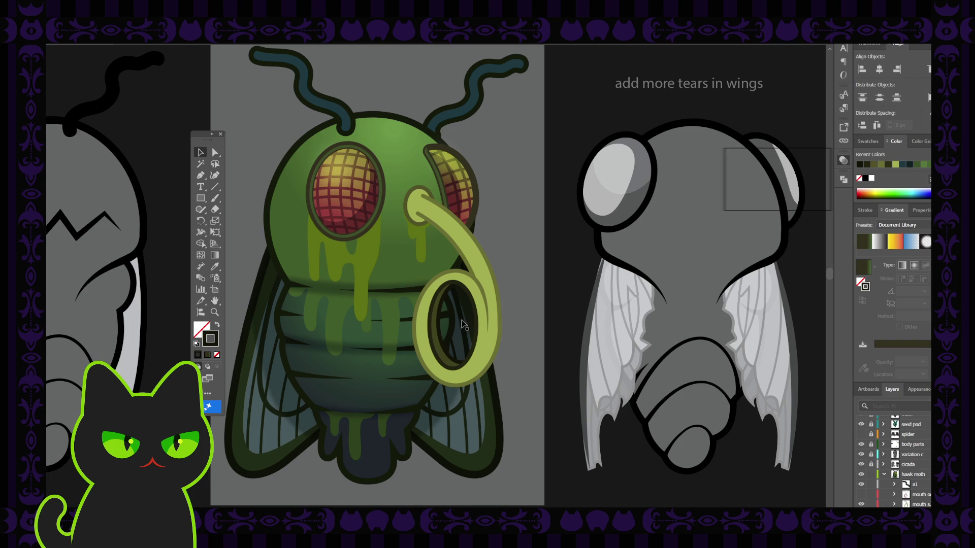
key("shift+x")
key("ctrl+z")
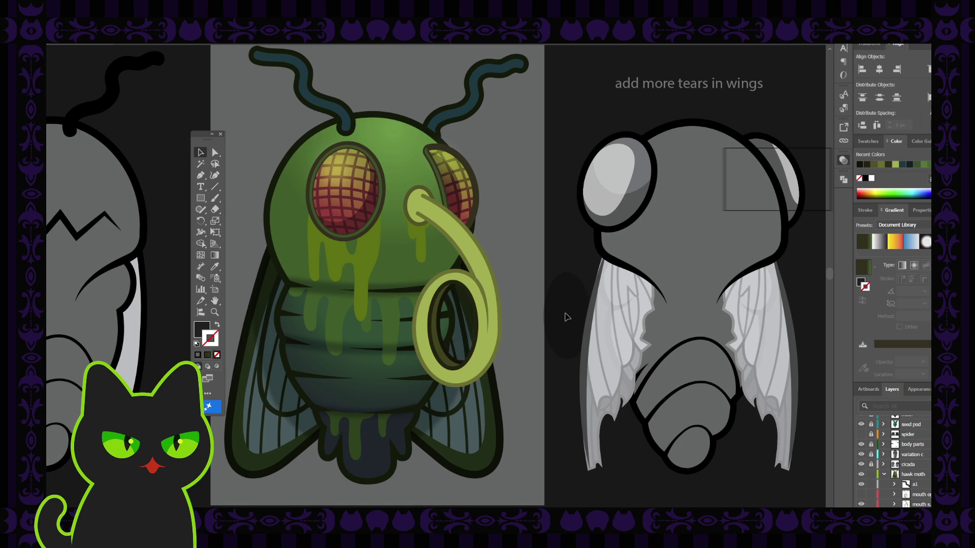
key("ctrl+z")
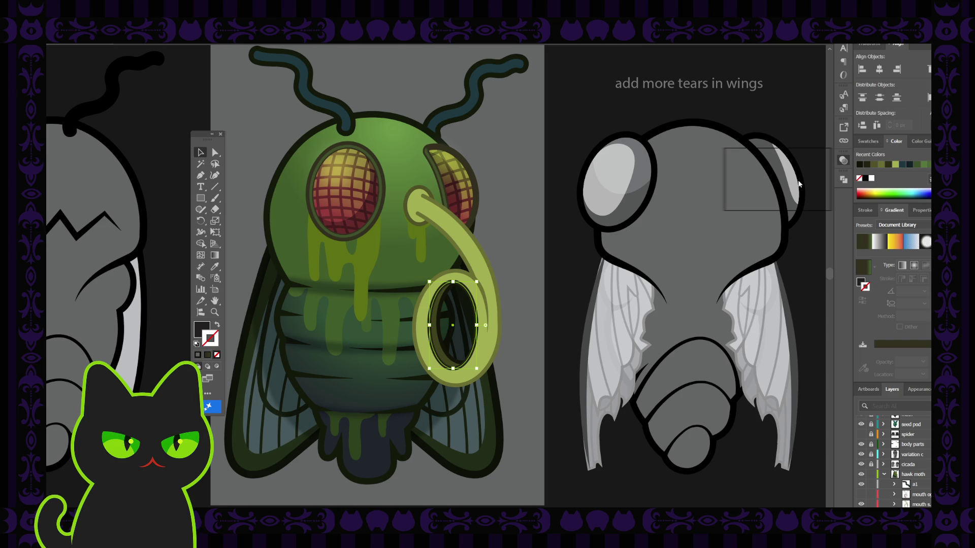
Check neighbouring artboards, then zoom back in to inspect the curled proboscis.
left_click(562, 168)
key("ctrl+minus")
key("ctrl+minus")
key("ctrl+minus")
key("ctrl+minus")
key("ctrl+plus")
key("ctrl+plus")
key("ctrl+plus")
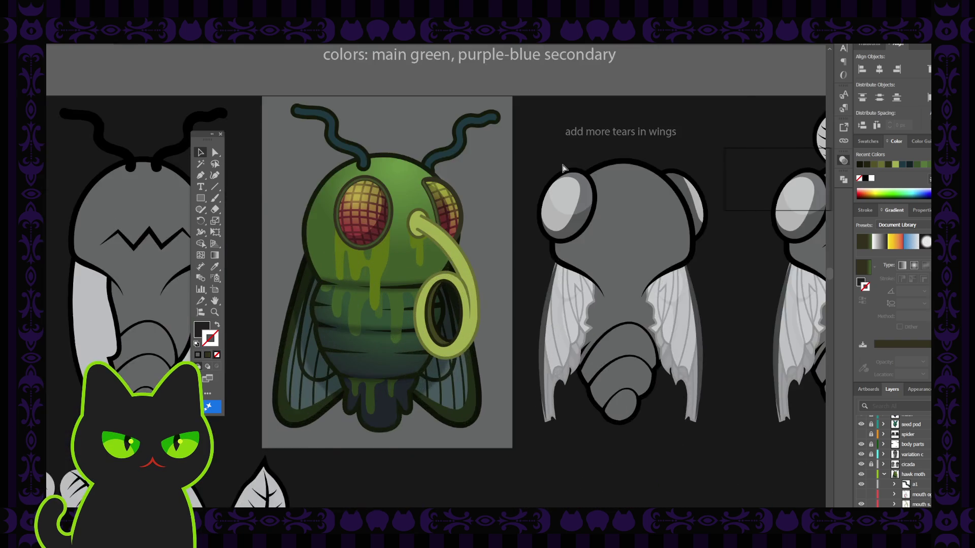
key("ctrl+plus")
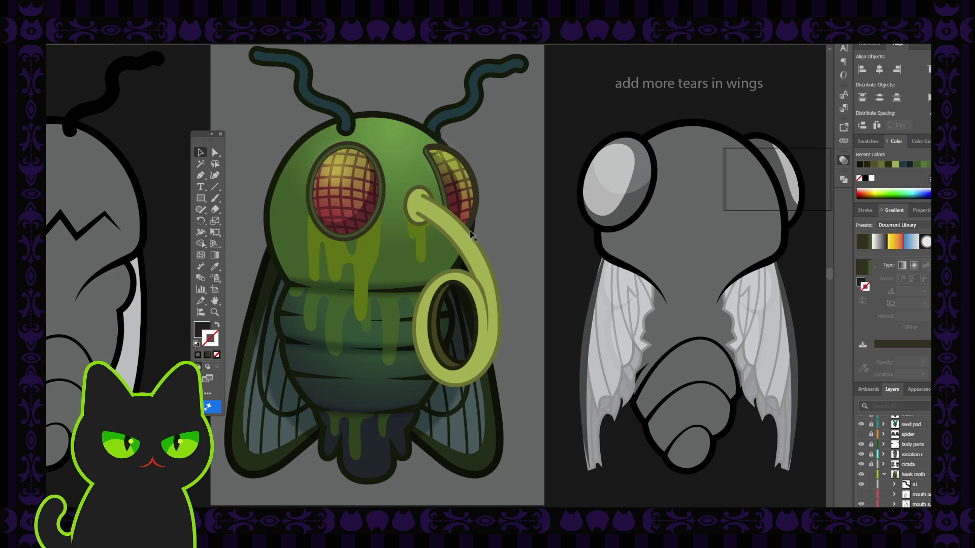
left_click(468, 233)
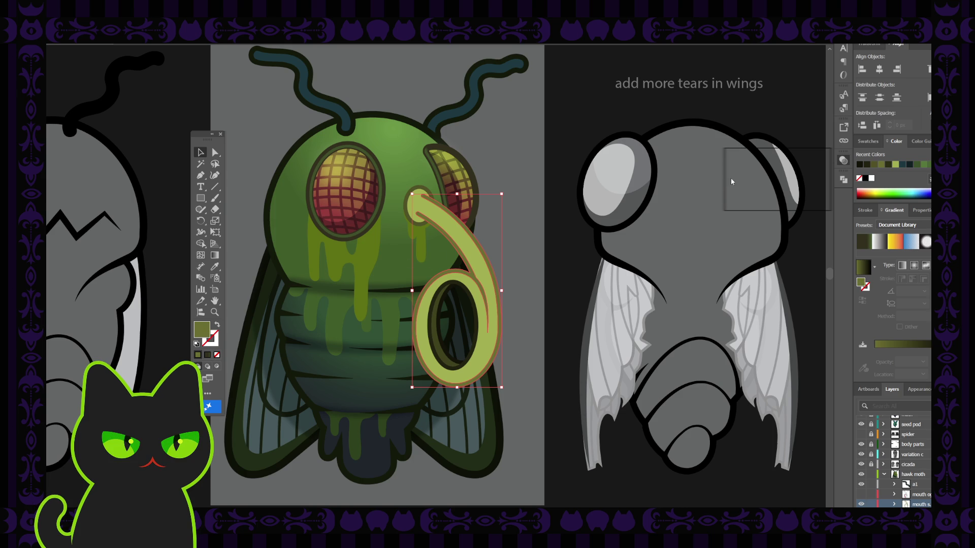
left_click(715, 181)
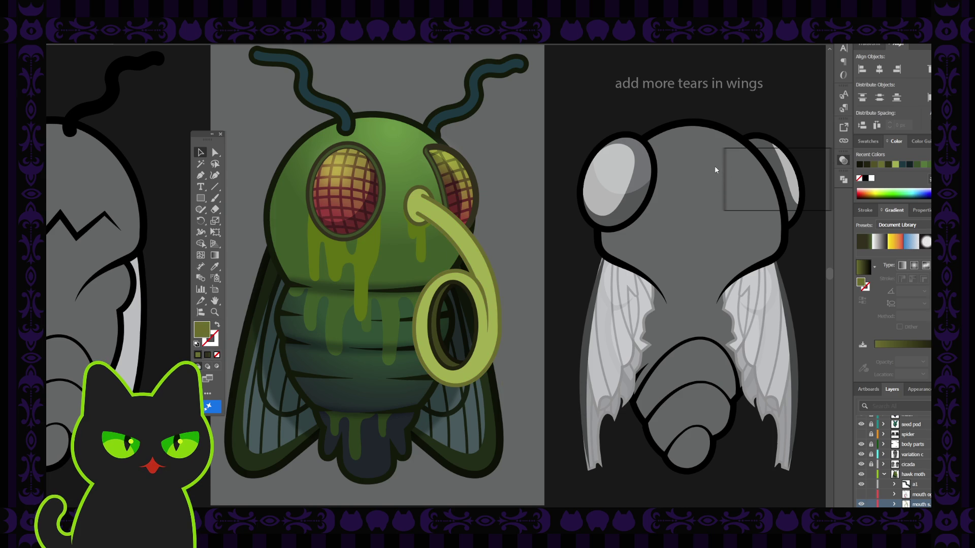
left_click(447, 234)
left_click(561, 230)
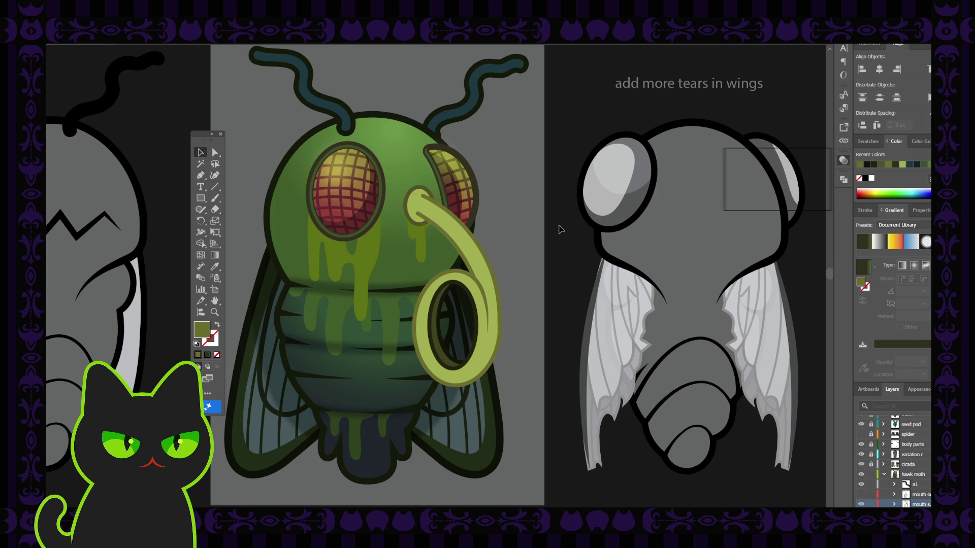
Compare the fly with the other sketches and zoom out to the whole character sheet.
key("ctrl+minus")
key("ctrl+minus")
key("ctrl+minus")
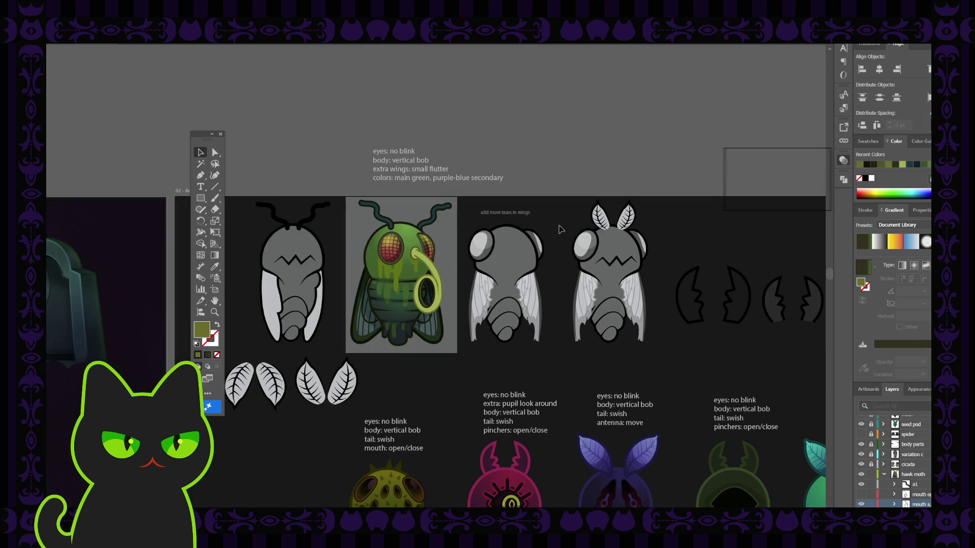
key("ctrl+plus")
key("ctrl+plus")
key("ctrl+plus")
key("ctrl+z")
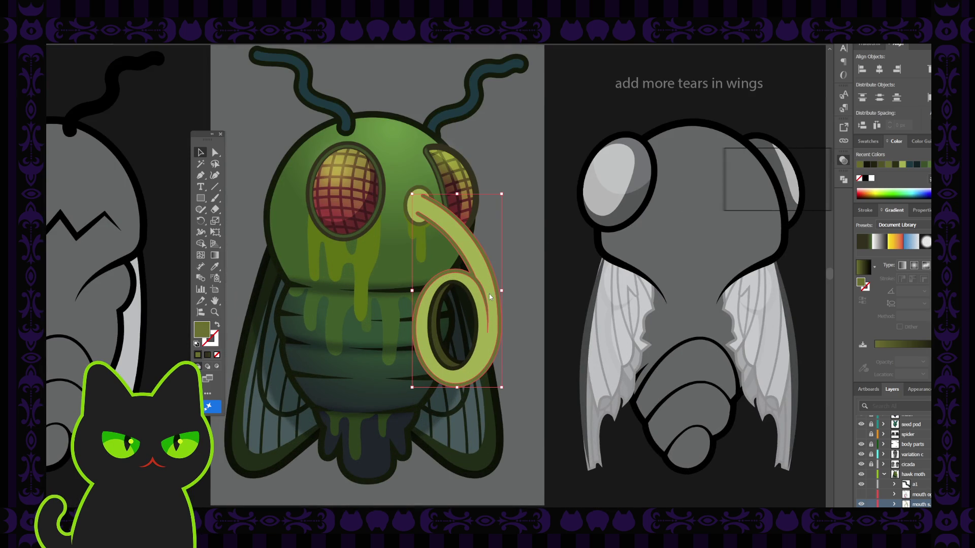
left_click(721, 197)
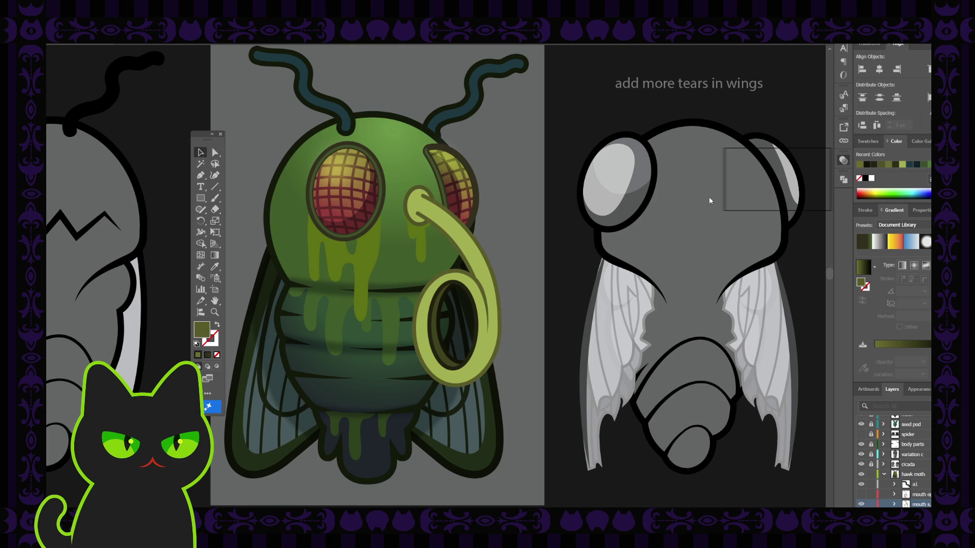
key("ctrl+z")
left_click(584, 184)
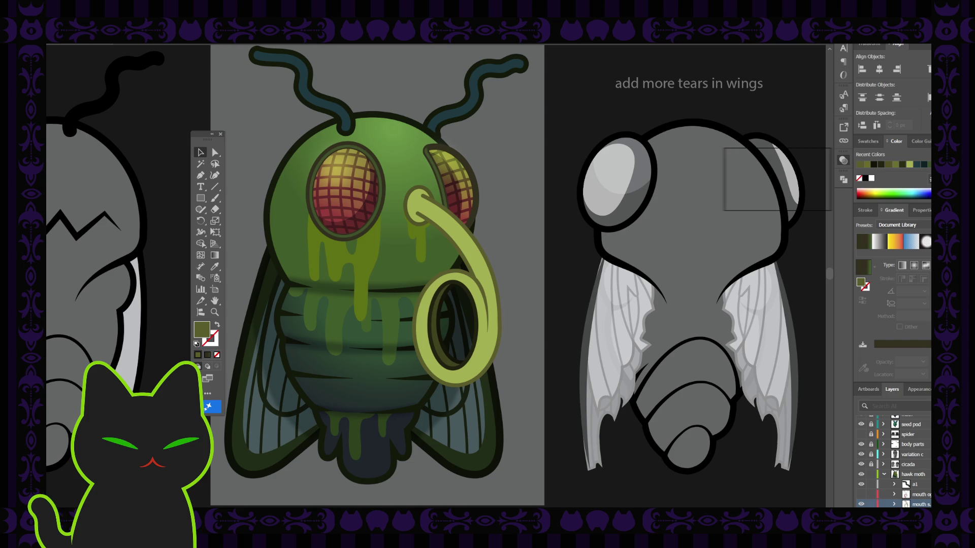
key("ctrl+minus")
key("ctrl+minus")
key("ctrl+minus")
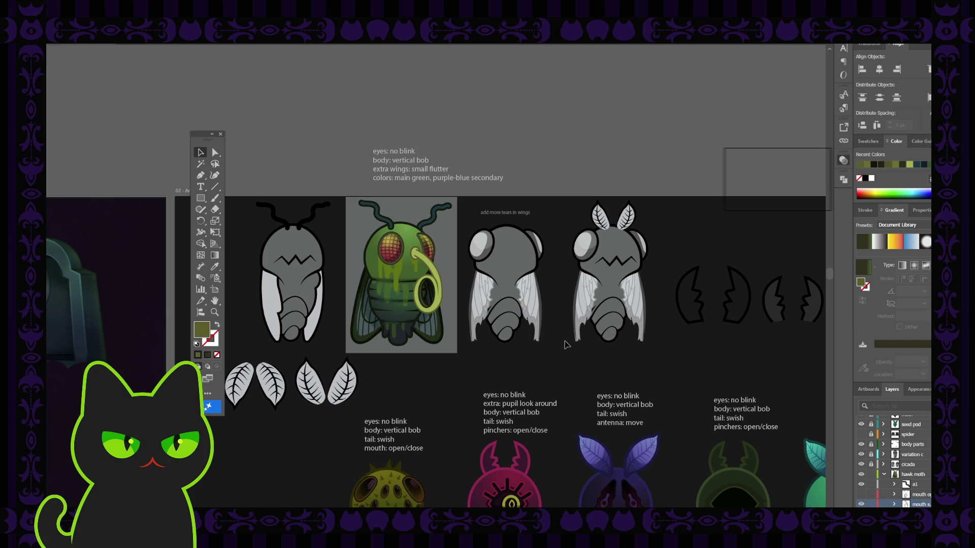
scroll(885, 494, "down", 5)
Frame the green fly beside the torn-wing grey sketch, hiding the grey backdrop behind it.
scroll(886, 493, "down", 5)
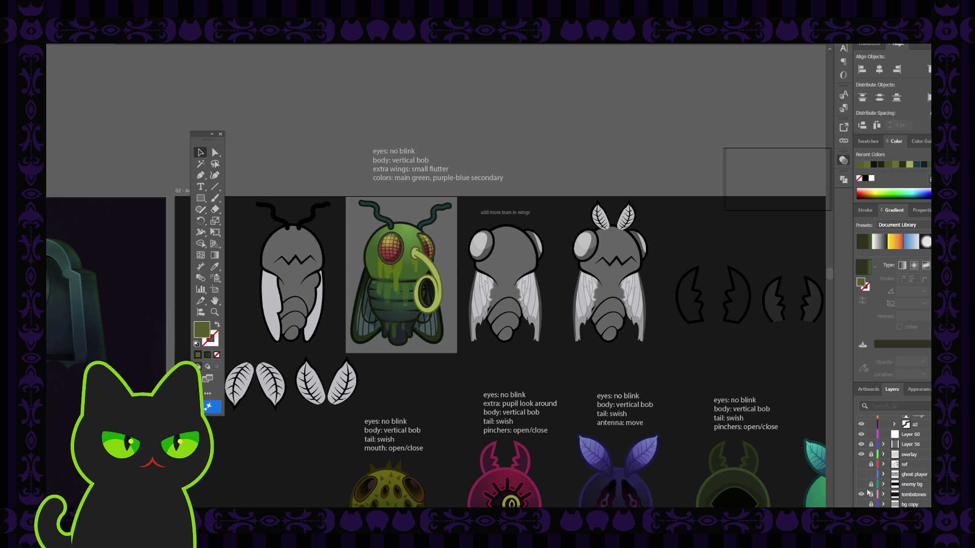
left_click(861, 444)
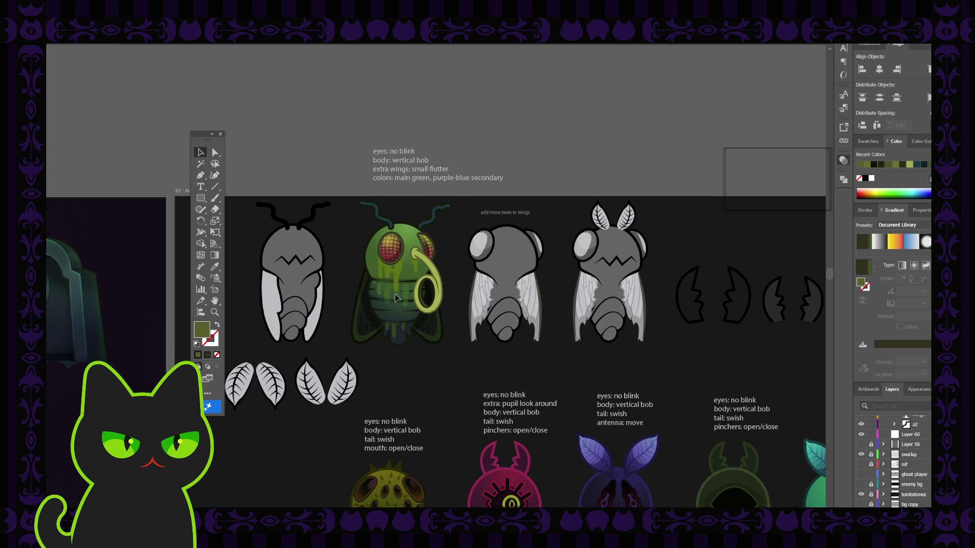
scroll(397, 297, "up", 2)
scroll(397, 297, "up", 2)
scroll(397, 297, "up", 2)
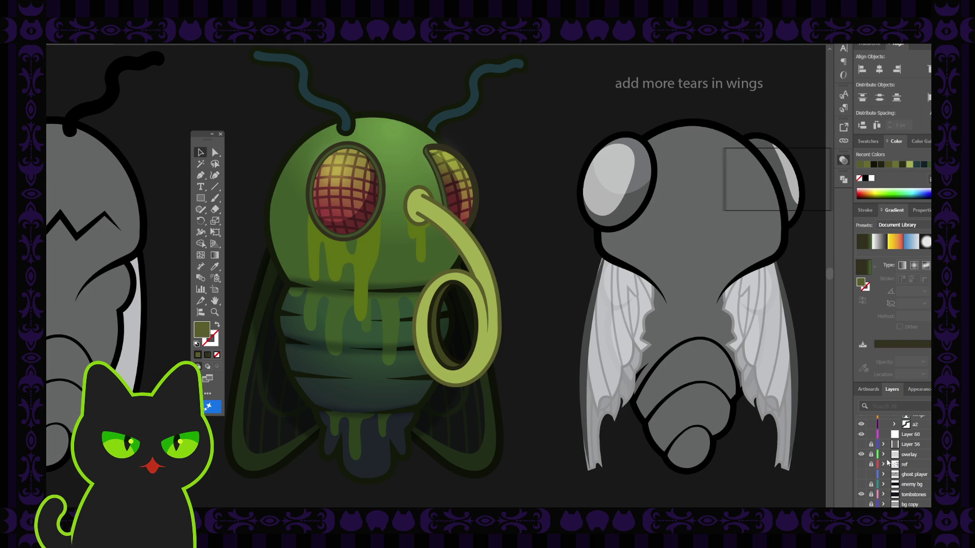
Show the grey background again and swap the proboscis-tip circle's fill and outline colours.
left_click(861, 444)
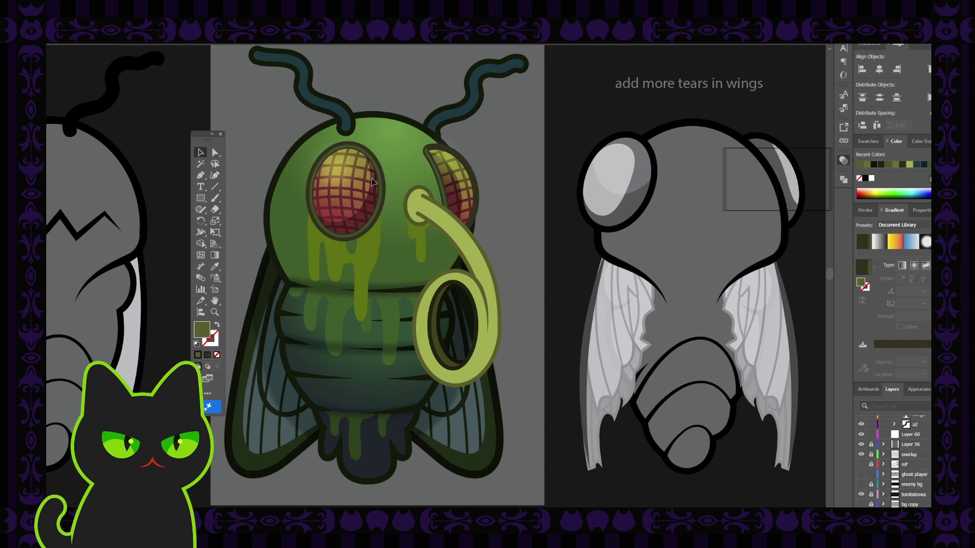
left_click(406, 198)
key("shift+x")
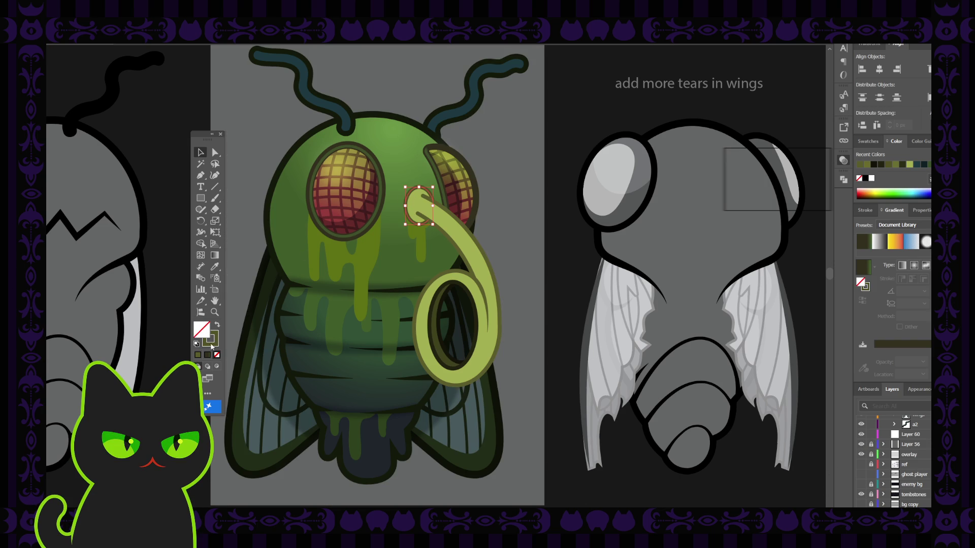
left_click(213, 345)
left_click(716, 211)
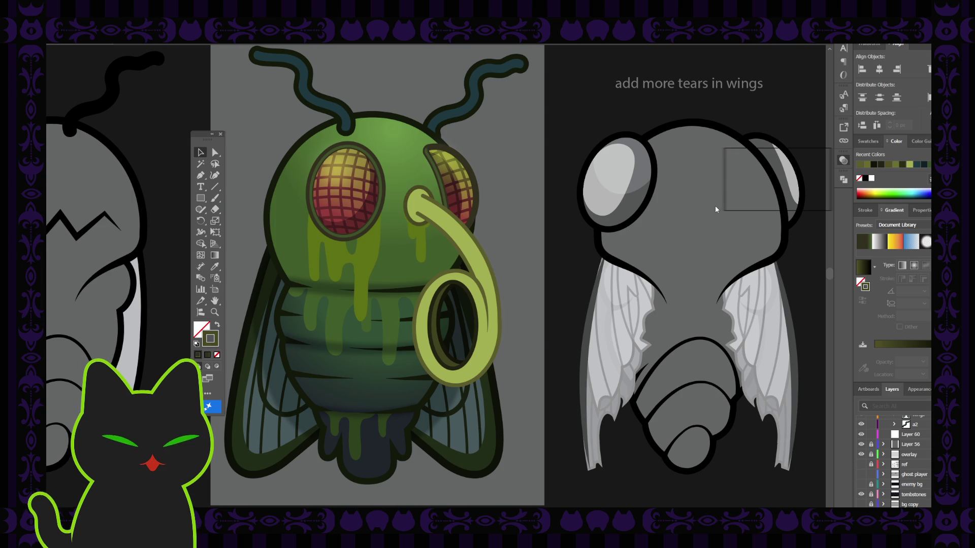
key("ctrl+z")
Select and inspect the curled proboscis tube.
left_click(476, 244)
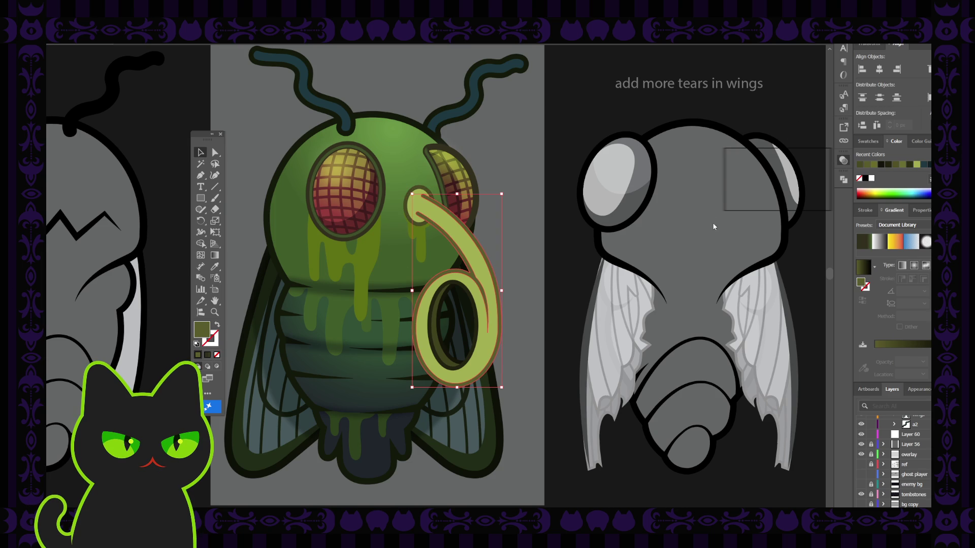
left_click(713, 201)
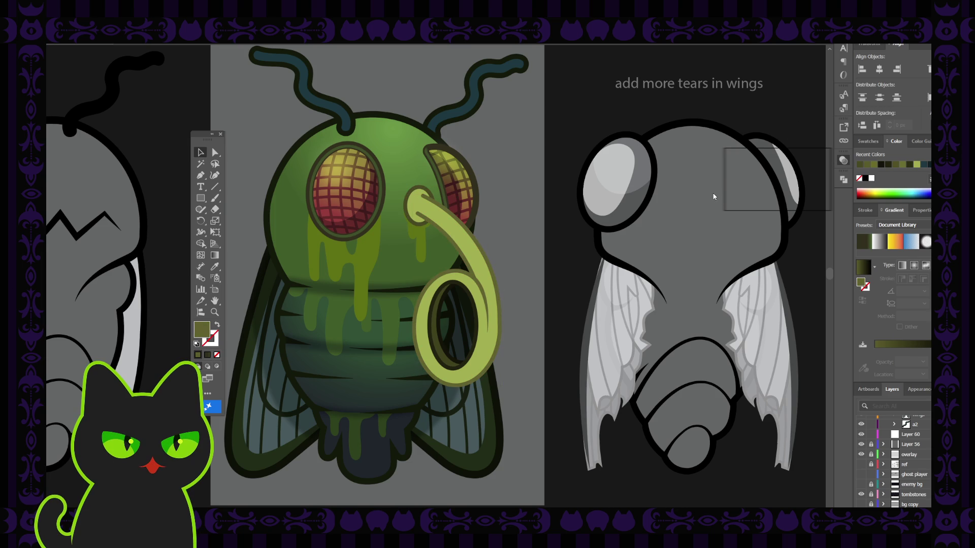
key("ctrl+z")
left_click(463, 301)
left_click(463, 300)
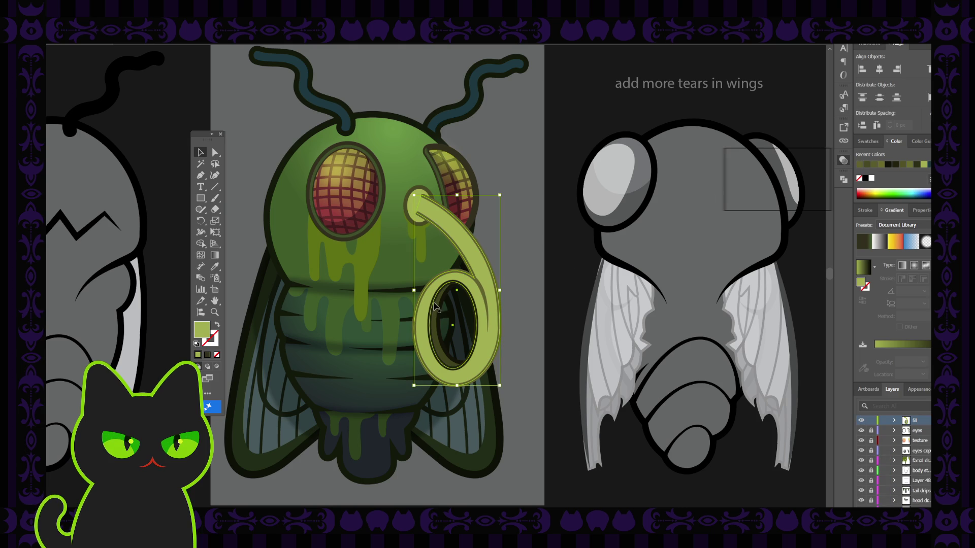
left_click(528, 287)
Sample the tube's colour onto the ring's inner ellipse, then zoom out and back in.
left_click(433, 310)
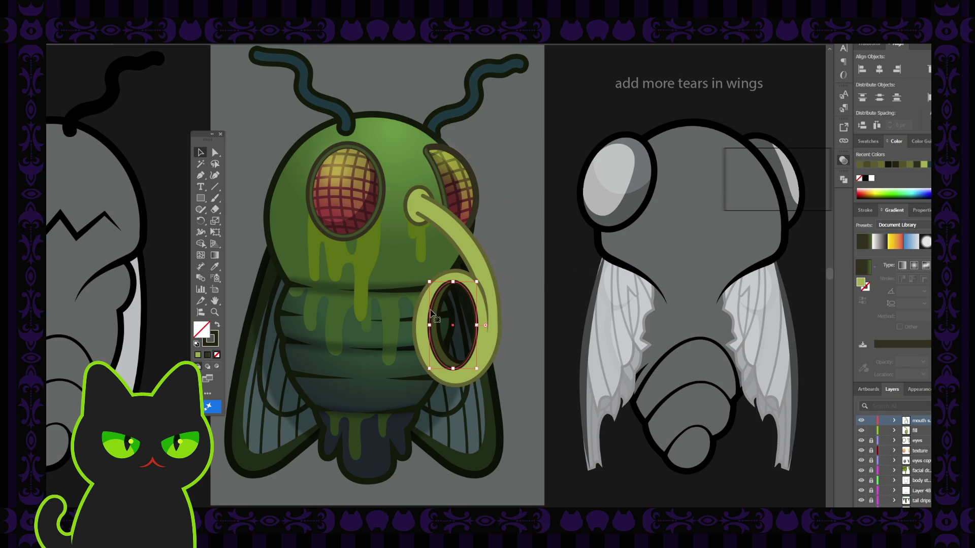
key("i")
left_click(412, 187)
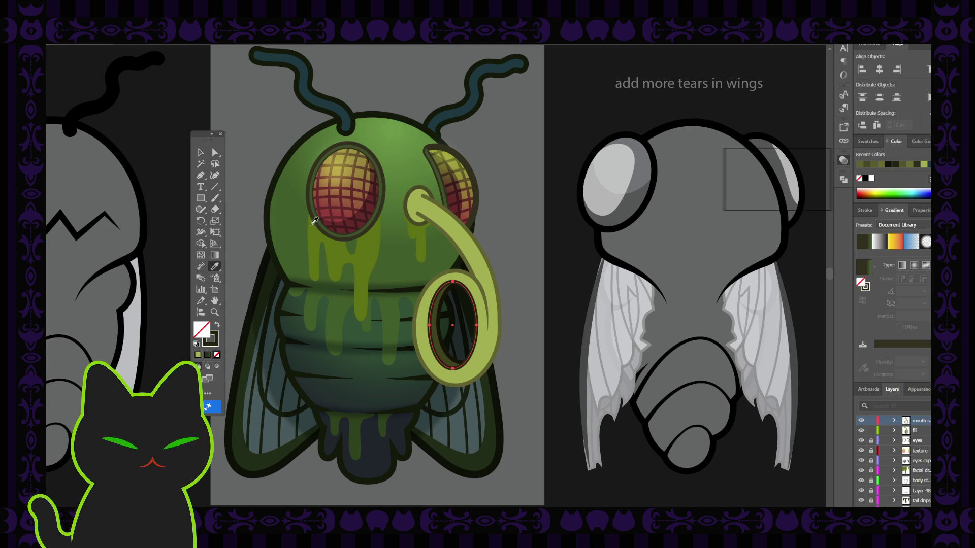
left_click(202, 153)
left_click(558, 280)
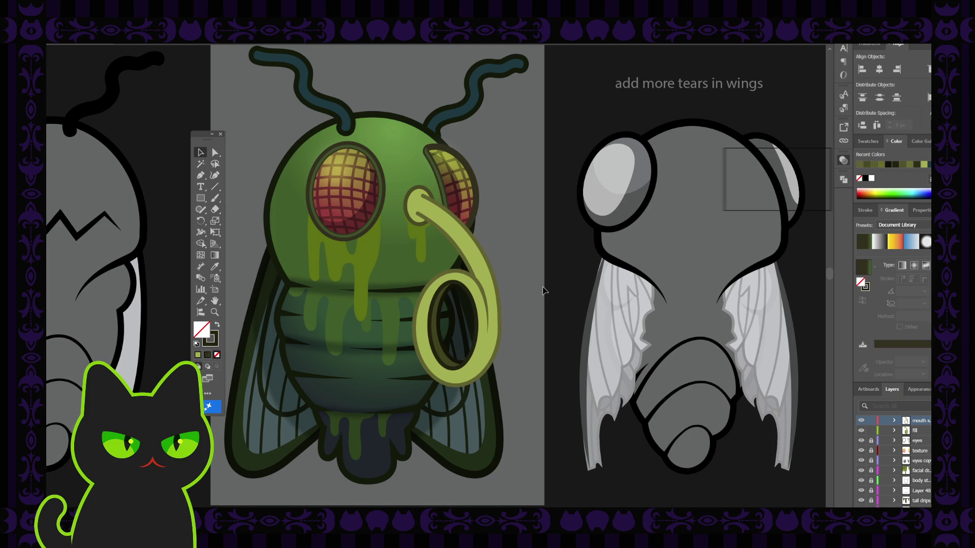
key("ctrl+minus")
key("ctrl+minus")
key("ctrl+minus")
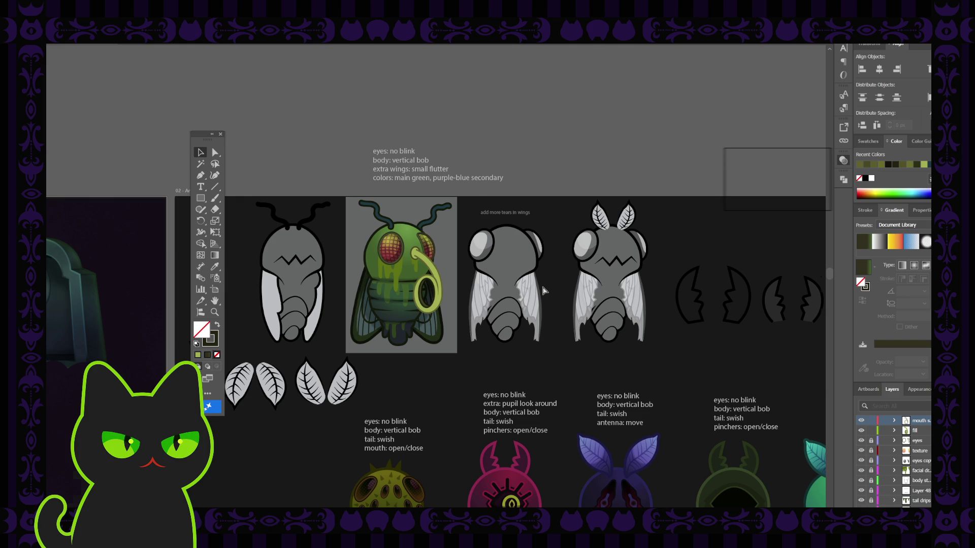
key("ctrl+plus")
key("ctrl+plus")
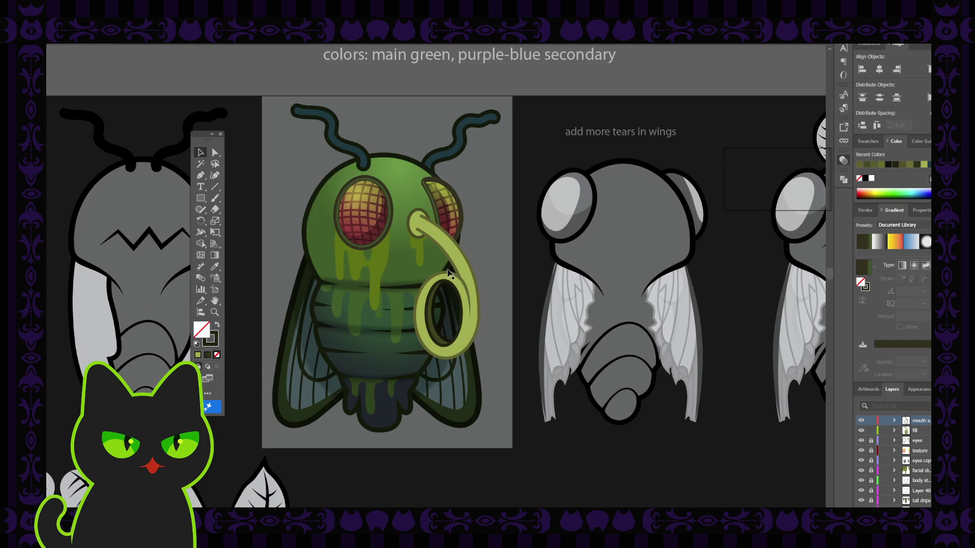
Lock the mouth layer, paste the proboscis in place on new Layer 57, and apply a blue gradient.
left_click(455, 263)
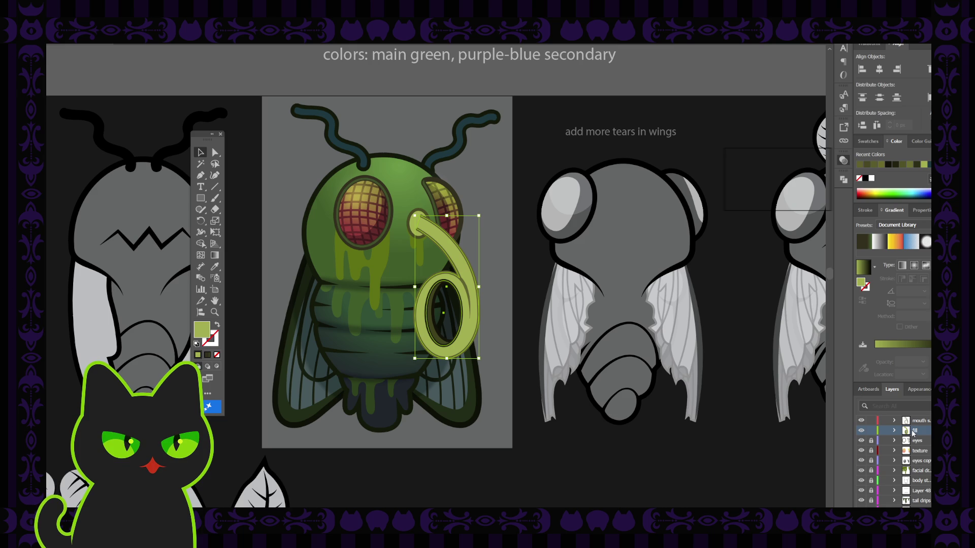
scroll(913, 433, "up", 3)
left_click(871, 450)
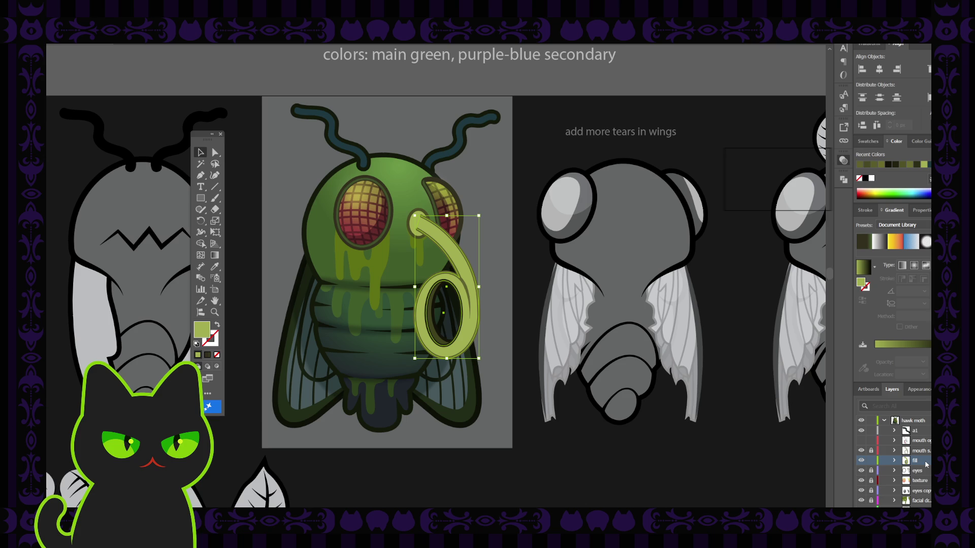
key("ctrl+l")
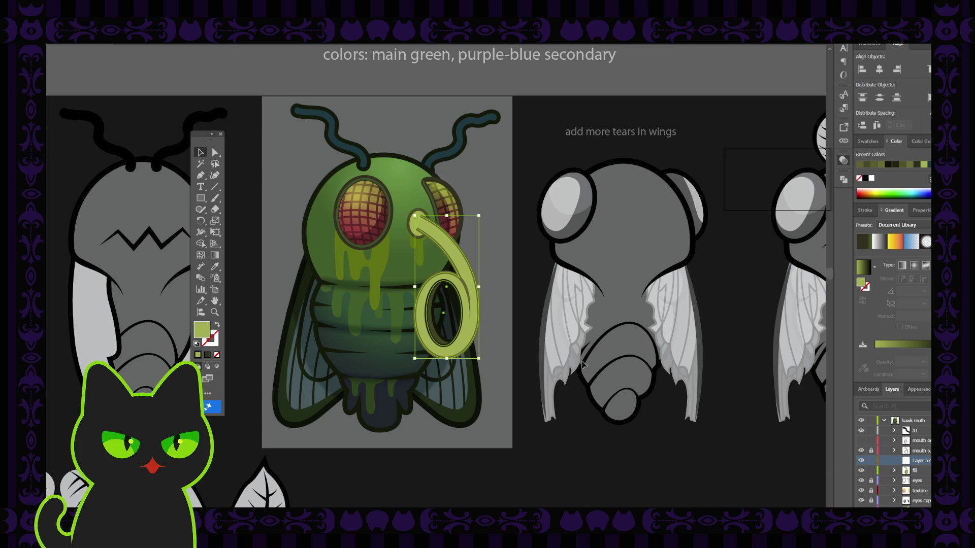
key("a")
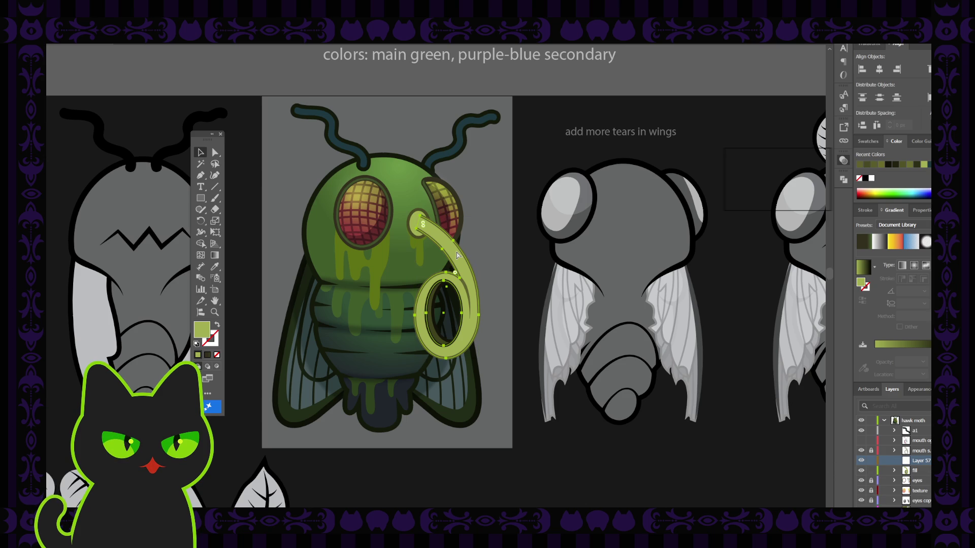
left_click(908, 463)
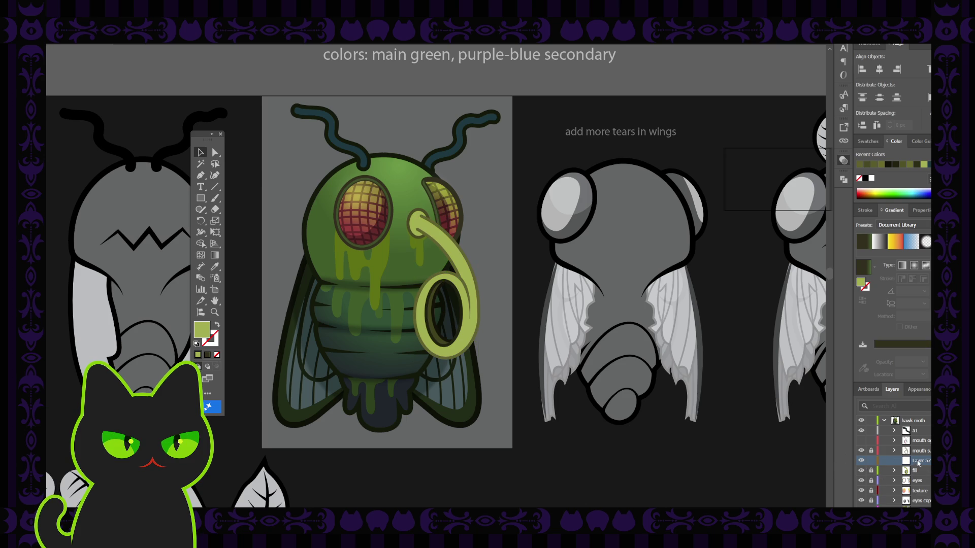
key("ctrl+f")
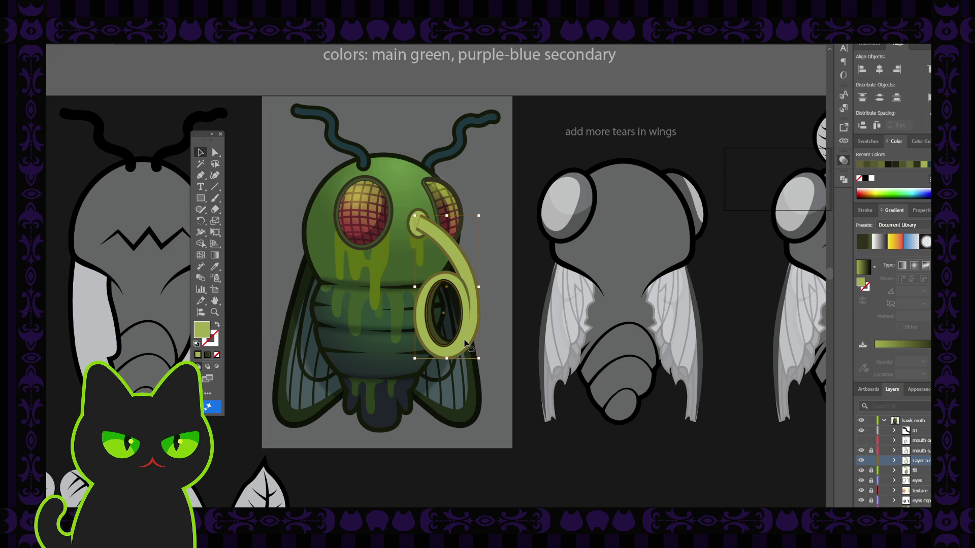
left_click(912, 243)
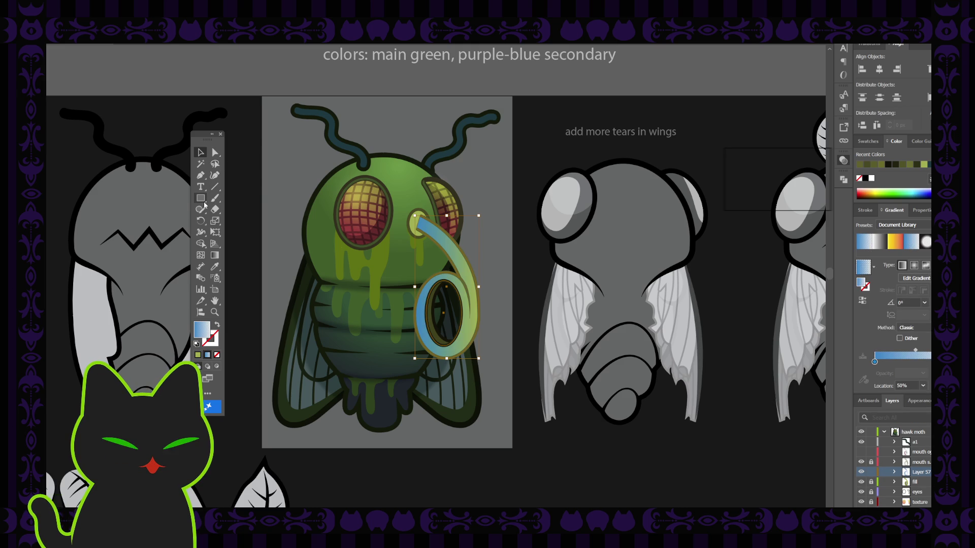
Turn the proboscis's blue gradient to run straight vertically, bottom to top.
left_click(214, 255)
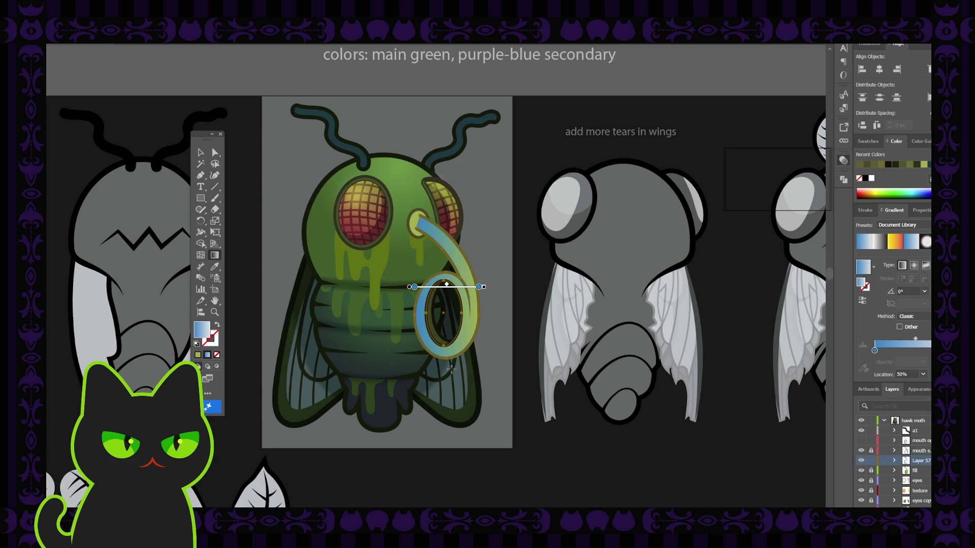
left_click_drag(451, 369, 454, 248)
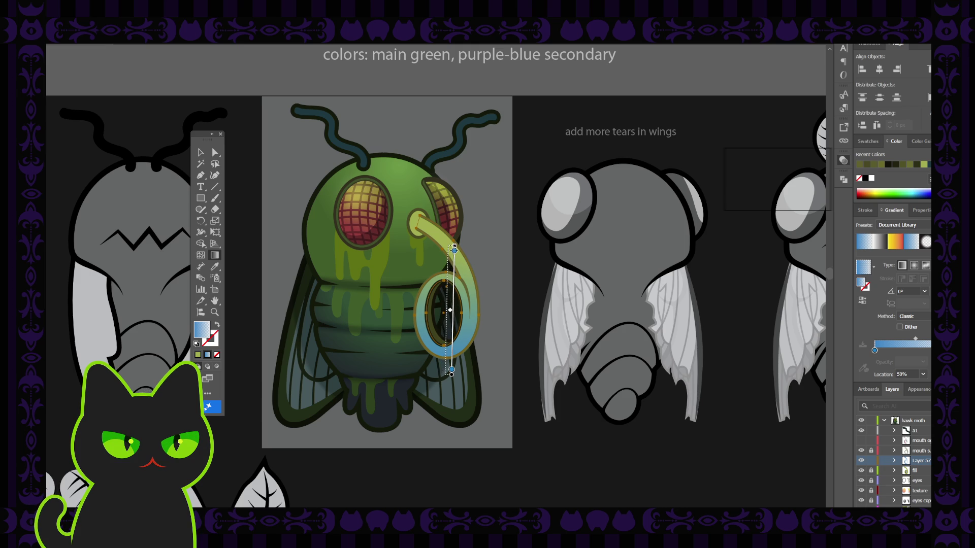
left_click_drag(446, 370, 447, 249)
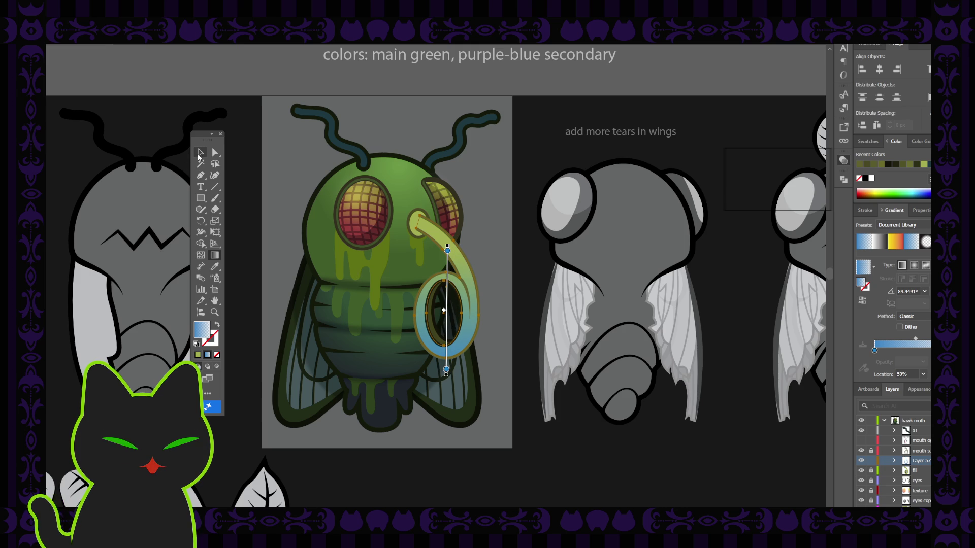
left_click(200, 154)
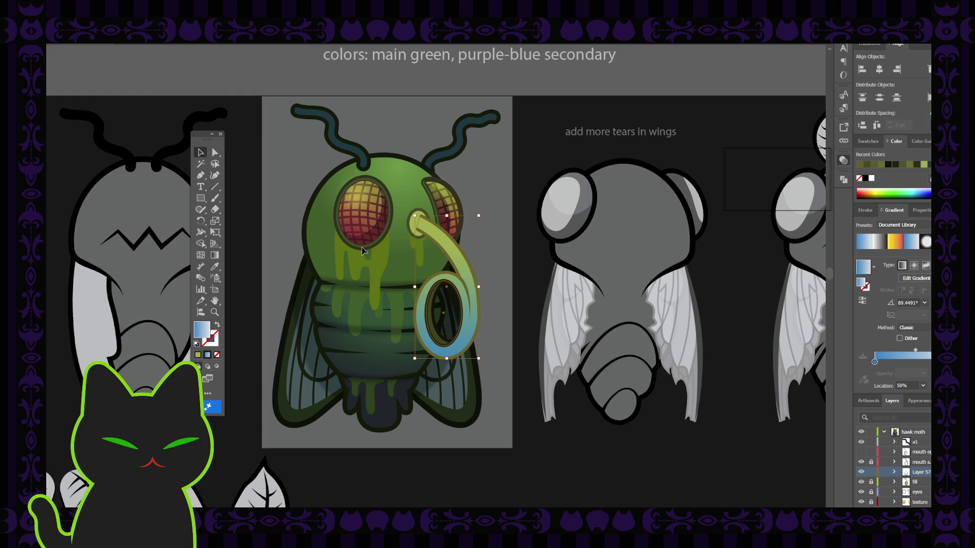
double_click(874, 361)
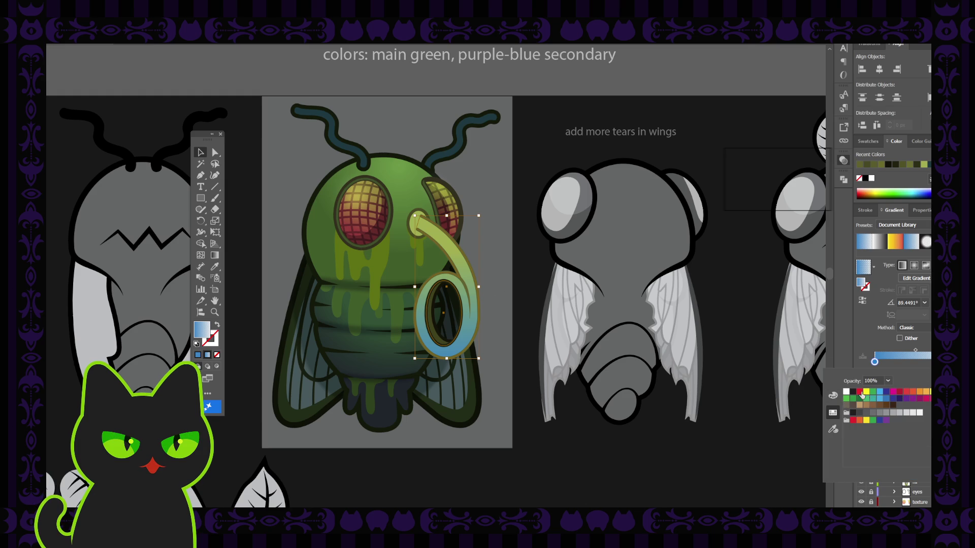
Make one gradient stop red, the other 0% opacity, and move the midpoint to about 40%.
left_click(897, 393)
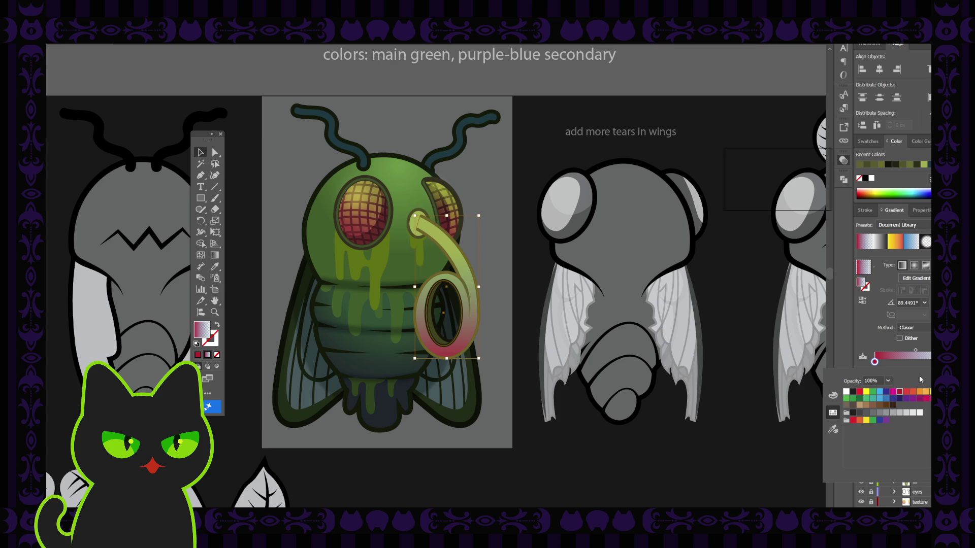
type("0")
key("Return")
left_click(901, 395)
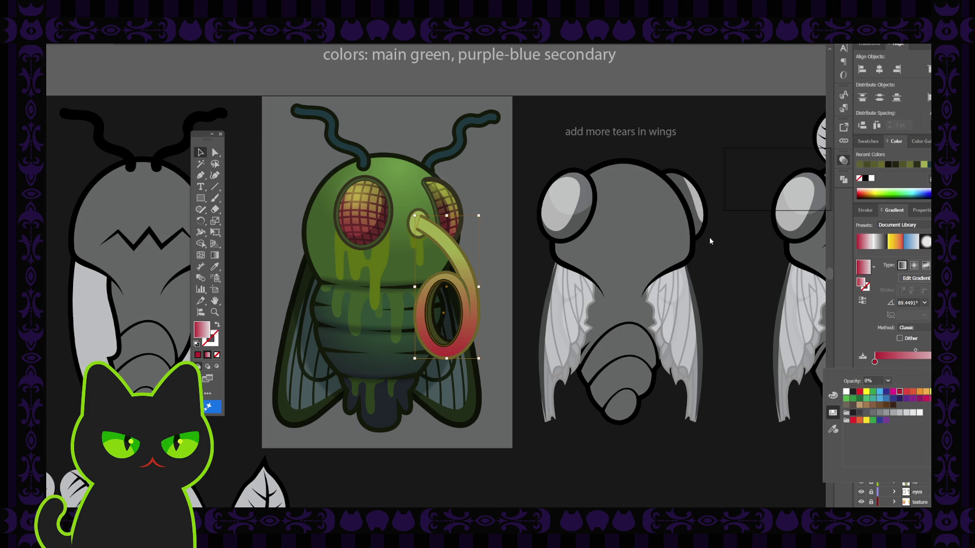
key("Escape")
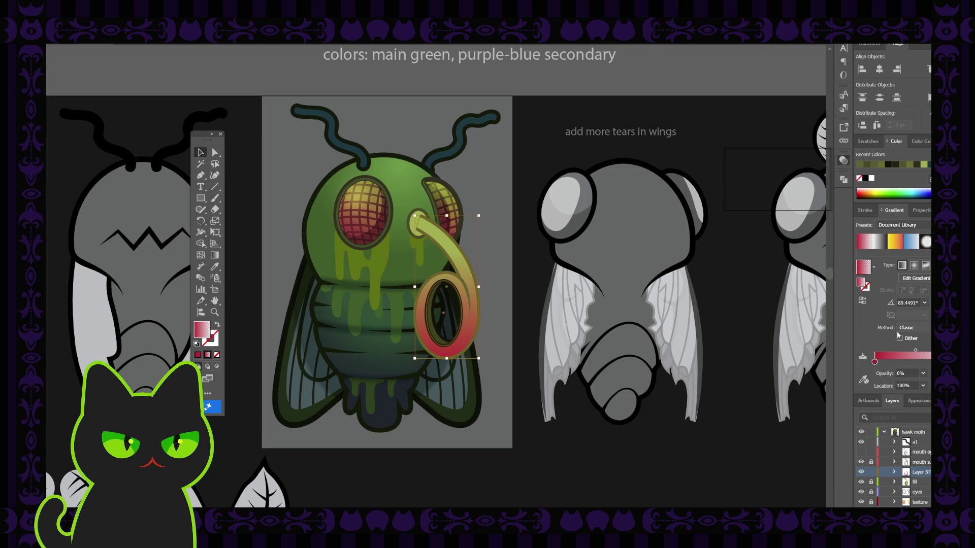
left_click_drag(915, 350, 940, 361)
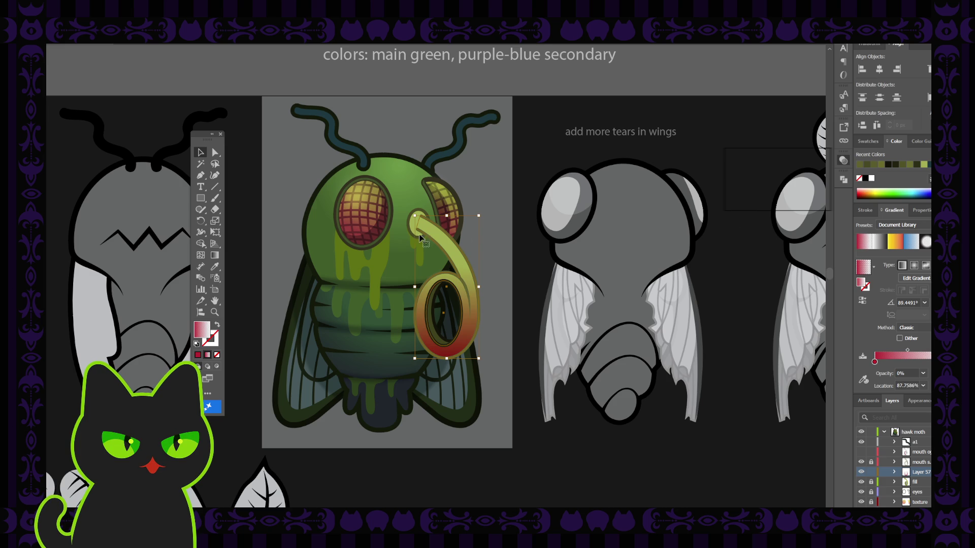
left_click(530, 188)
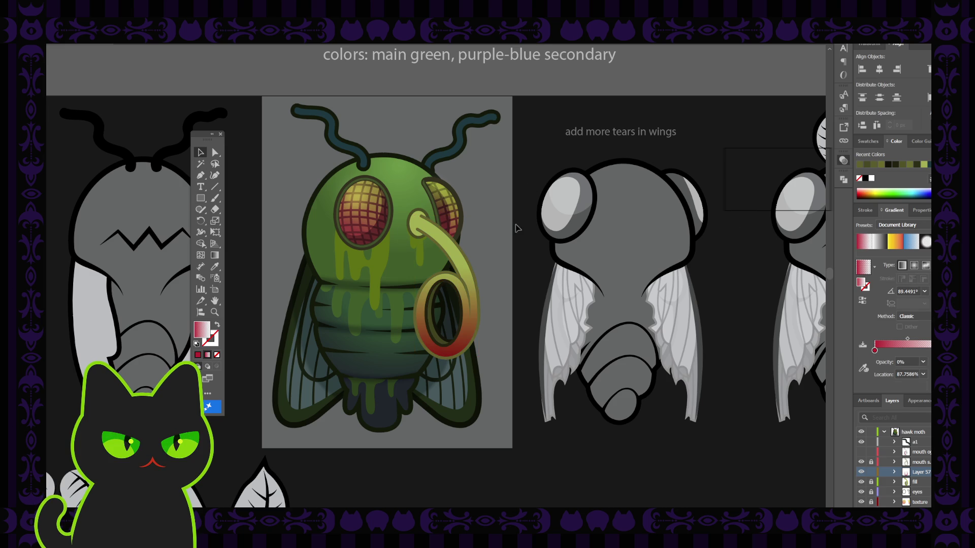
Try a yellow-to-orange gradient on the proboscis ring and review it zoomed out.
left_click(471, 322)
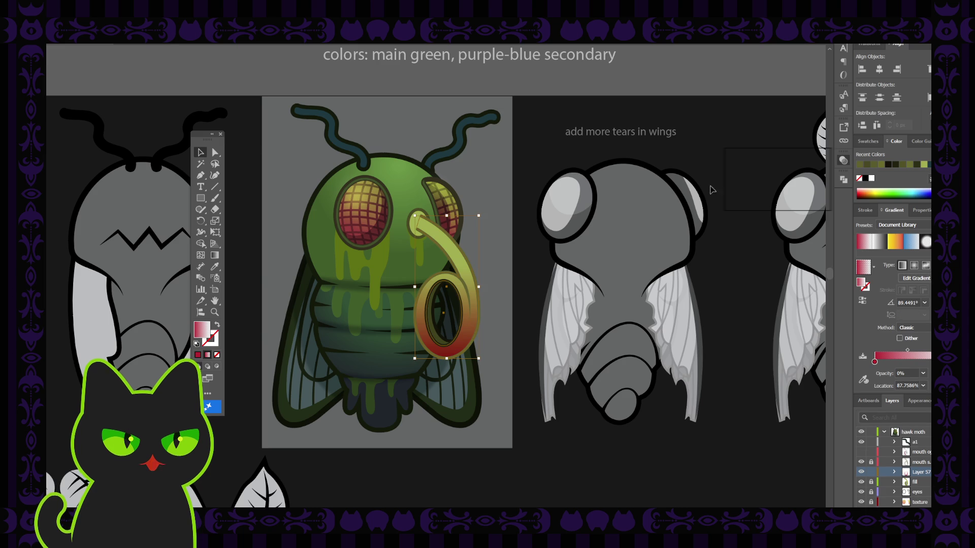
key("ctrl+z")
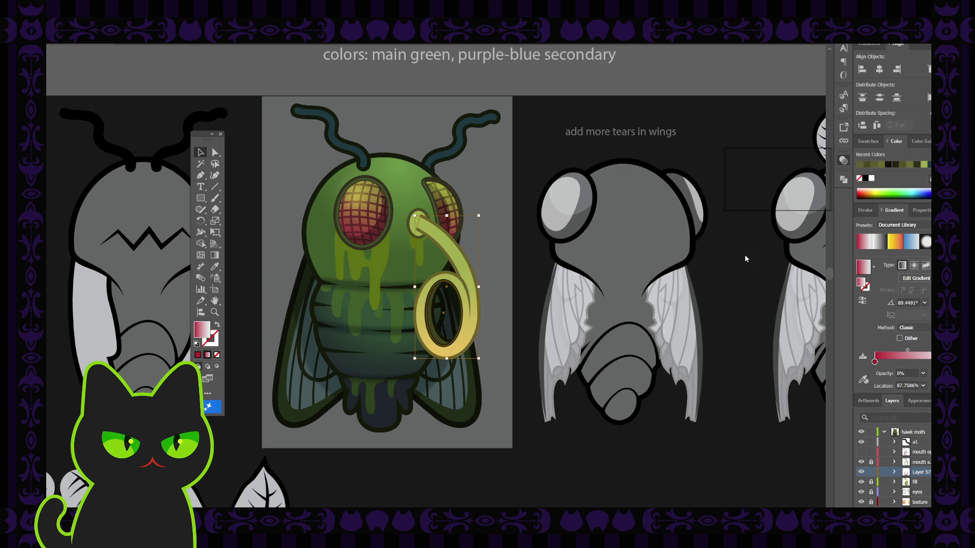
key("ctrl+z")
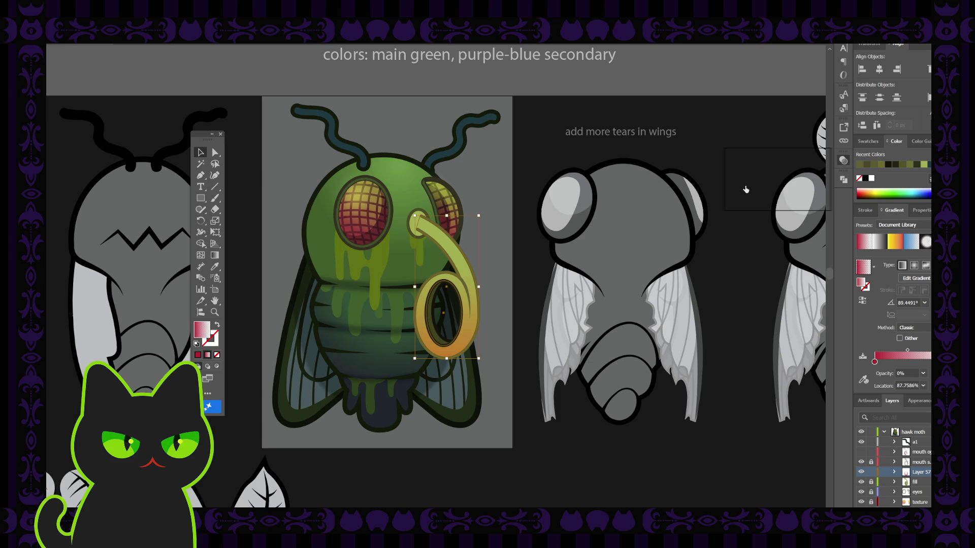
left_click(661, 176)
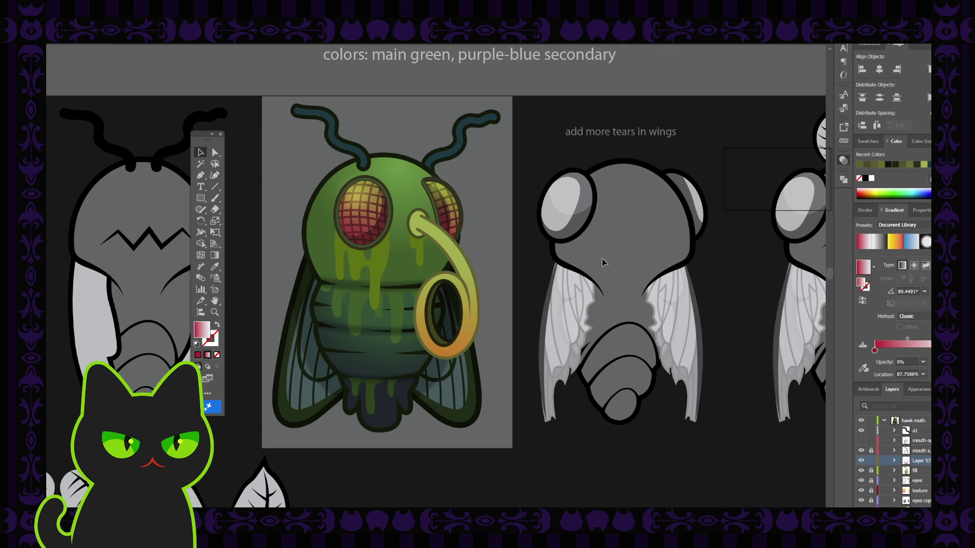
key("ctrl+minus")
key("ctrl+minus")
key("ctrl+minus")
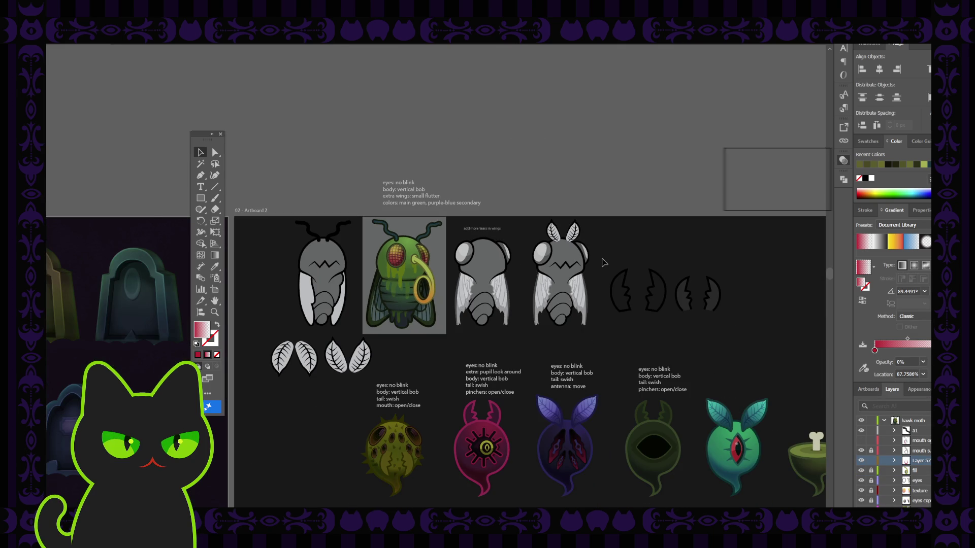
key("ctrl+plus")
key("ctrl+plus")
key("ctrl+plus")
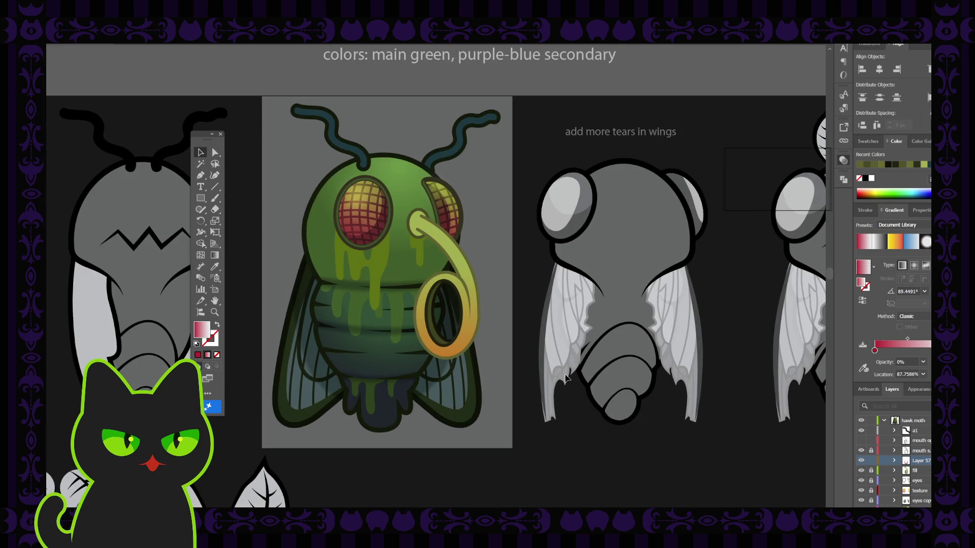
Switch the ring to a light green gradient and review it at different zoom levels.
left_click(458, 348)
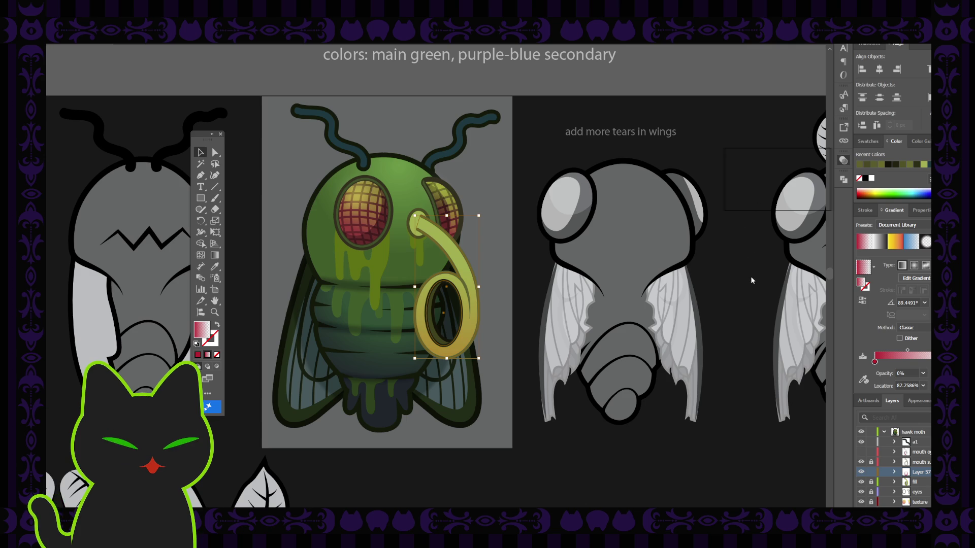
left_click(751, 278)
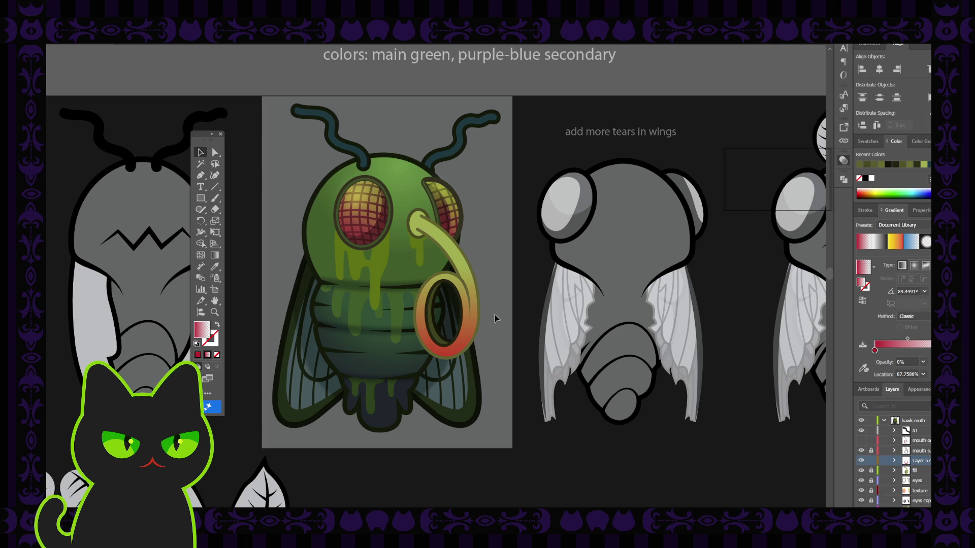
left_click(469, 335)
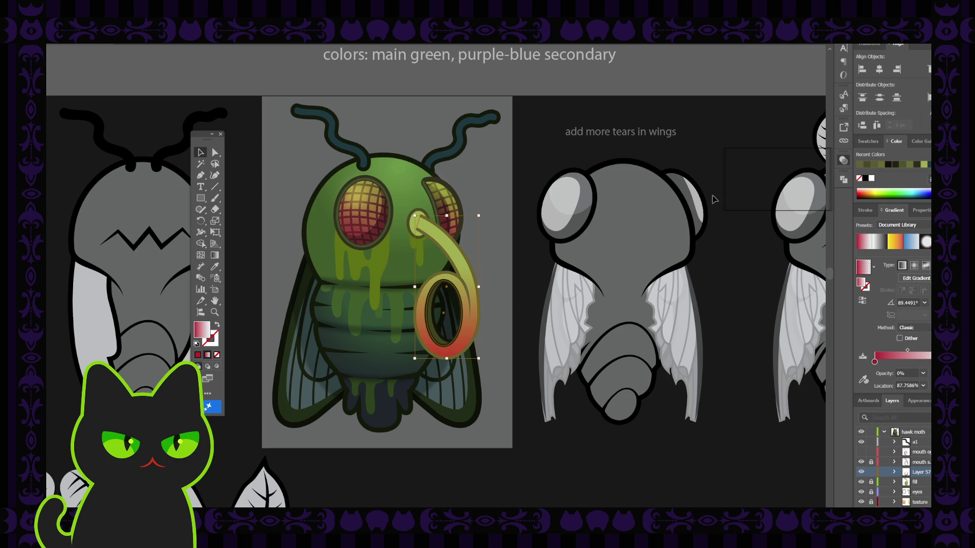
key("ctrl+z")
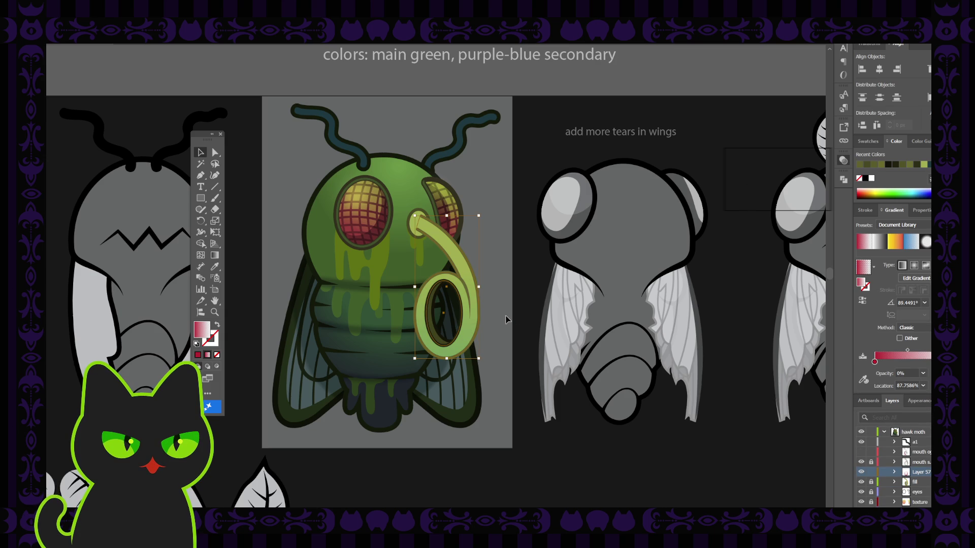
key("ctrl+minus")
key("ctrl+minus")
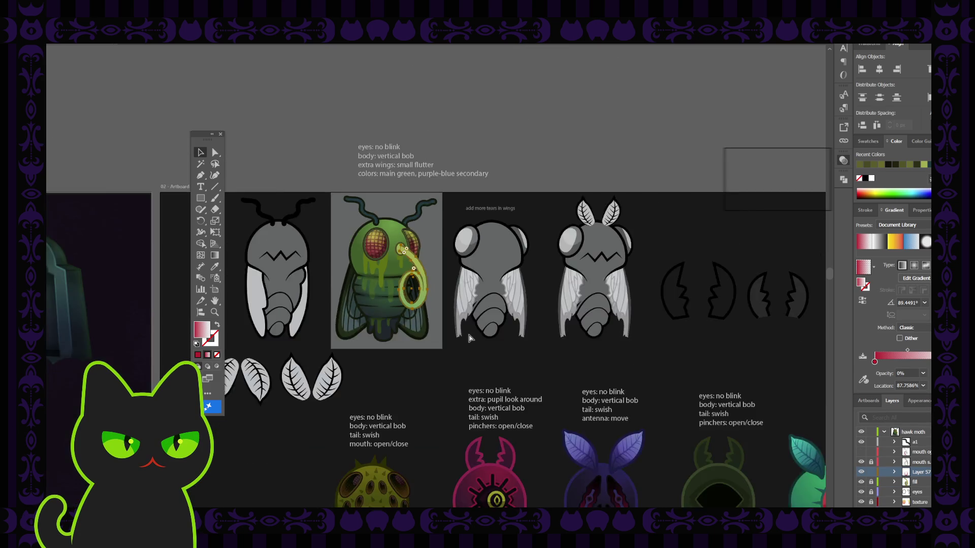
key("ctrl+minus")
key("ctrl+minus")
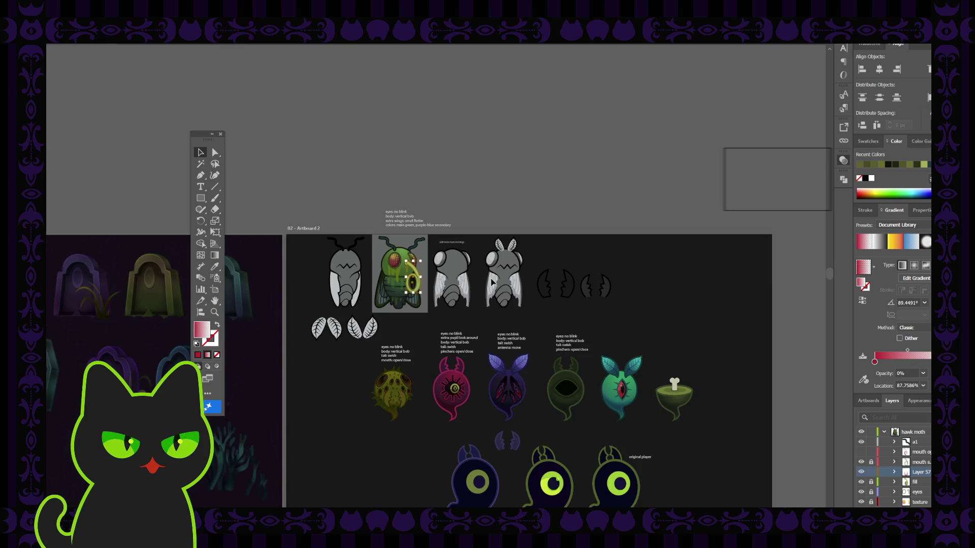
left_click(492, 283)
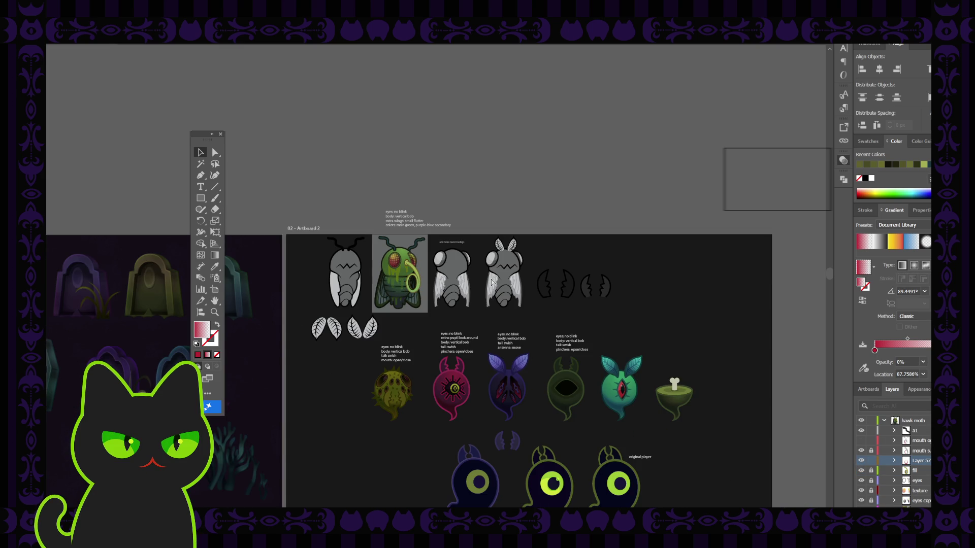
key("ctrl+plus")
key("ctrl+plus")
key("ctrl+plus")
key("ctrl+plus")
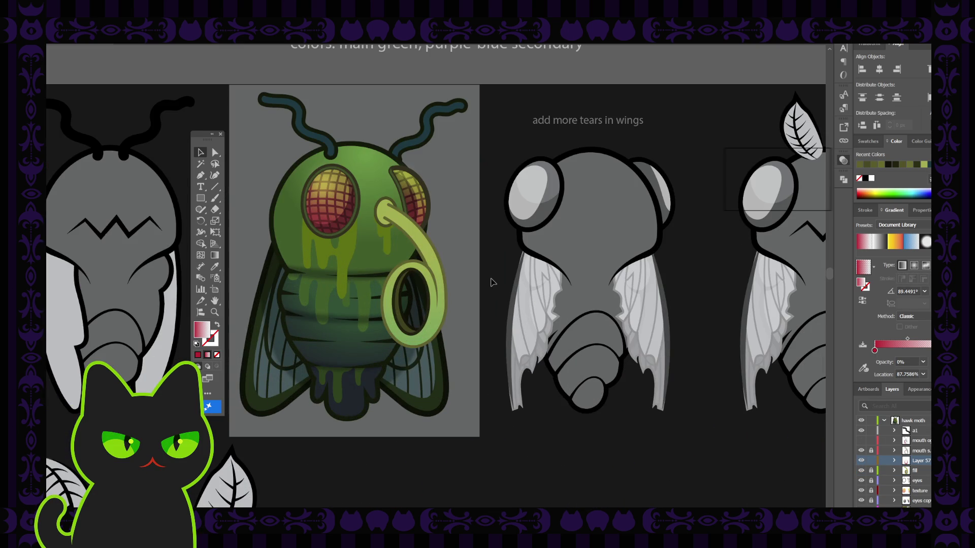
left_click(438, 332)
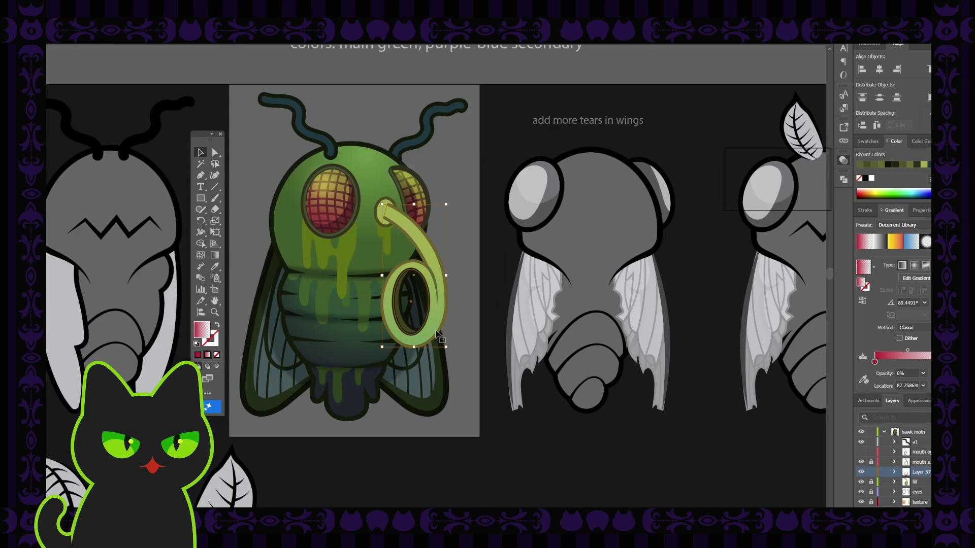
Recolour the gradient's red stop, trying teal and purple before settling on blue.
key("i")
left_click(399, 154)
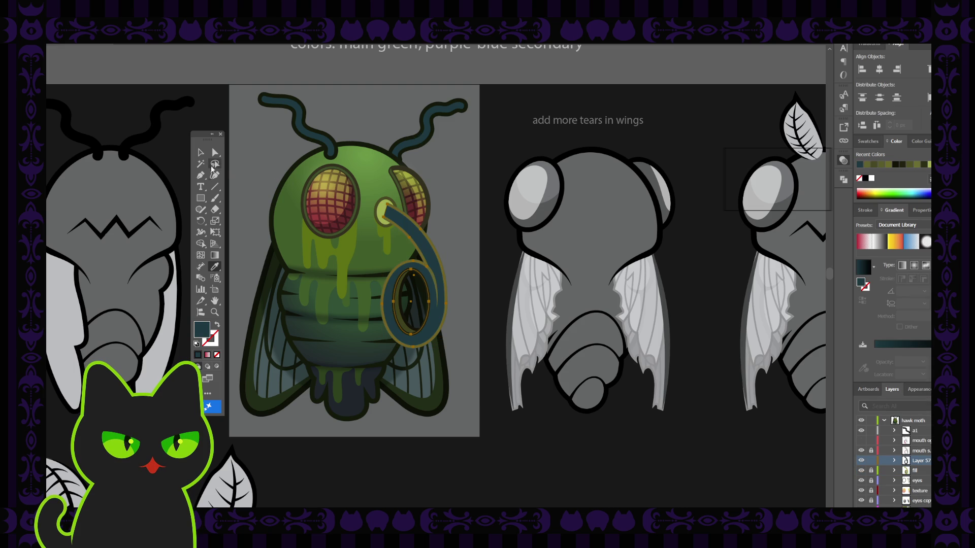
key("ctrl+z")
left_click(875, 362)
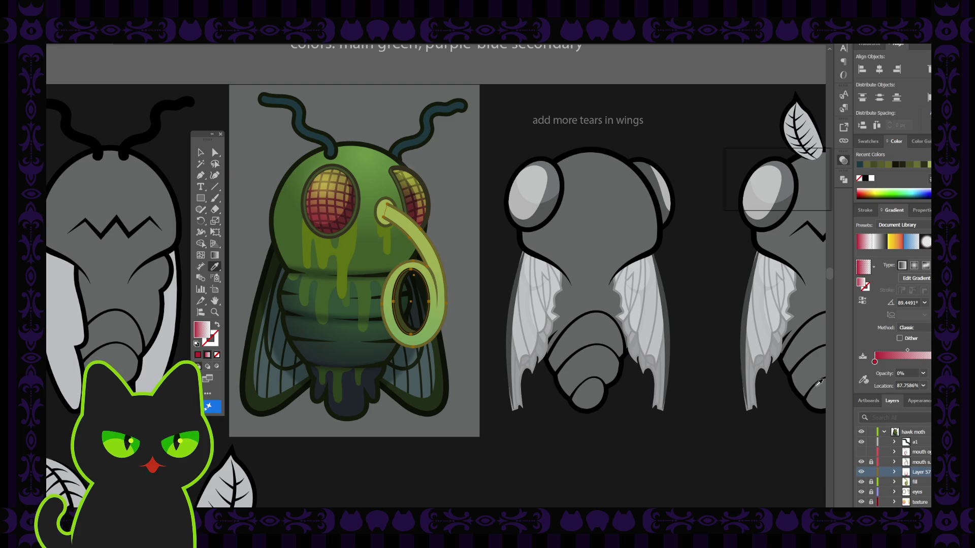
double_click(875, 362)
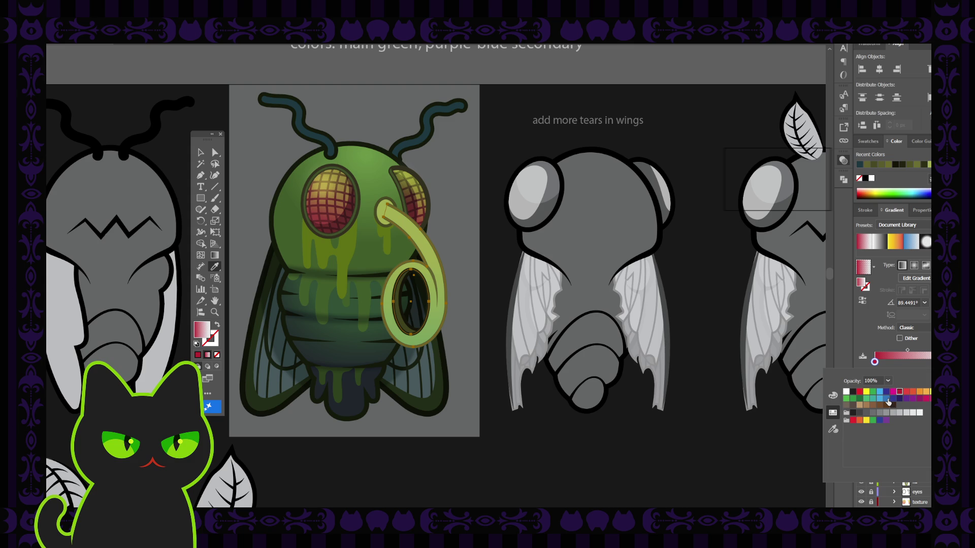
left_click(873, 399)
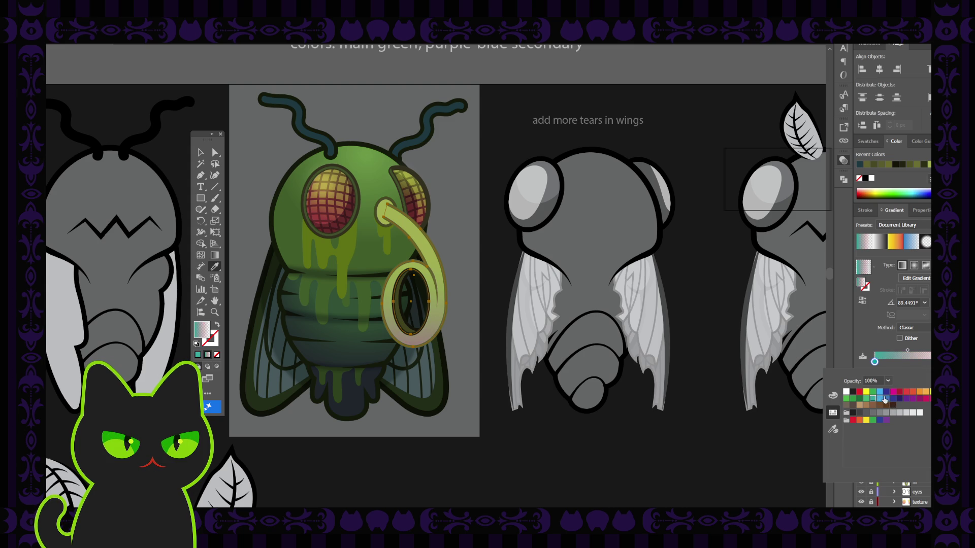
left_click(892, 402)
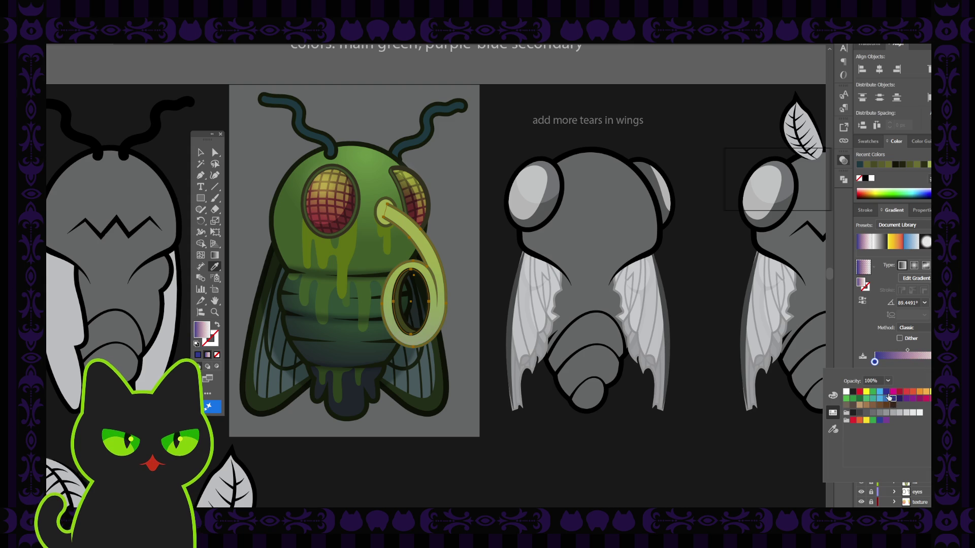
double_click(874, 361)
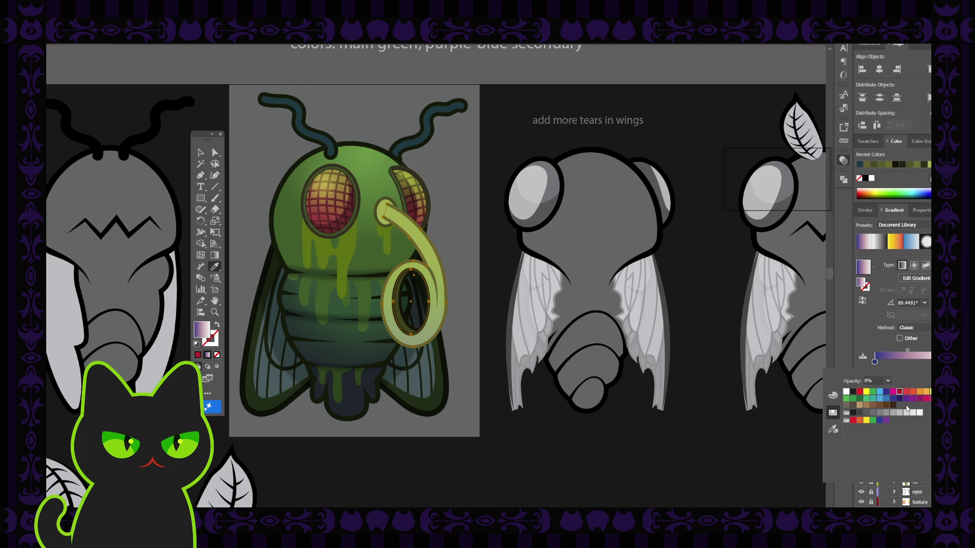
left_click(893, 399)
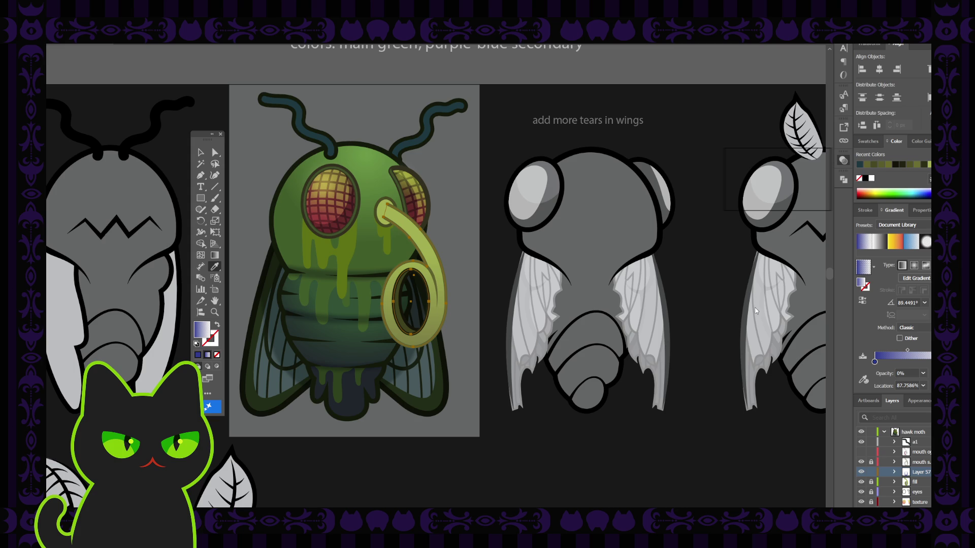
left_click(749, 208)
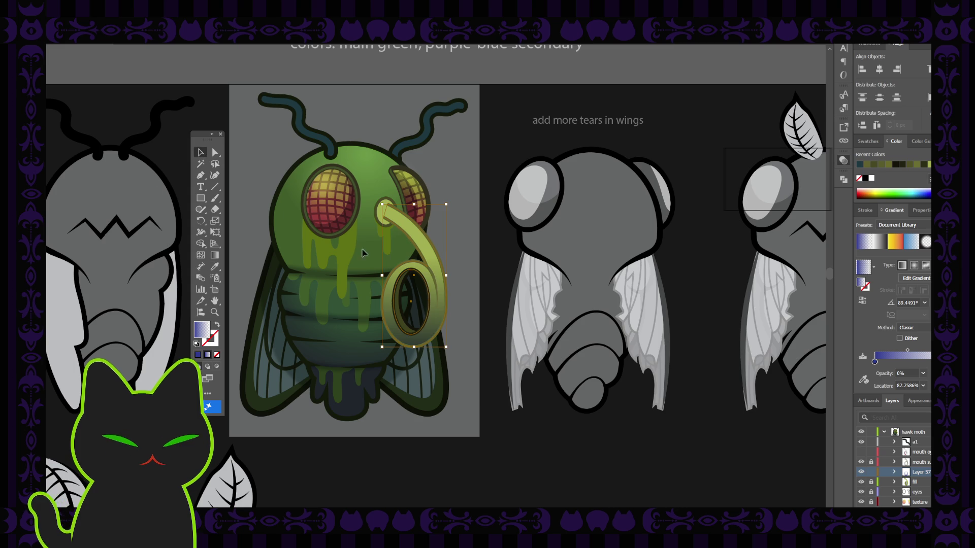
Nudge the proboscis gradient midpoint right and angle the gradient diagonally across the loop.
left_click(201, 153)
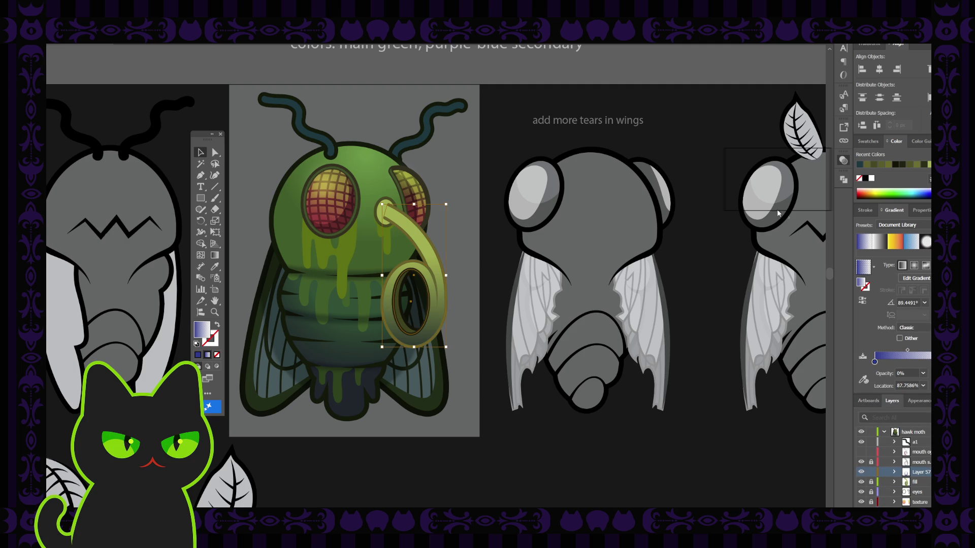
left_click_drag(907, 349, 916, 352)
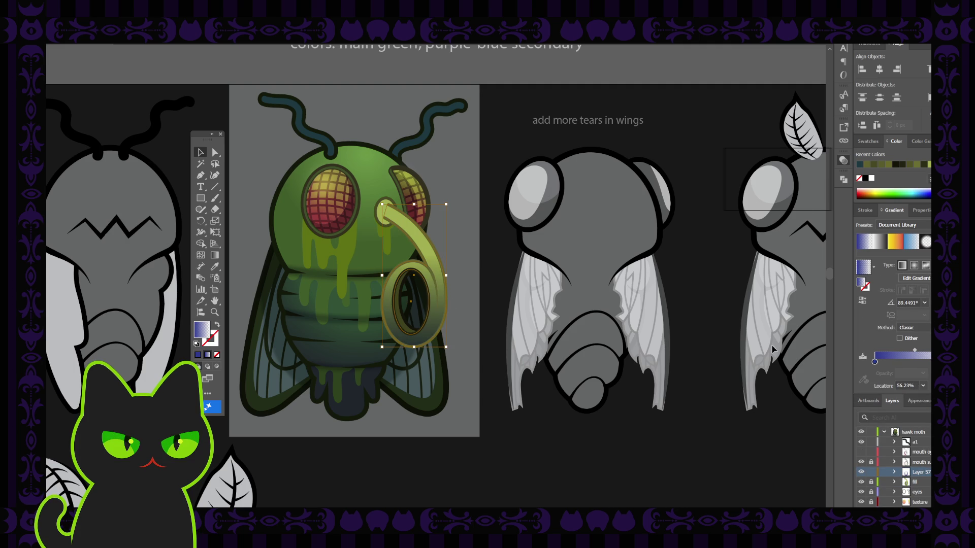
key("g")
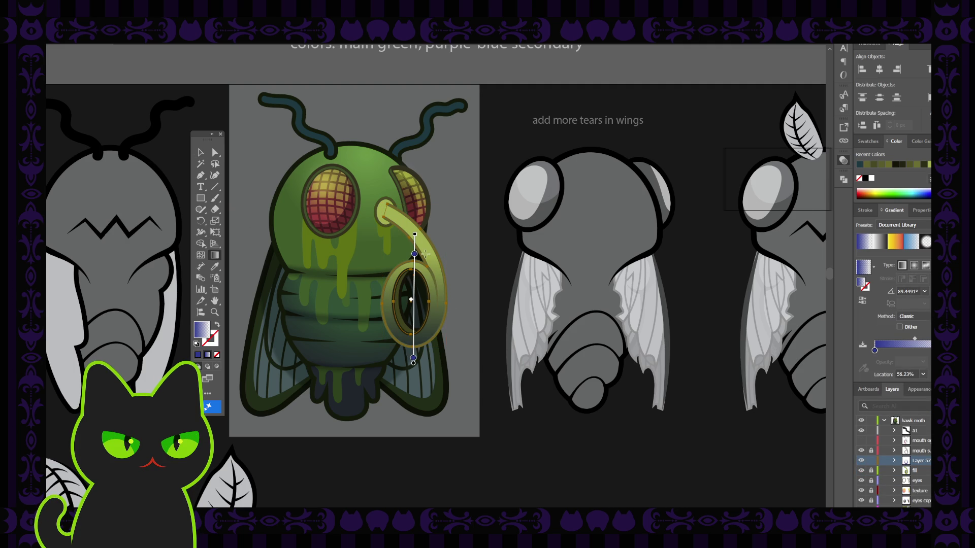
left_click_drag(433, 235, 399, 351)
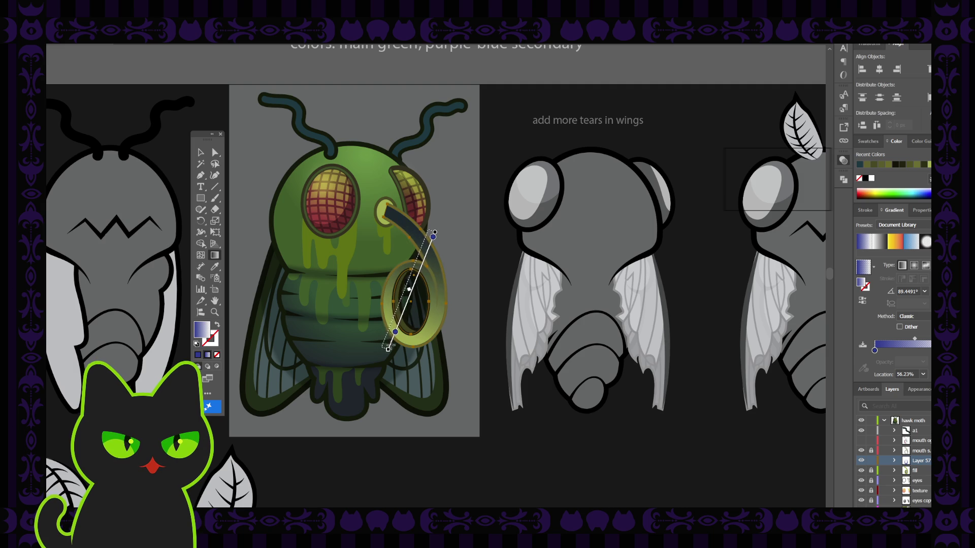
left_click_drag(424, 233, 389, 350)
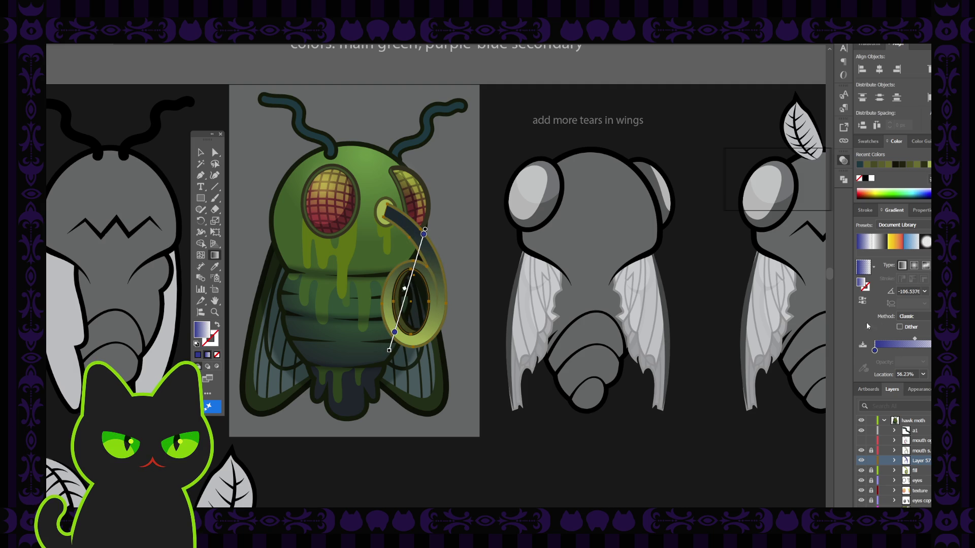
Reverse the proboscis gradient and push its midpoint further right to about 51.6%.
left_click(862, 300)
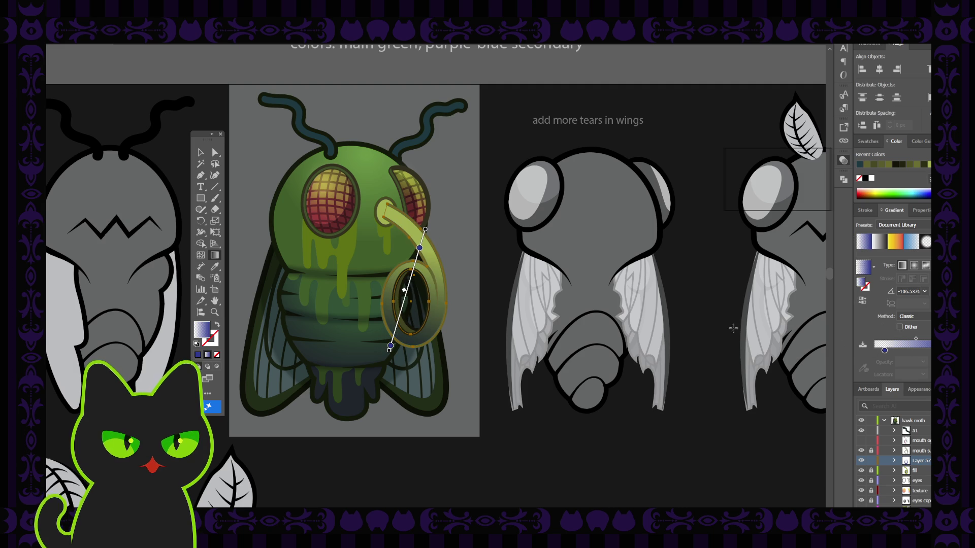
key("v")
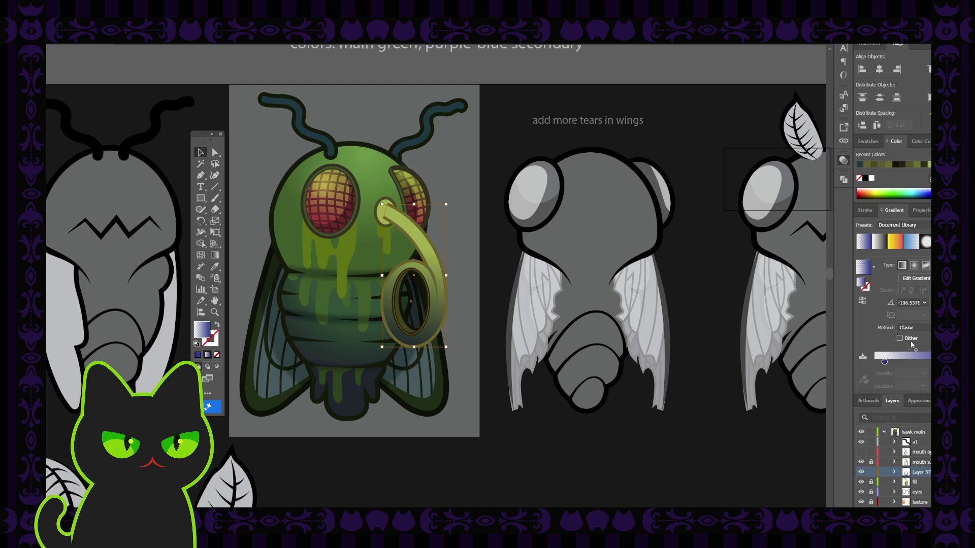
left_click_drag(916, 351, 924, 351)
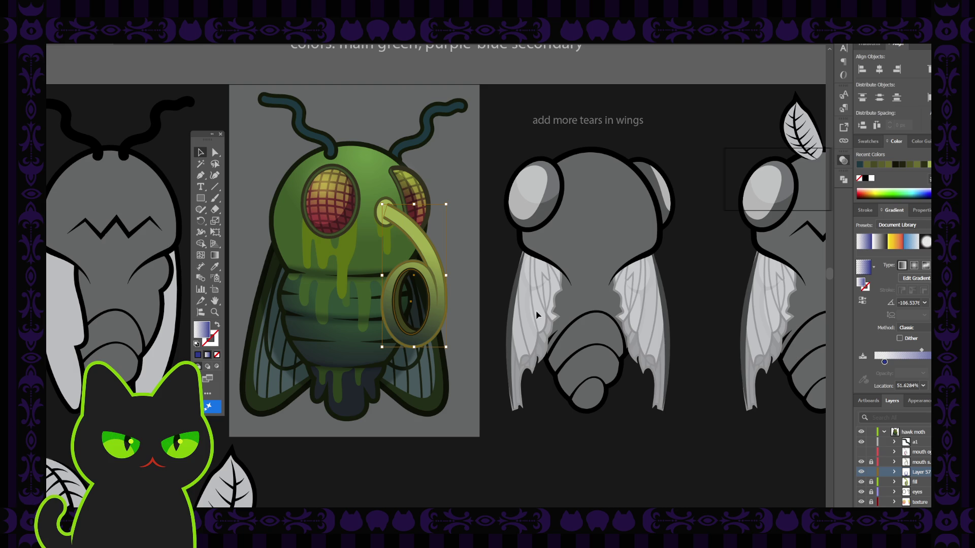
left_click(498, 281)
scroll(497, 281, "down", 3)
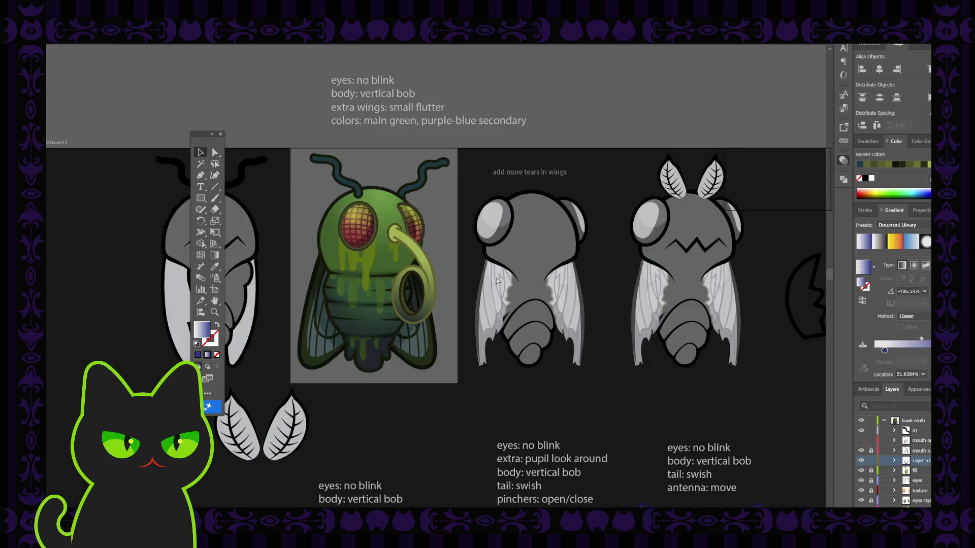
Move Layer 57 above the mouth layer, then return it below.
scroll(497, 281, "down", 2)
scroll(498, 280, "up", 5)
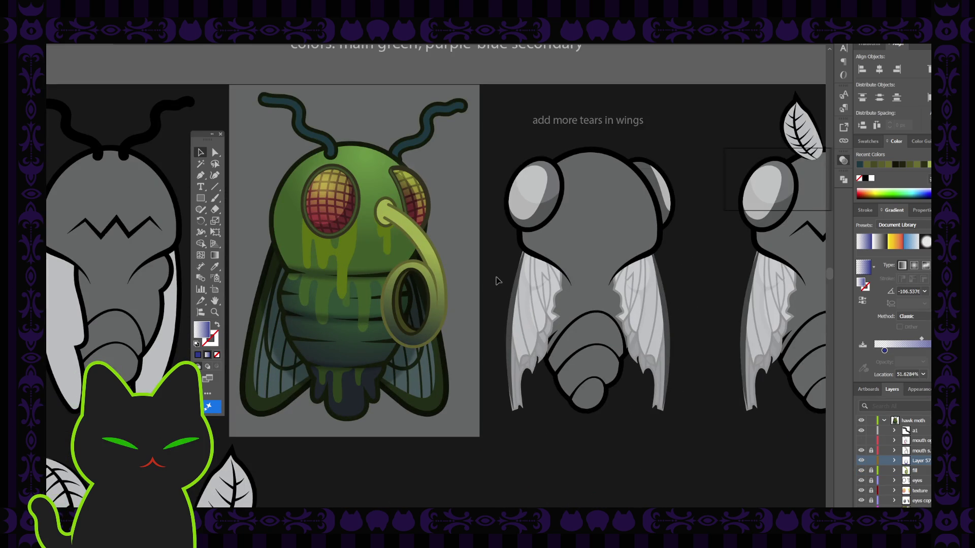
left_click_drag(862, 460, 861, 447)
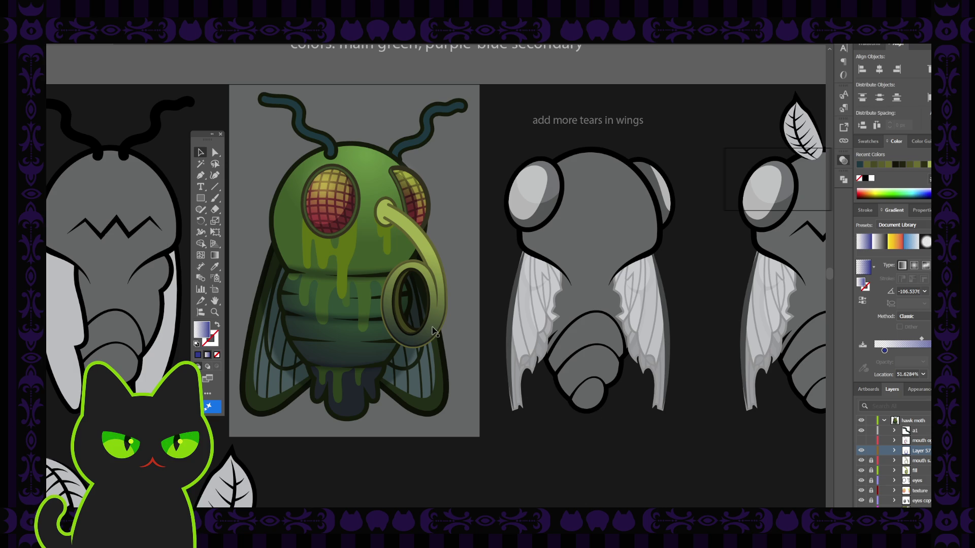
left_click_drag(895, 451, 895, 464)
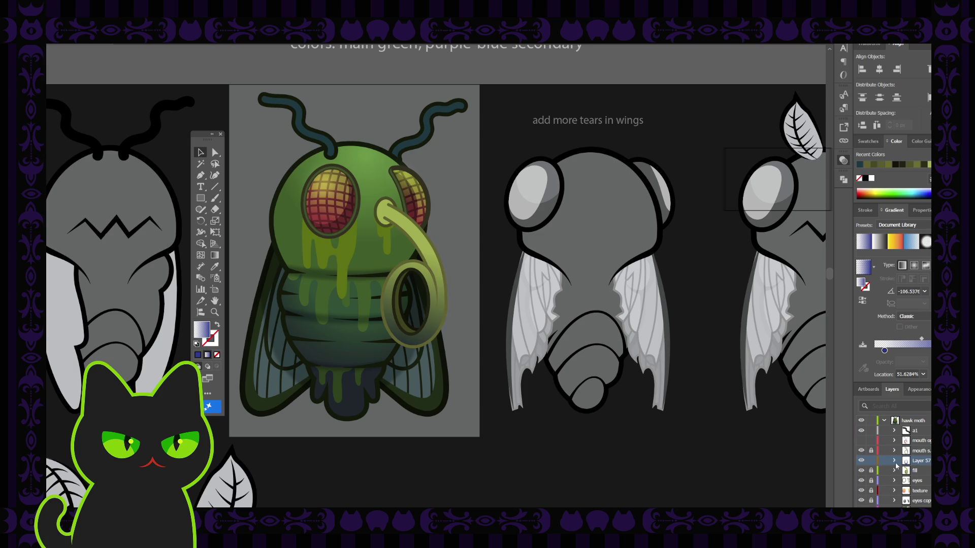
Fill the spiral proboscis with a dark navy colour eyedropped from the artwork.
left_click(431, 331)
key("i")
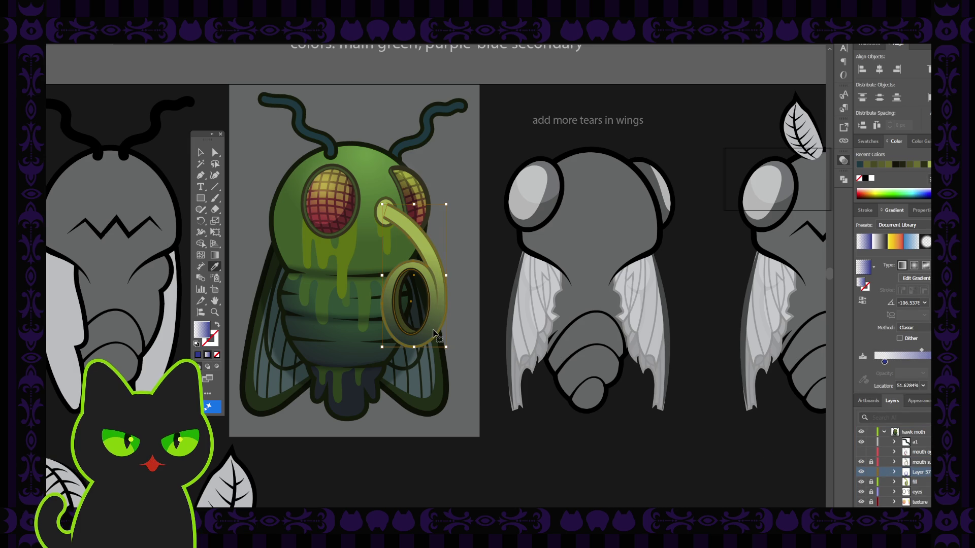
left_click(328, 333)
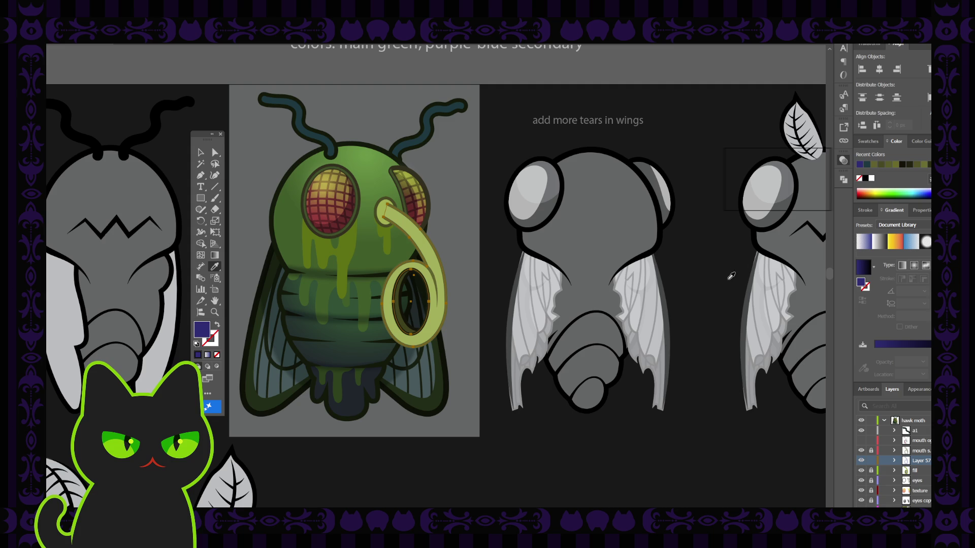
Turn the proboscis fill into a gradient, undoing stray changes to keep it selected.
left_click(863, 267)
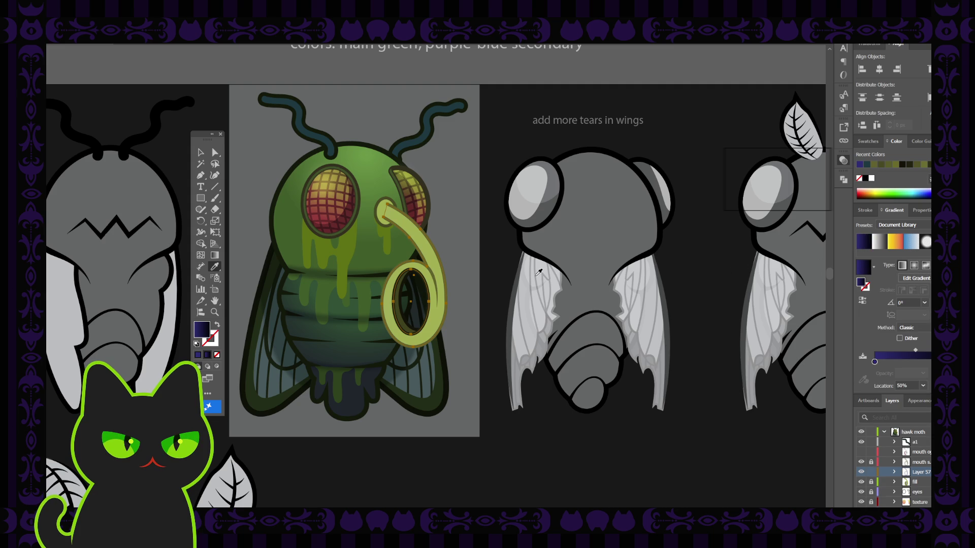
key("v")
mouse_move(446, 275)
left_mouse_down()
mouse_move(487, 275)
mouse_move(447, 275)
left_mouse_up()
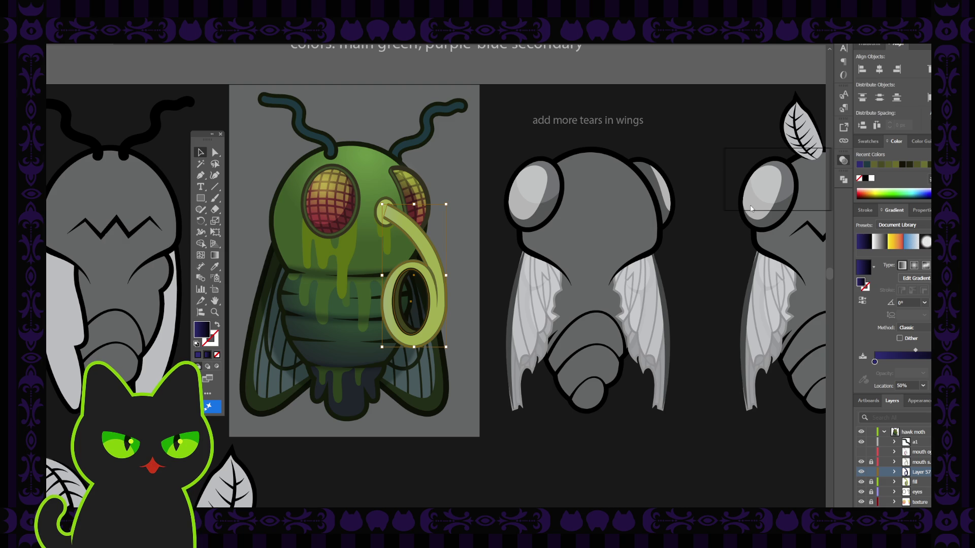
key("comma")
key("ctrl+z")
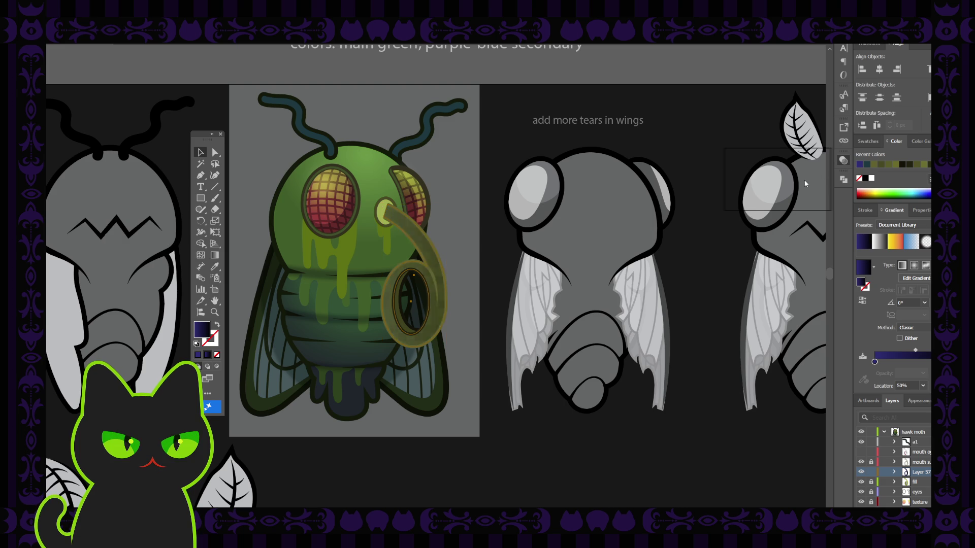
key("ctrl+z")
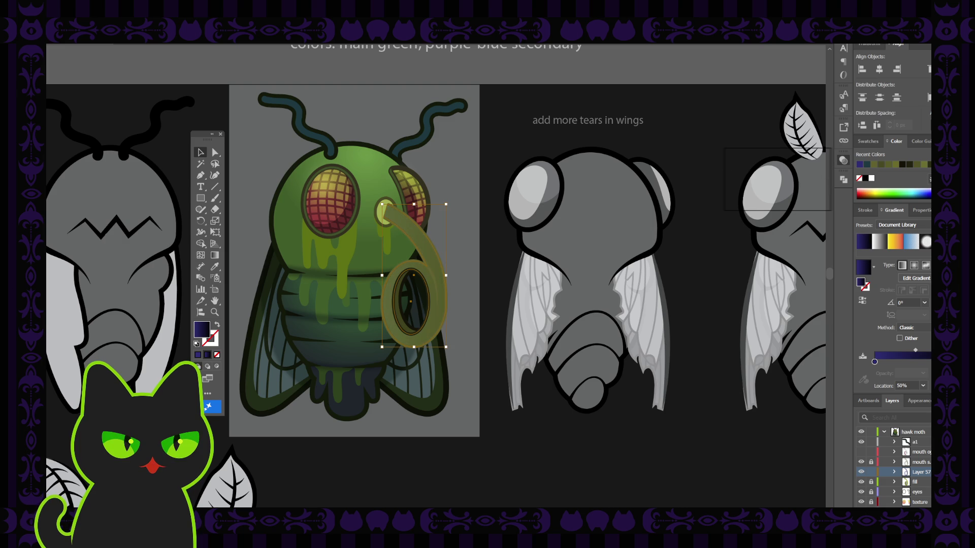
Make the right gradient stop 0% opacity and run the gradient from proboscis top to bottom.
double_click(874, 361)
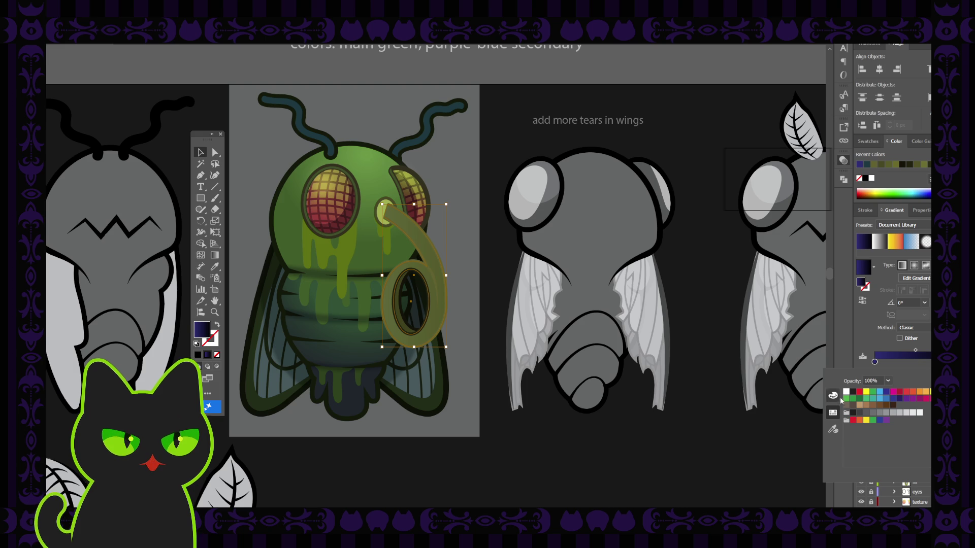
key("Escape")
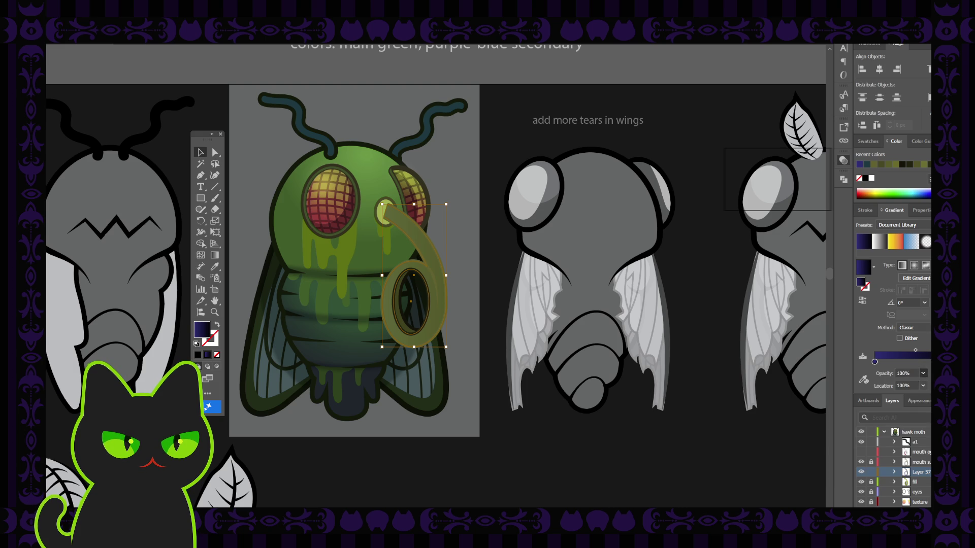
left_click(915, 351)
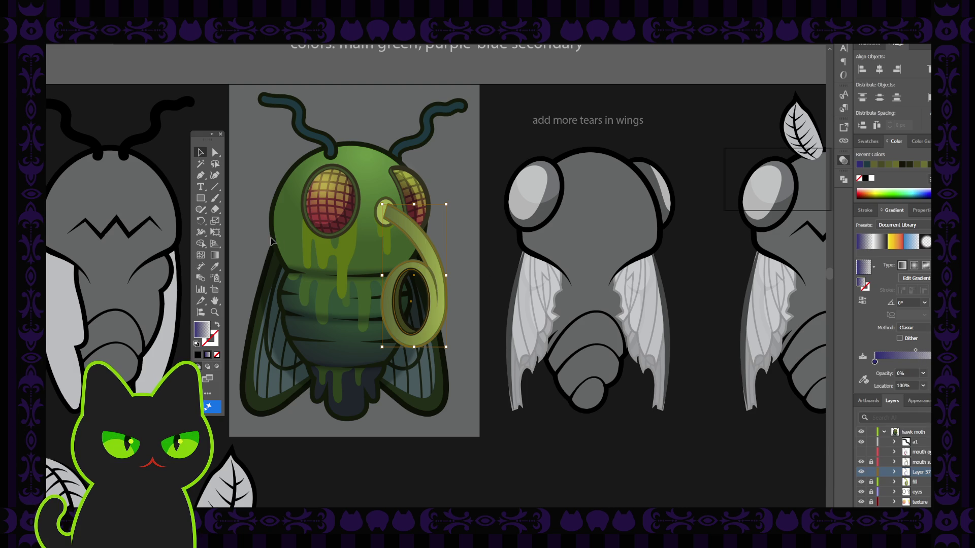
left_click(214, 255)
left_click_drag(424, 219, 393, 361)
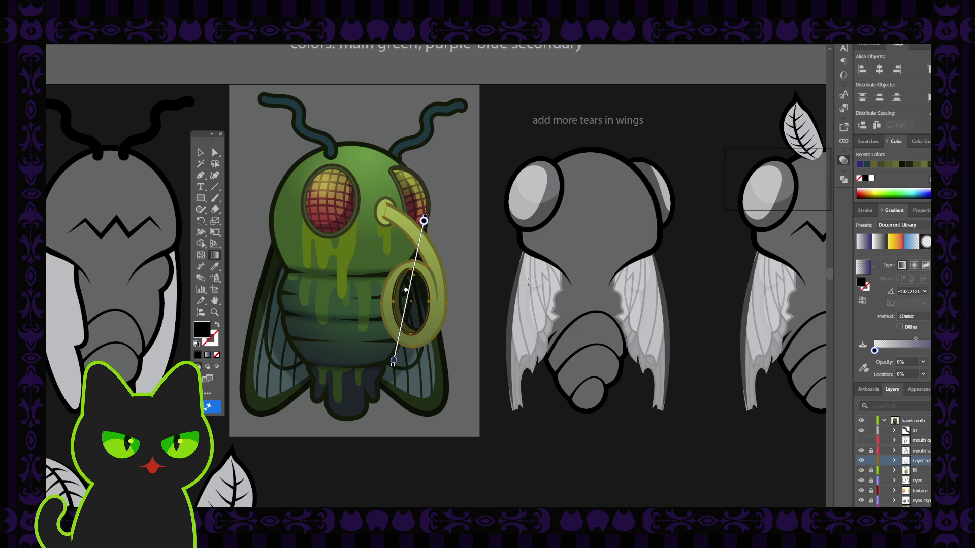
Try a 74.25% gradient midpoint, revert to the darker olive shading, then deselect and zoom out.
key("v")
key("a")
scroll(425, 260, "up", 1)
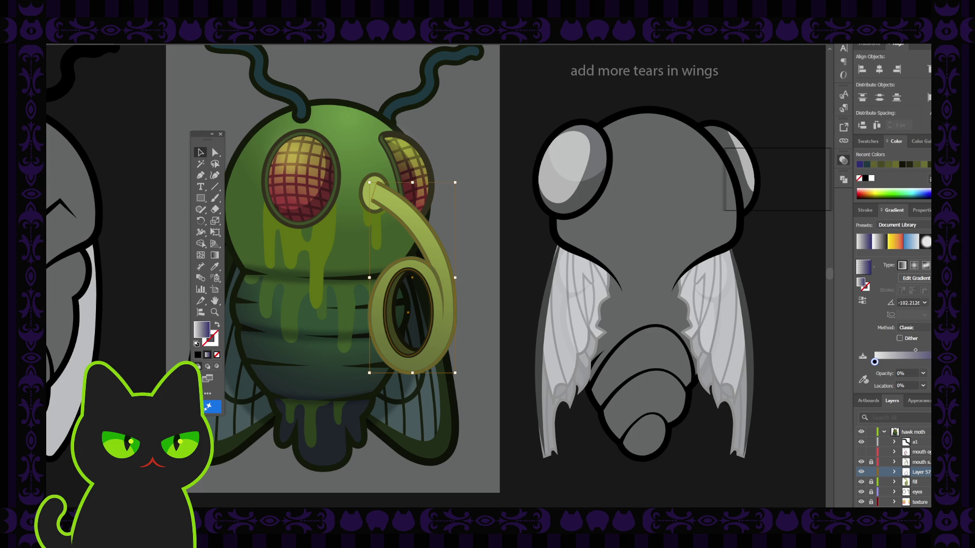
left_click(928, 361)
left_click_drag(909, 350, 904, 350)
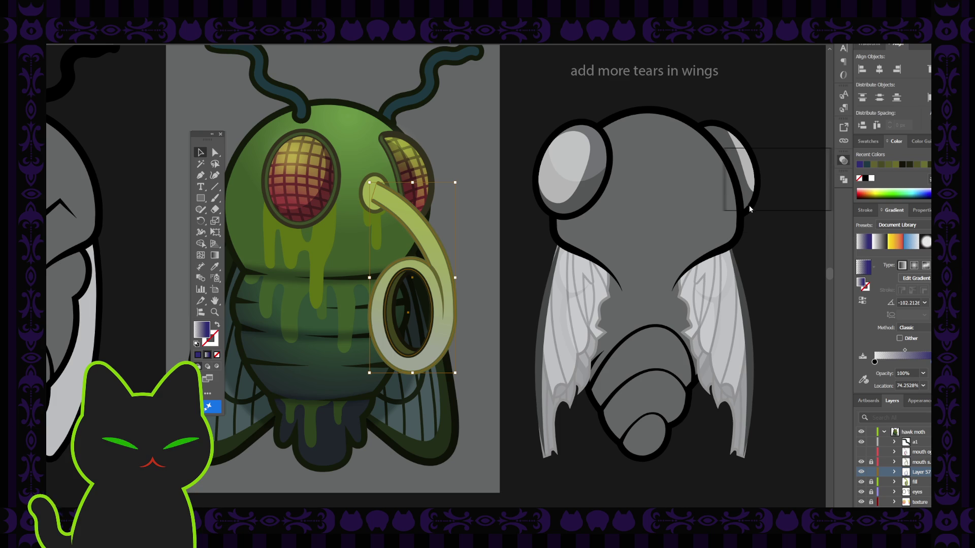
key("ctrl+z")
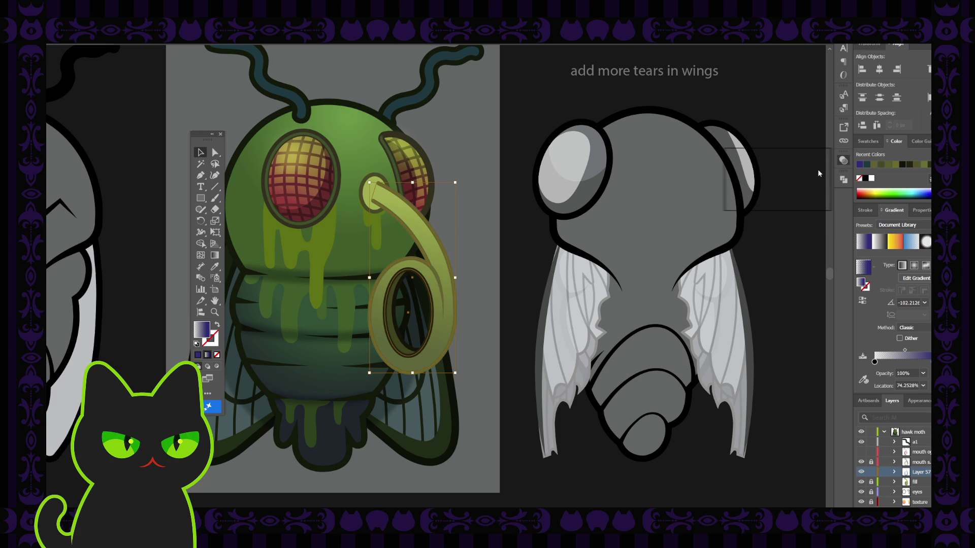
key("ctrl+shift+b")
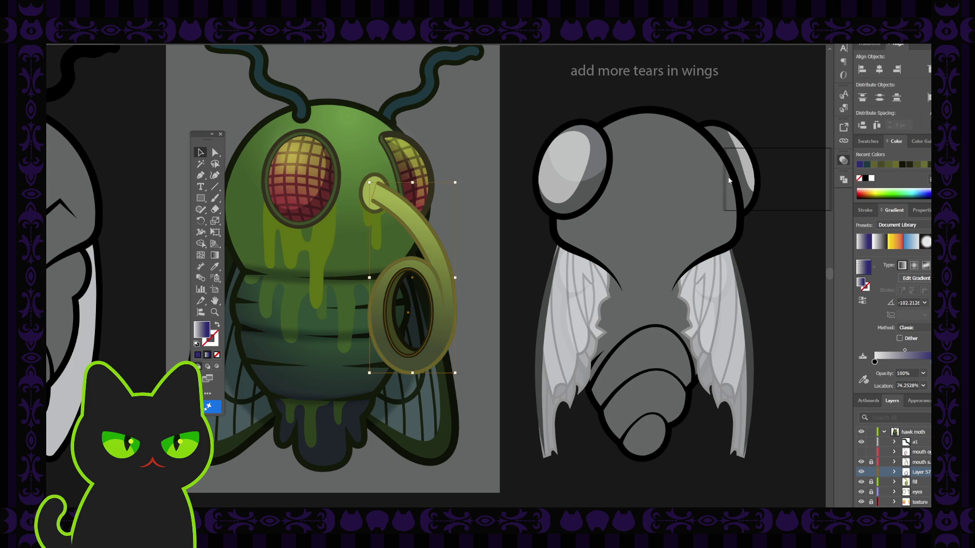
left_click(547, 126)
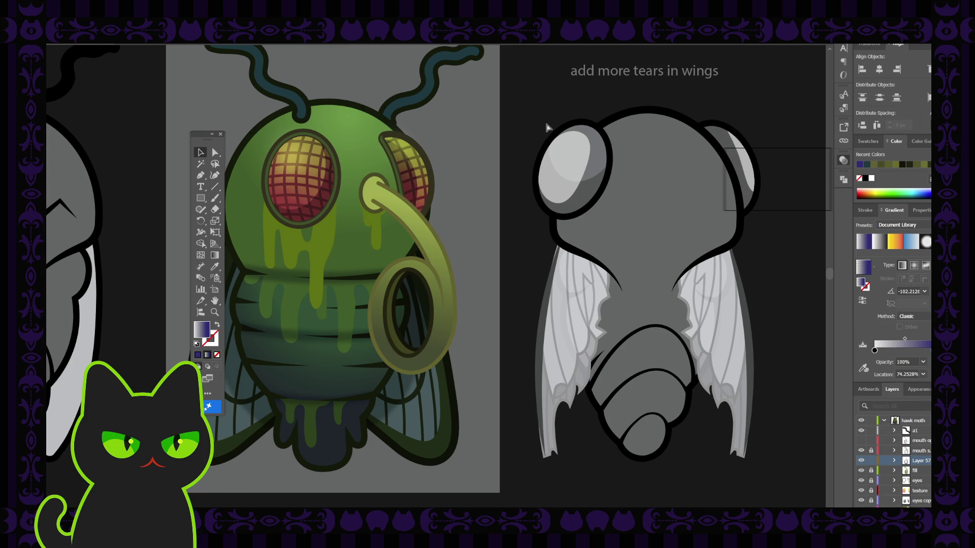
key("ctrl+minus")
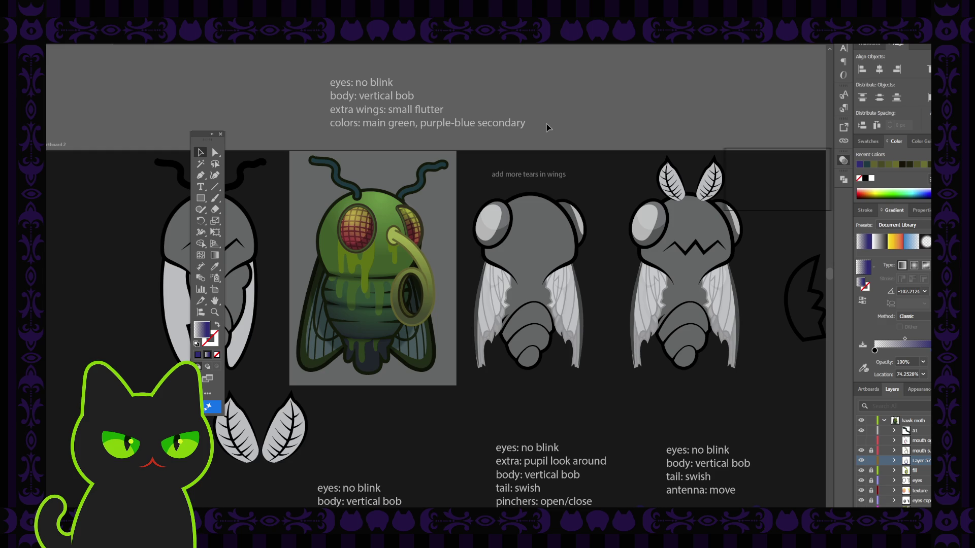
key("ctrl+plus")
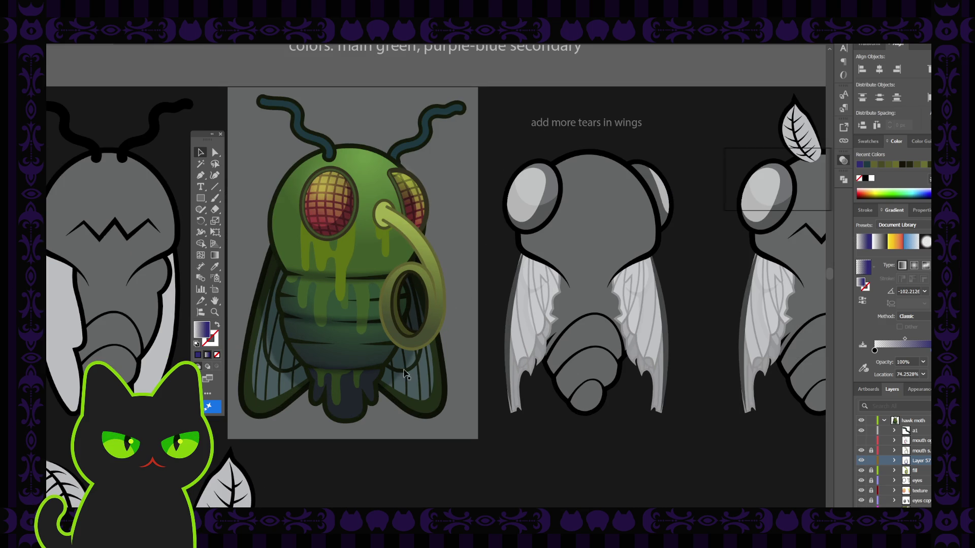
left_click(436, 344)
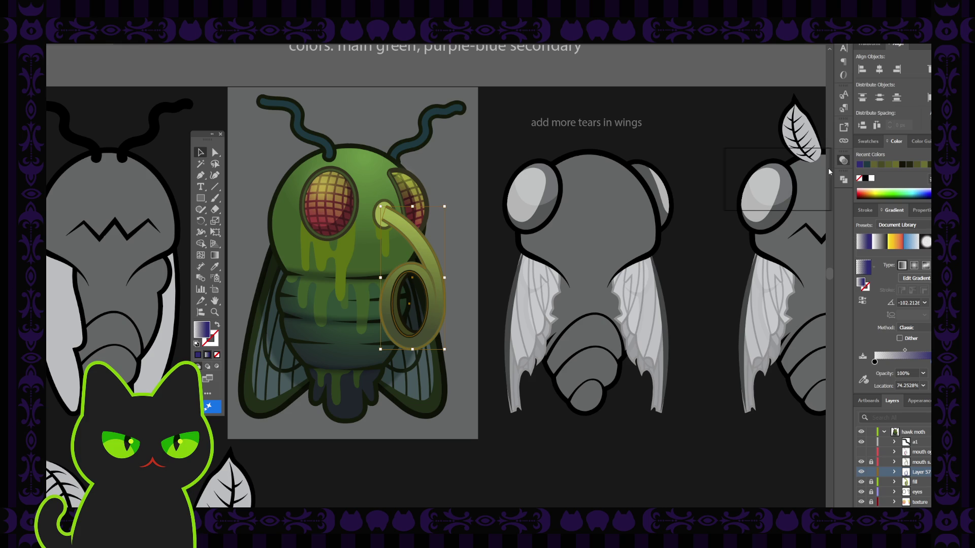
left_click(814, 184)
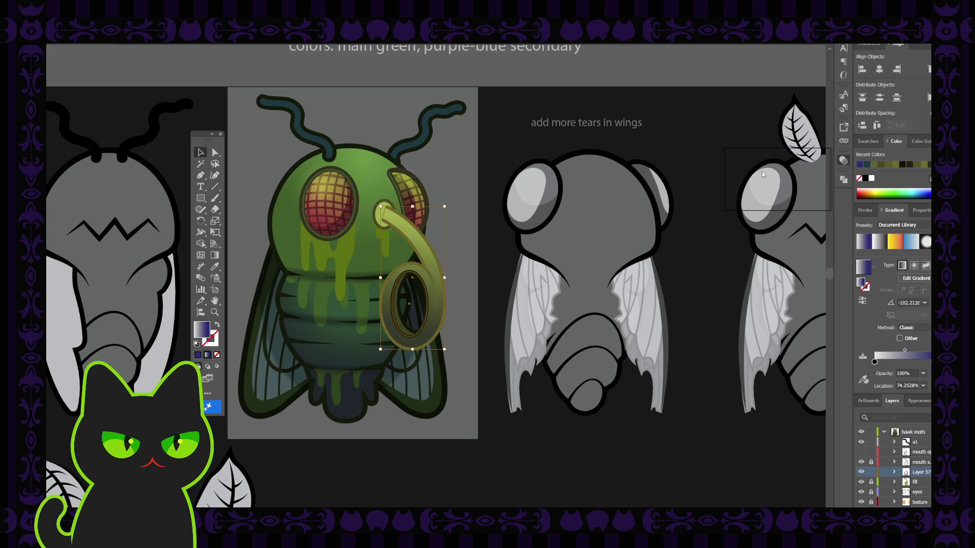
key("ctrl+z")
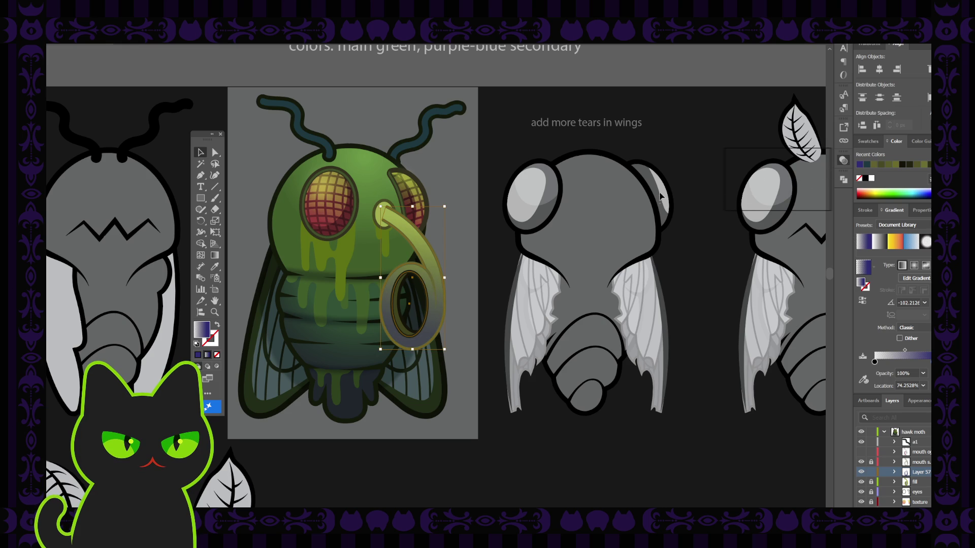
left_click(629, 229)
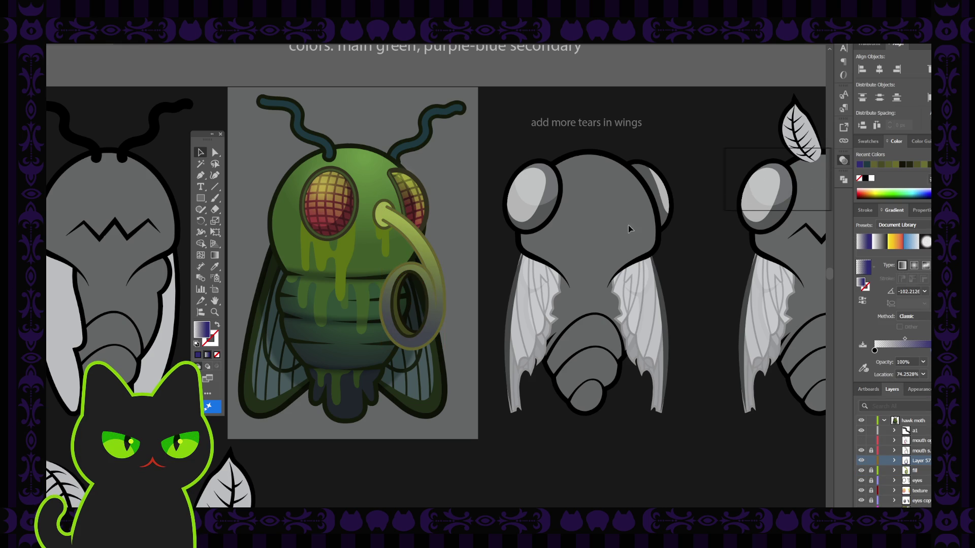
left_click(436, 320)
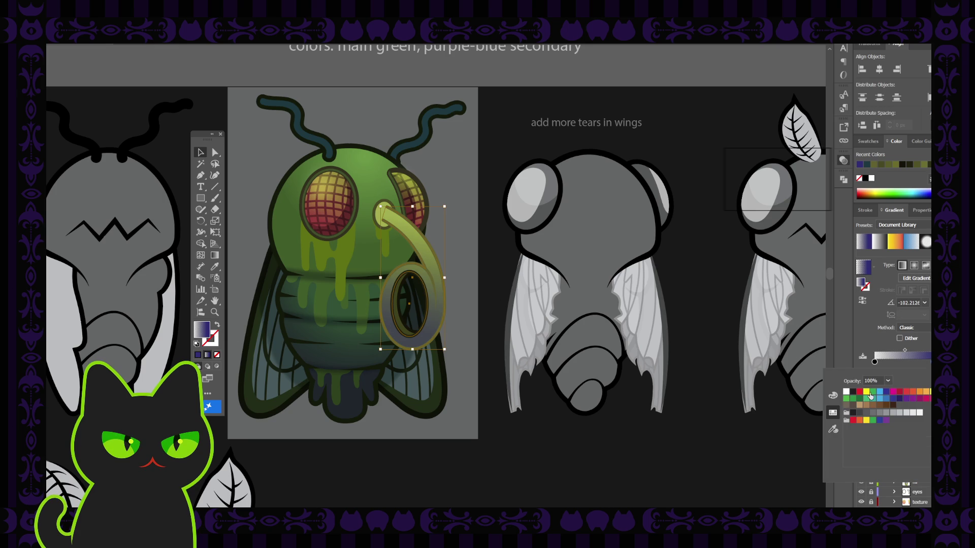
left_click(852, 399)
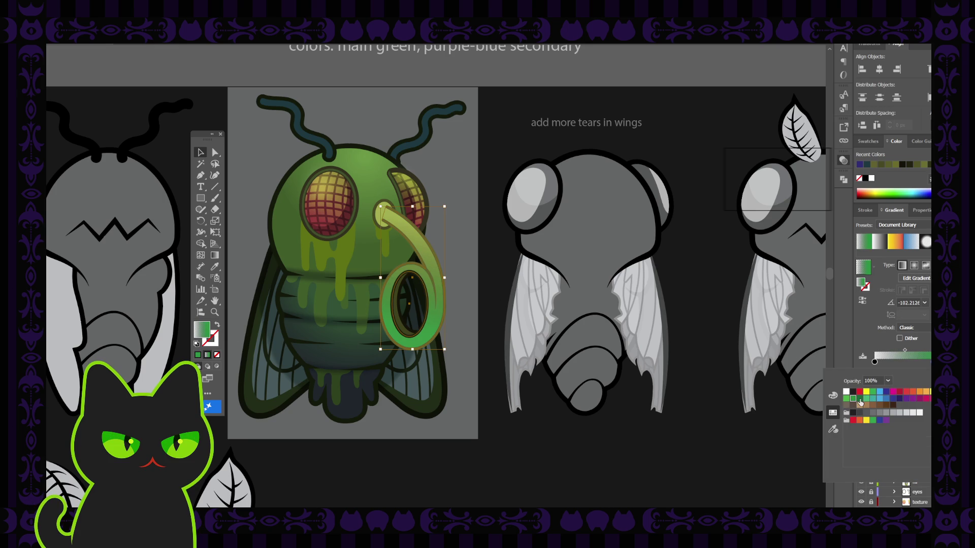
left_click(860, 398)
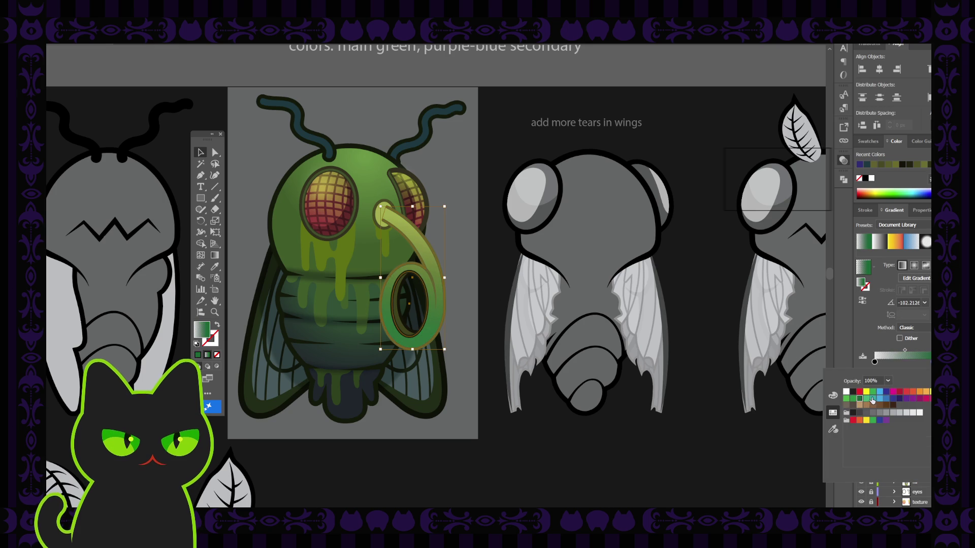
left_click(872, 399)
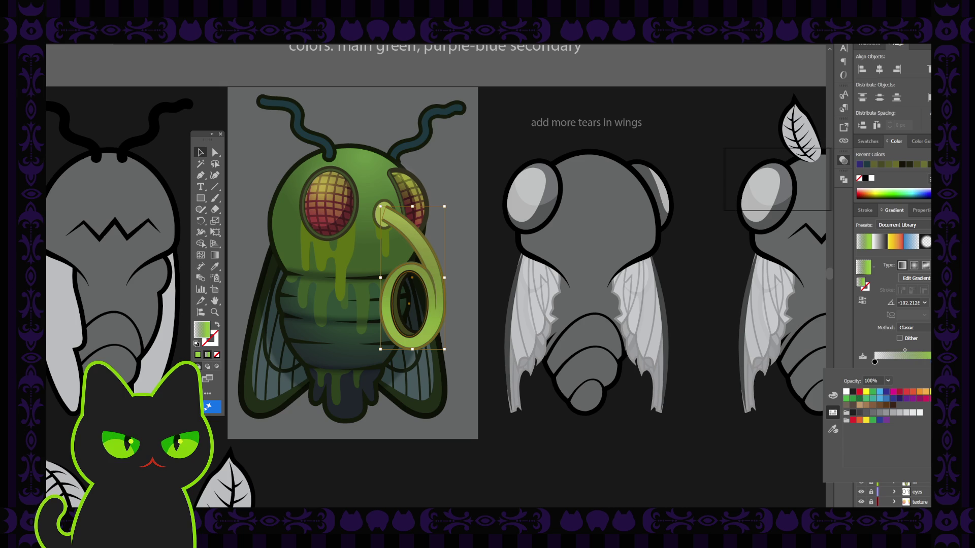
left_click(866, 392)
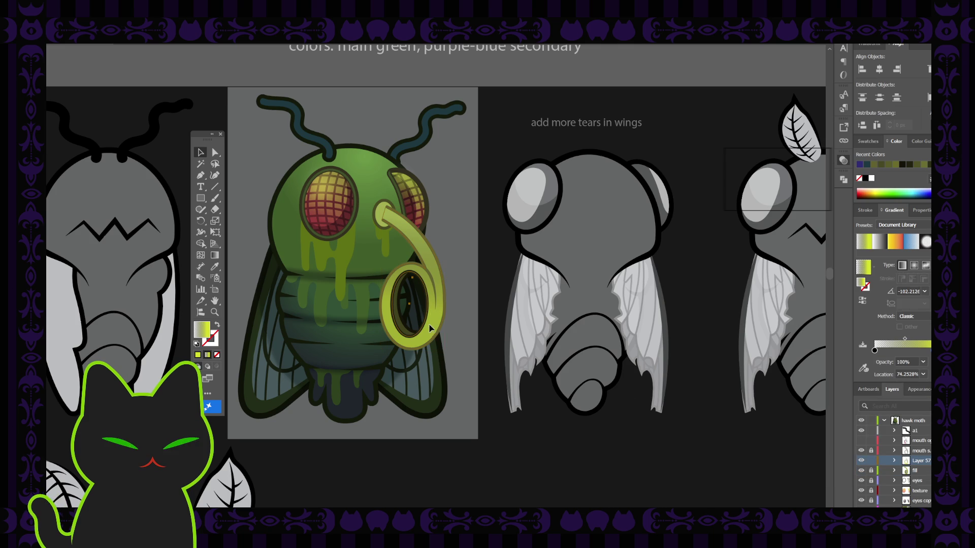
left_click_drag(905, 349, 905, 350)
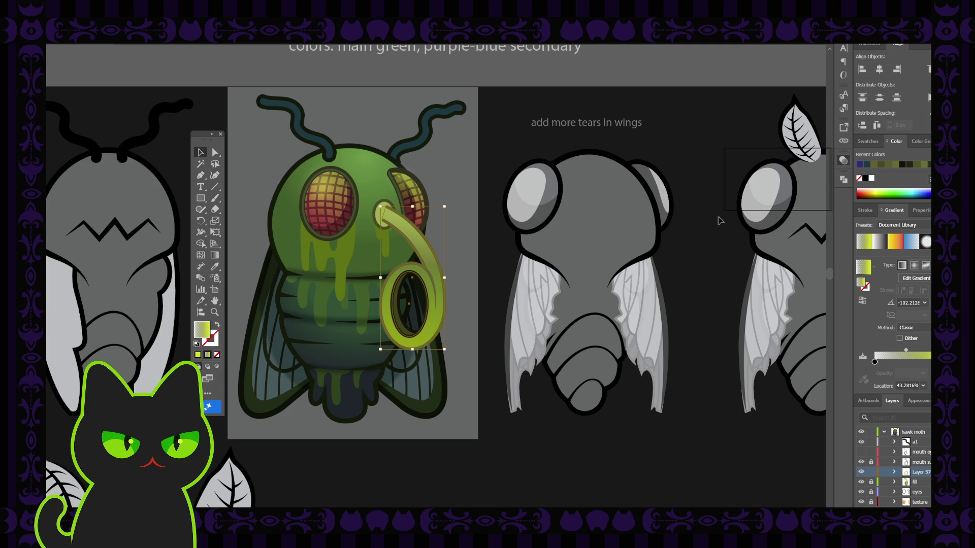
left_click(692, 237)
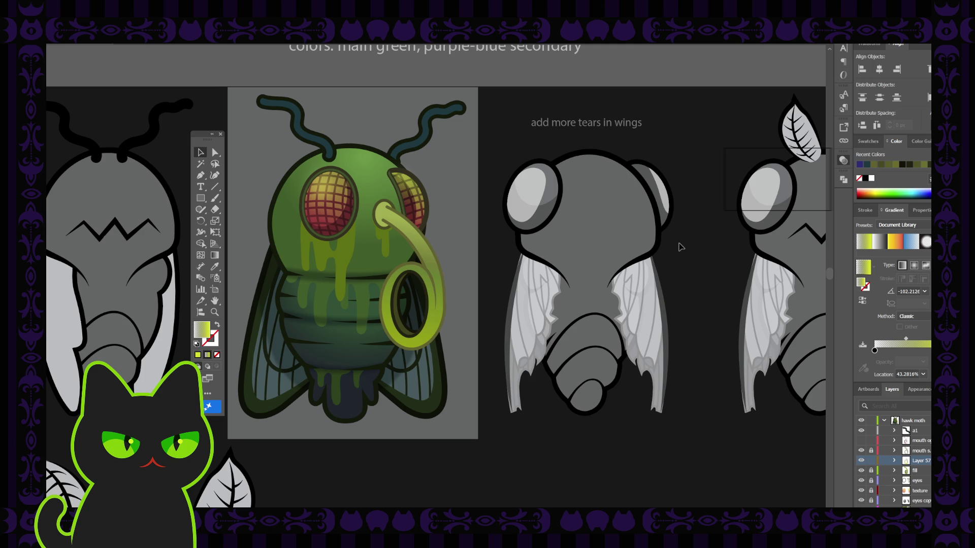
key("ctrl+minus")
key("ctrl+minus")
key("ctrl+plus")
key("ctrl+plus")
left_click(439, 323)
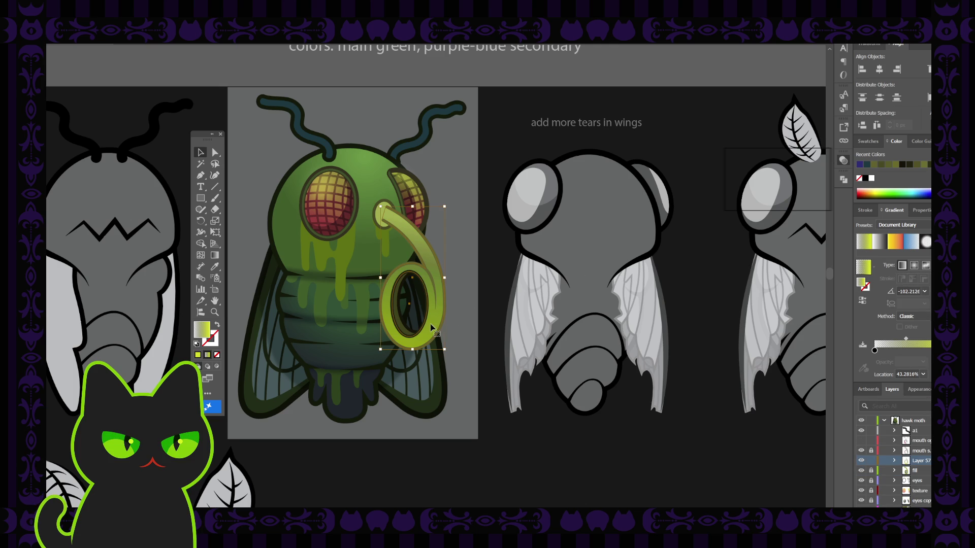
left_click(861, 472)
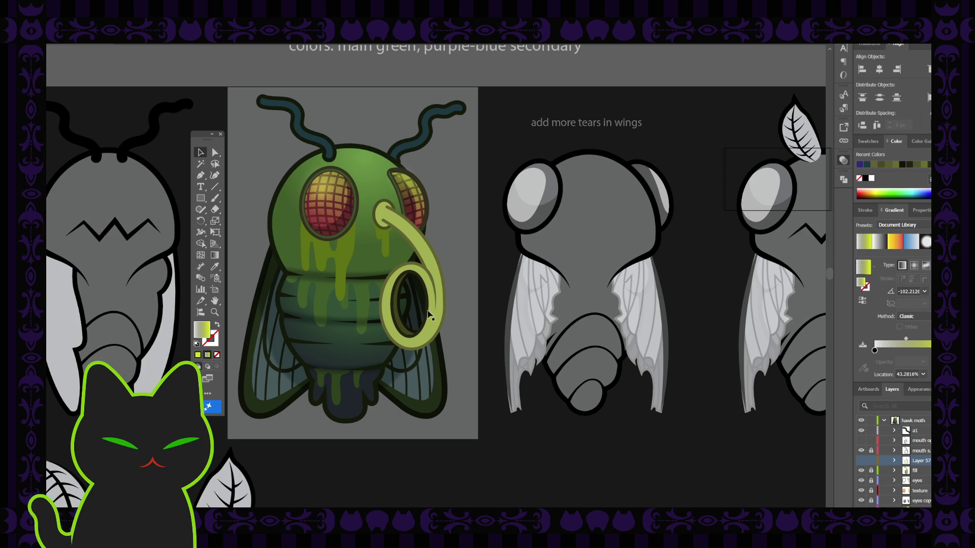
Delete Layer 57, nest a new layer in hawk moth above fill, and sample the olive colour.
key("ctrl+equal")
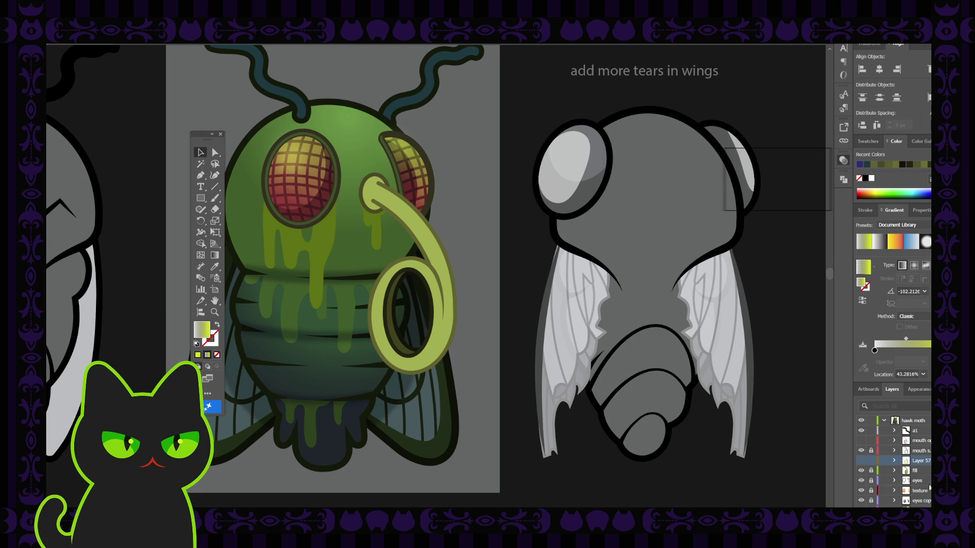
key("Delete")
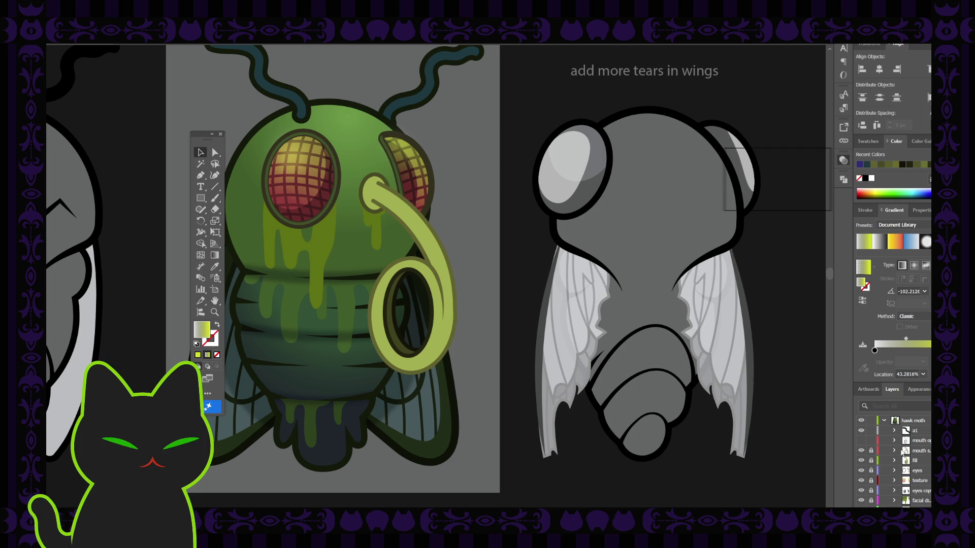
left_click(916, 461)
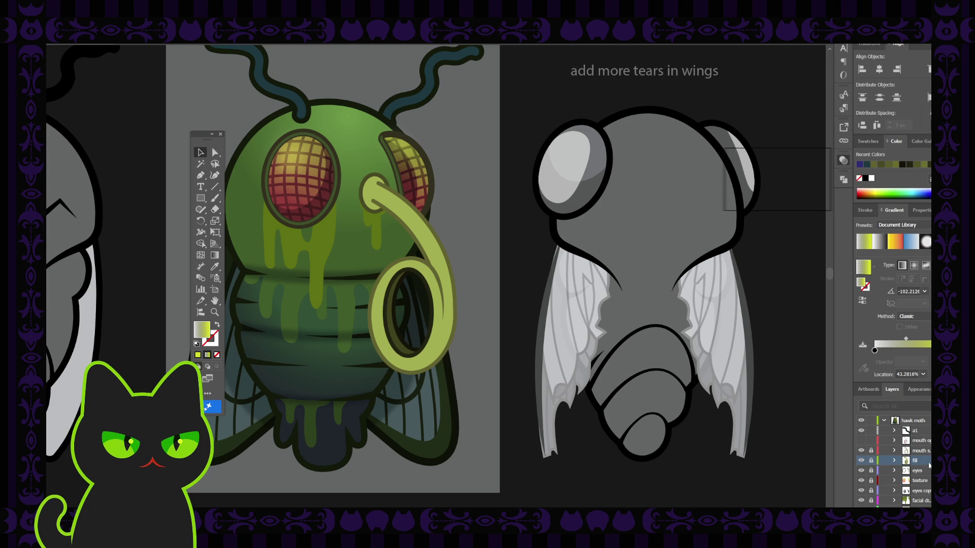
key("ctrl+l")
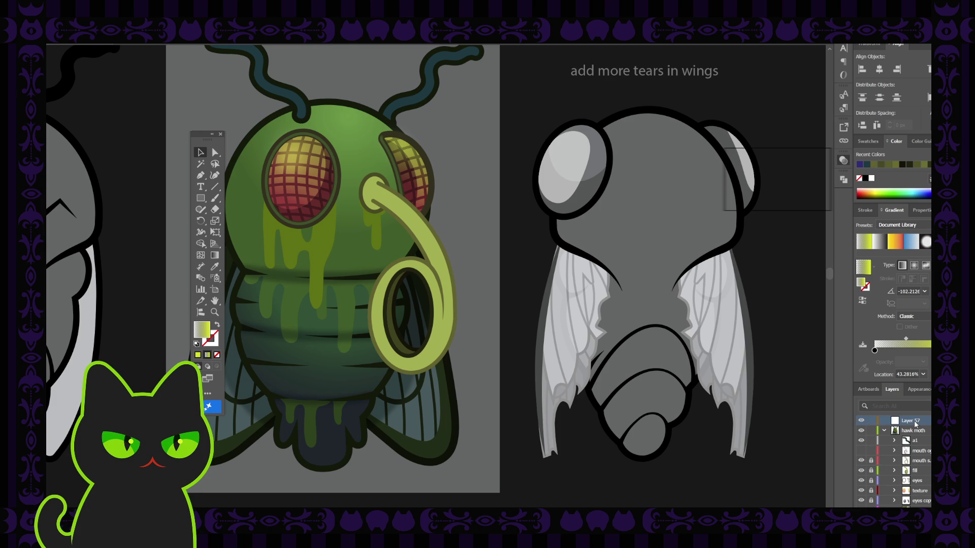
left_click_drag(914, 425, 914, 456)
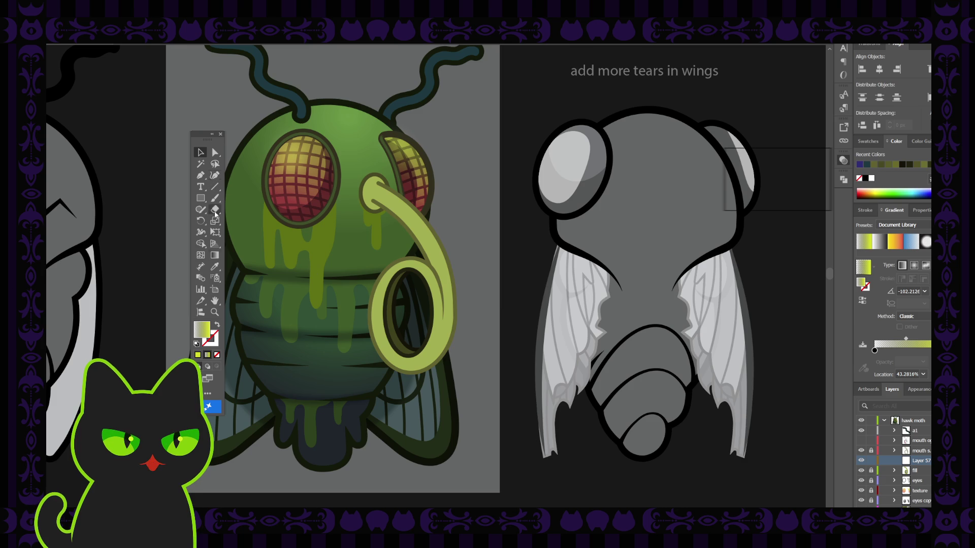
key("i")
left_click(292, 271)
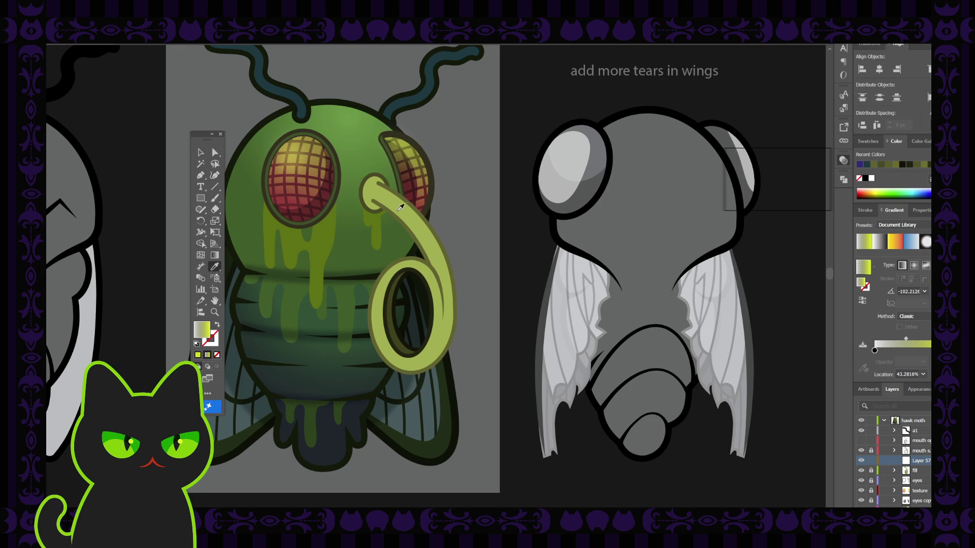
Draw a stroke-only olive curve from the proboscis base down toward the curl.
left_click(216, 325)
left_click(215, 176)
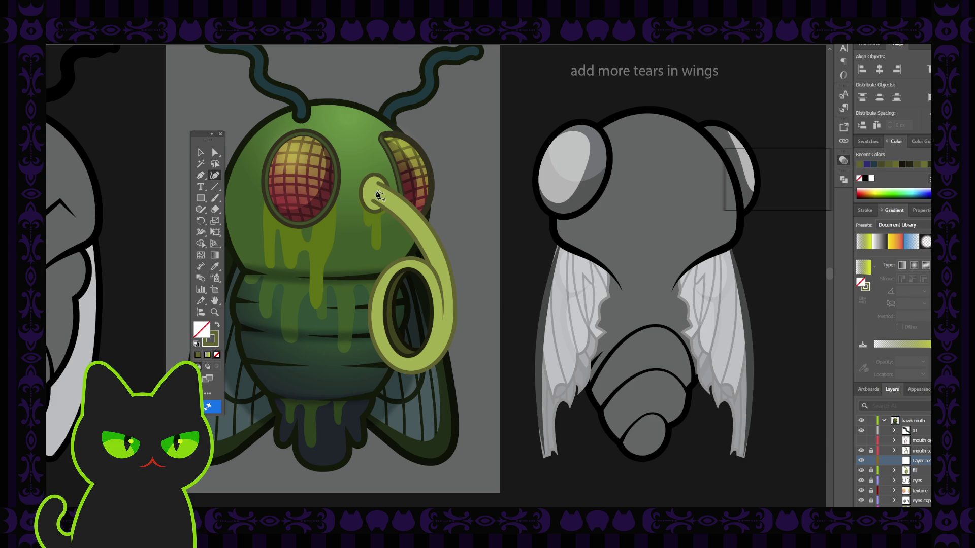
left_click(374, 190)
left_click(408, 215)
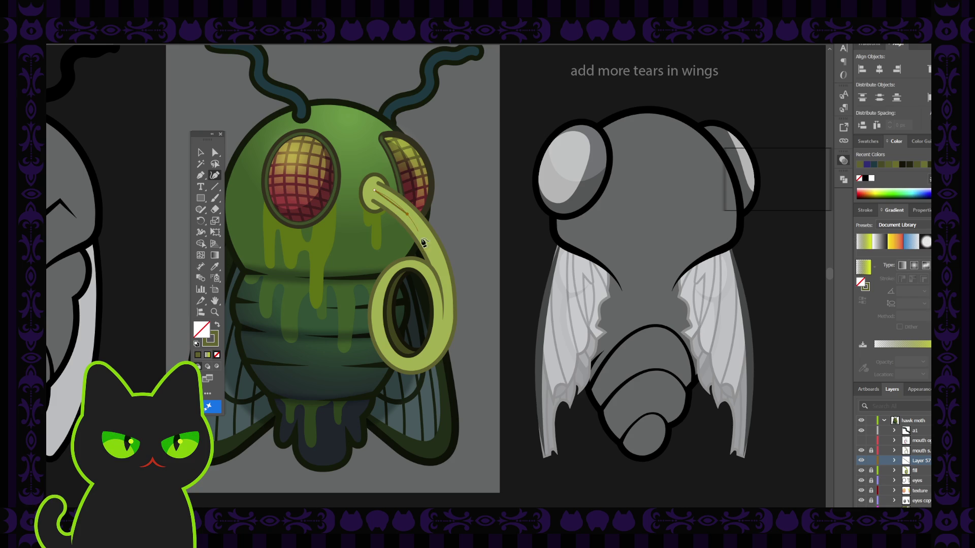
left_click(445, 276)
left_click(446, 330)
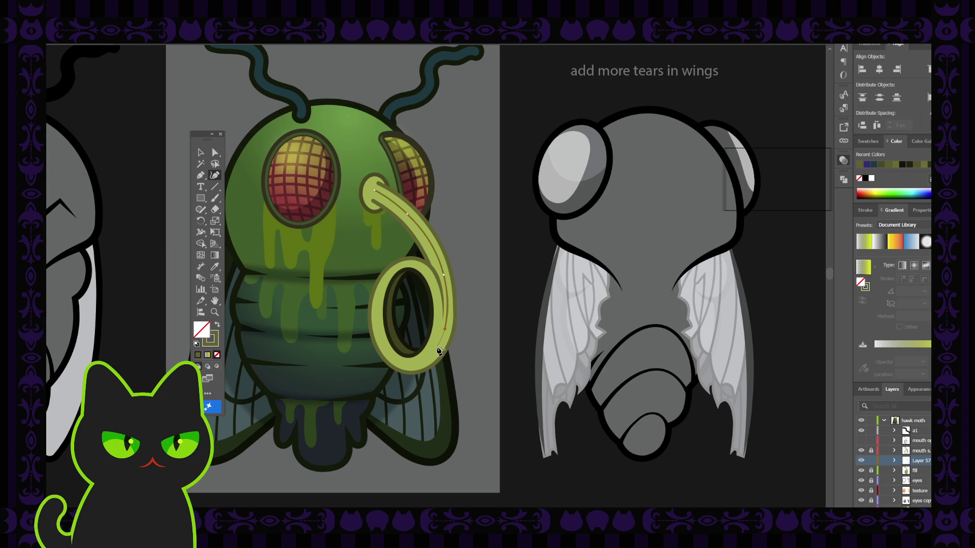
key("v")
left_click(481, 239)
Extend the inner curl path up along the curl's inside edge with Pen and Curvature points.
key("ctrl+equal")
key("ctrl+equal")
key("space")
left_click_drag(471, 287, 444, 228)
key("p")
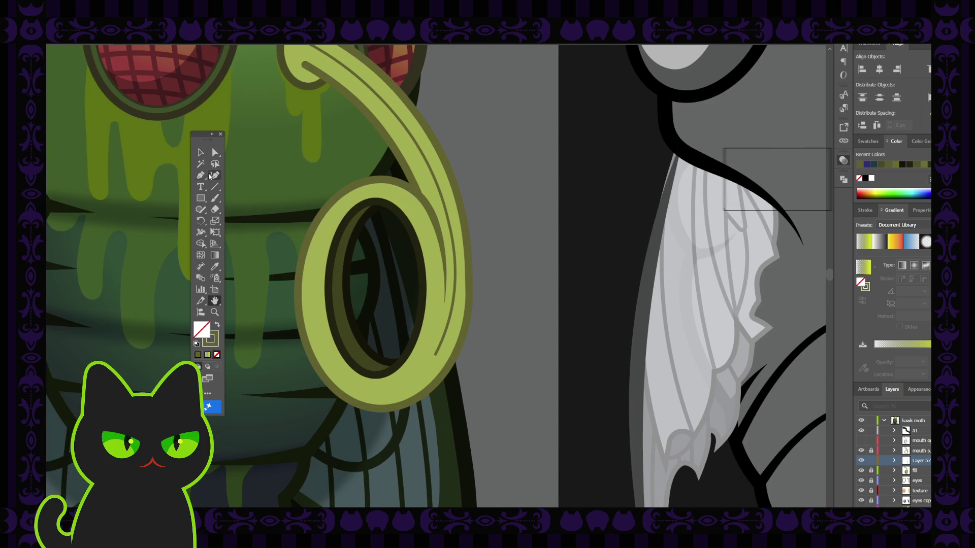
left_click(435, 354)
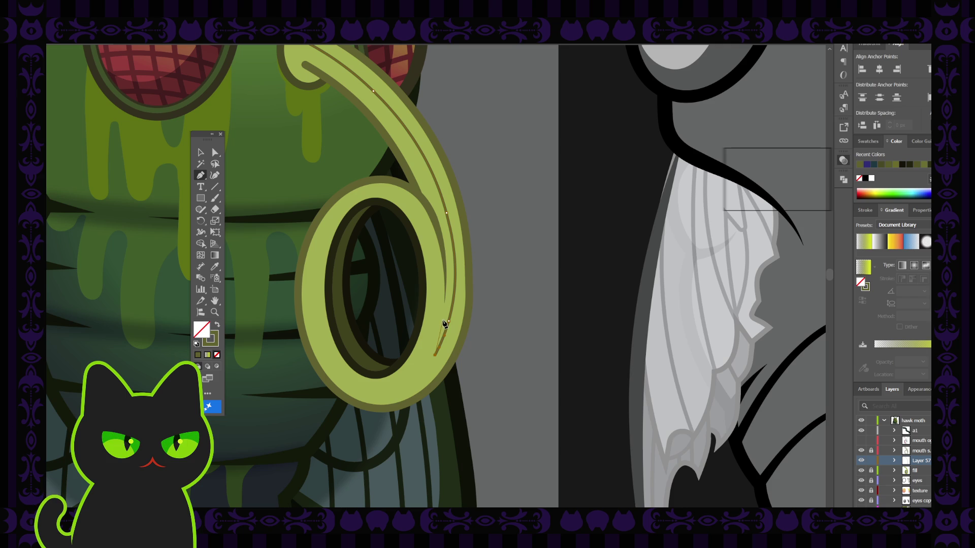
left_click(445, 323)
left_click(215, 175)
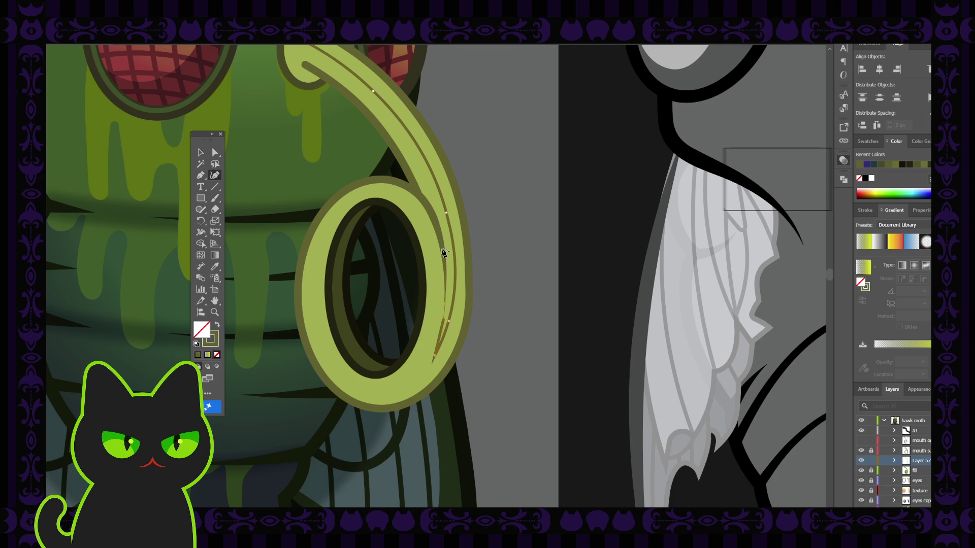
left_click(442, 250)
key("v")
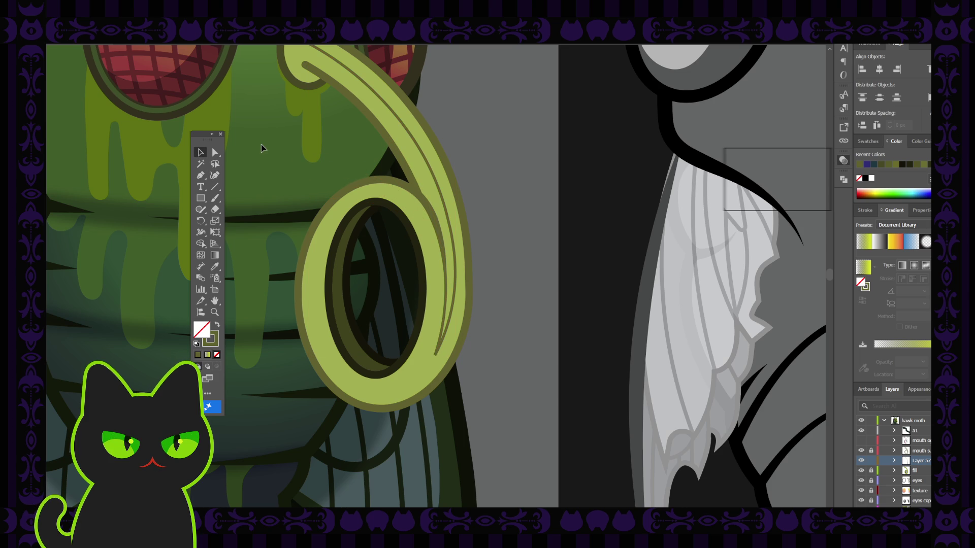
key("ctrl+minus")
Select the line along the proboscis and pick up its endpoint at the base.
key("space")
left_click_drag(298, 148, 316, 209)
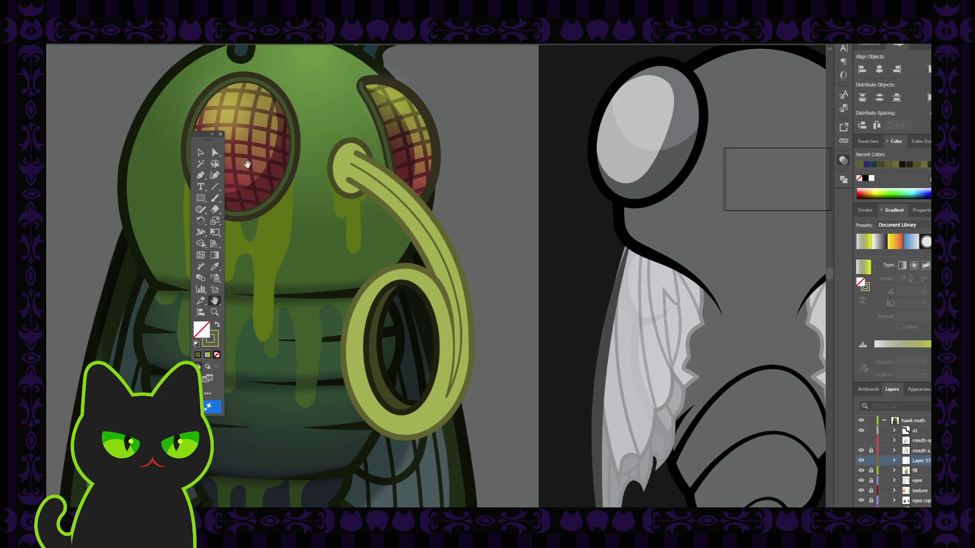
left_click(200, 175)
left_click(349, 177, "ctrl")
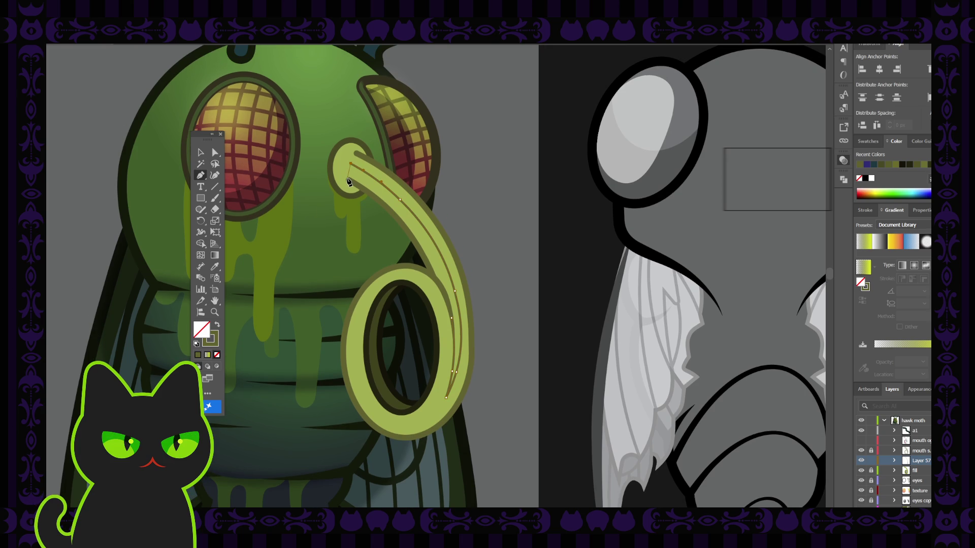
left_click(348, 178)
left_click(348, 180)
Fill the tube's inner path with light green sampled from the proboscis, then select its base anchor.
left_click(443, 293, "ctrl")
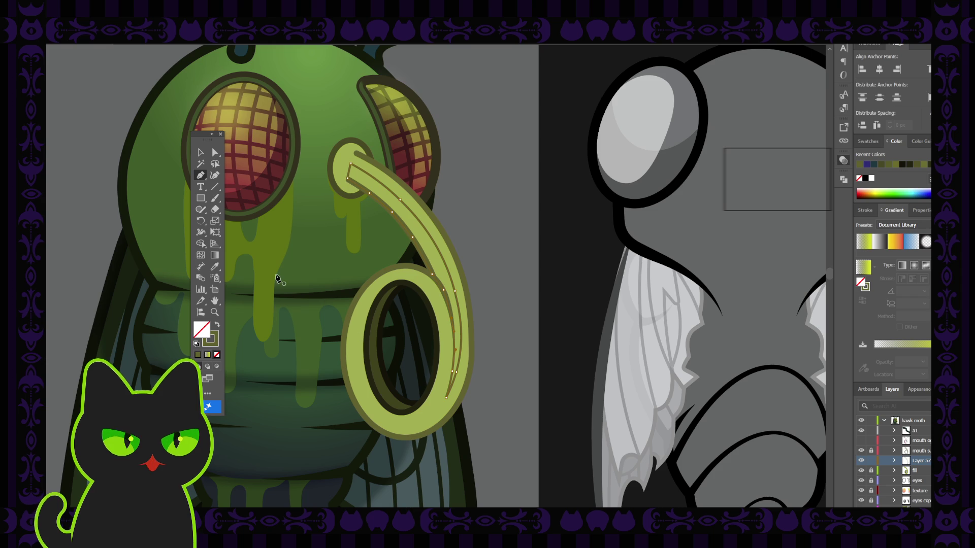
left_click(217, 324)
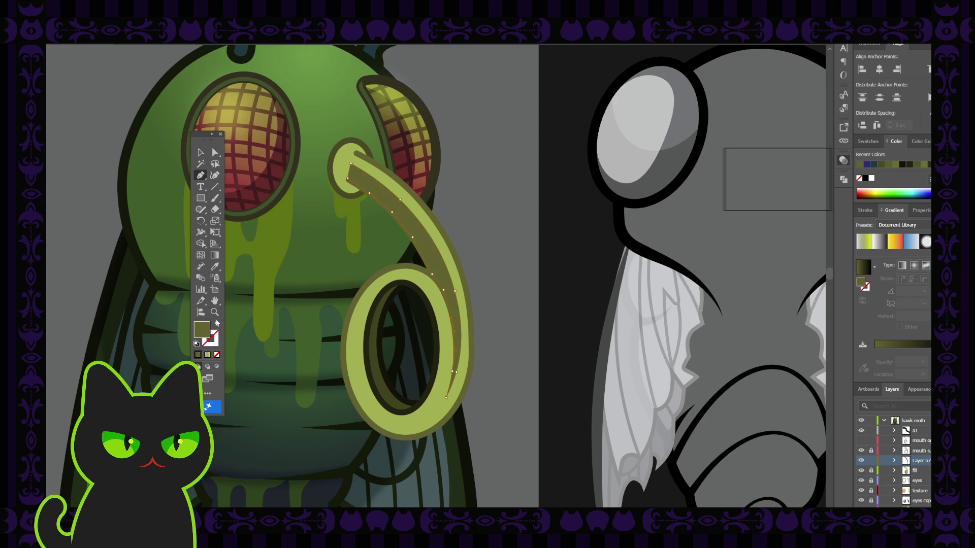
key("i")
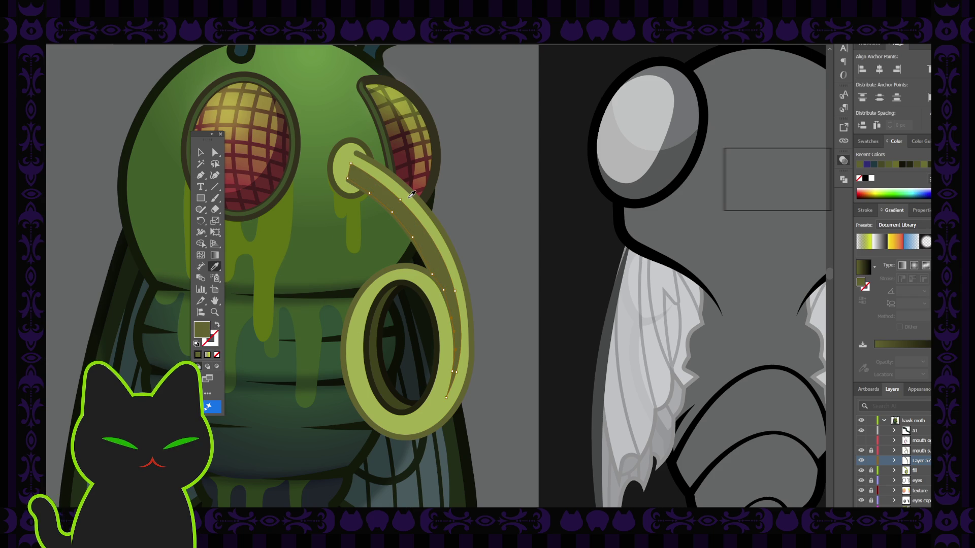
left_click(411, 195)
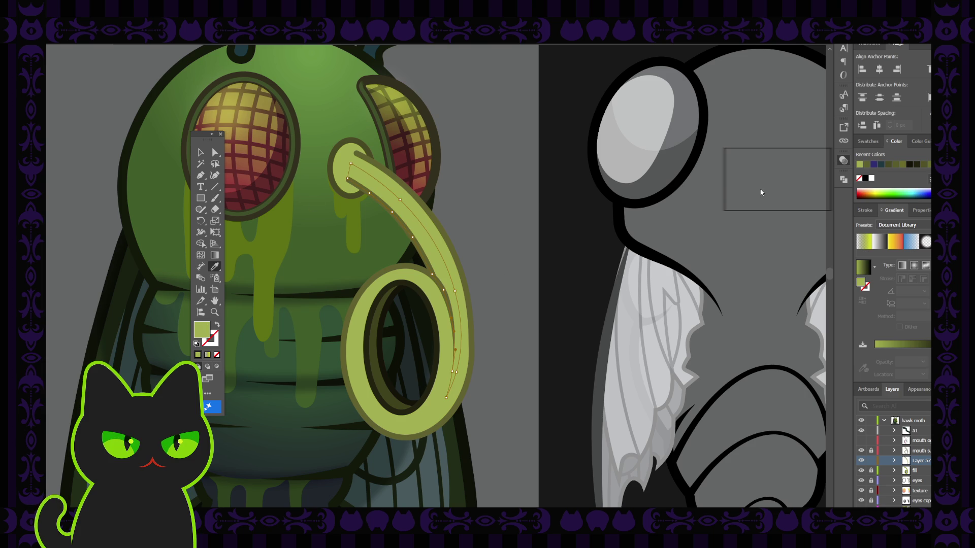
key("ctrl+shift+a")
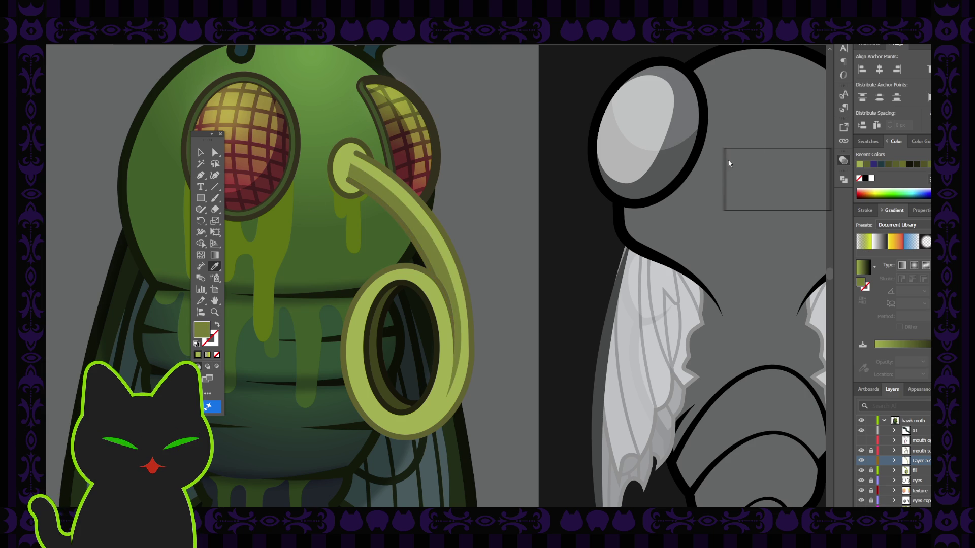
key("ctrl+z")
key("a")
left_click(351, 164)
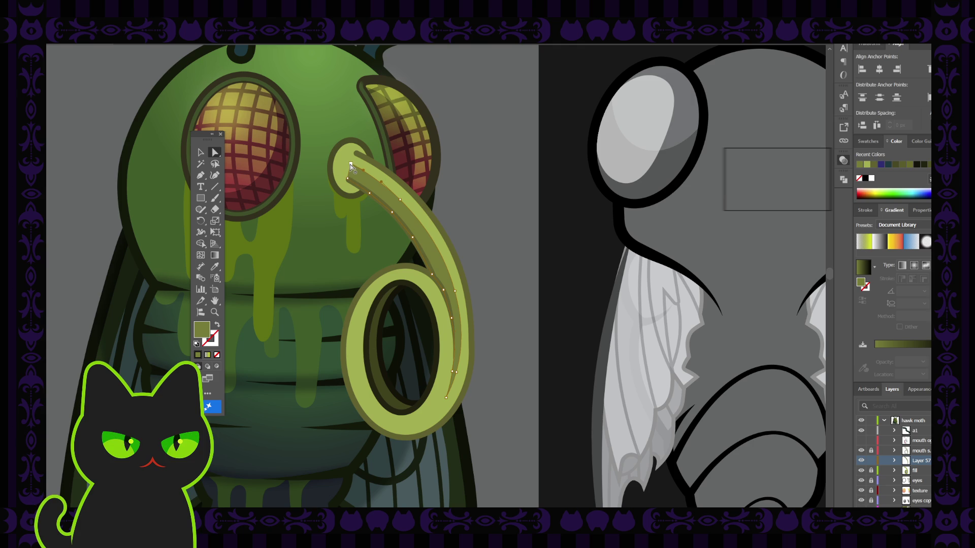
key("ctrl+plus")
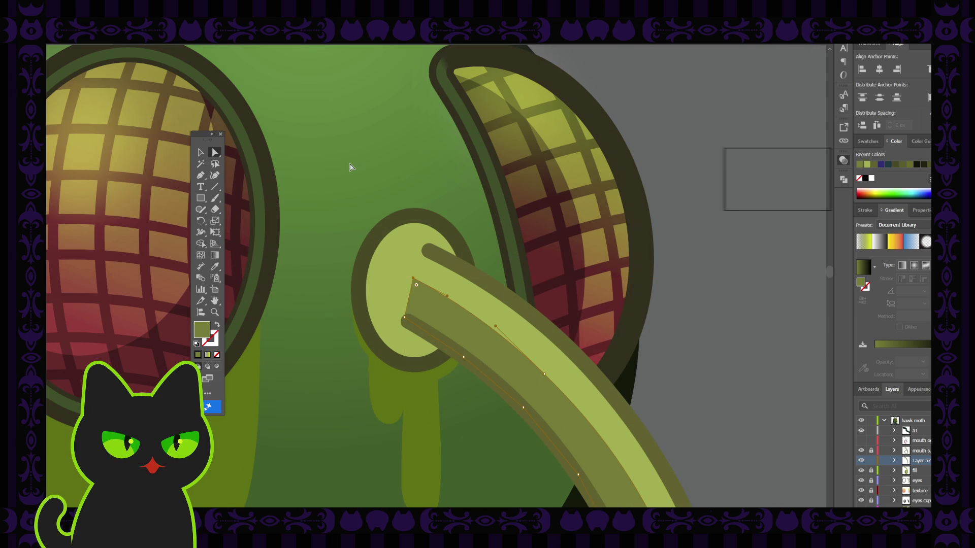
Add an anchor on the tube's left edge and nudge the shading's lower anchors left and up.
key("p")
left_click(409, 299)
left_click(214, 152)
left_click_drag(410, 303, 404, 303)
left_click(398, 318)
left_click_drag(404, 317, 406, 298)
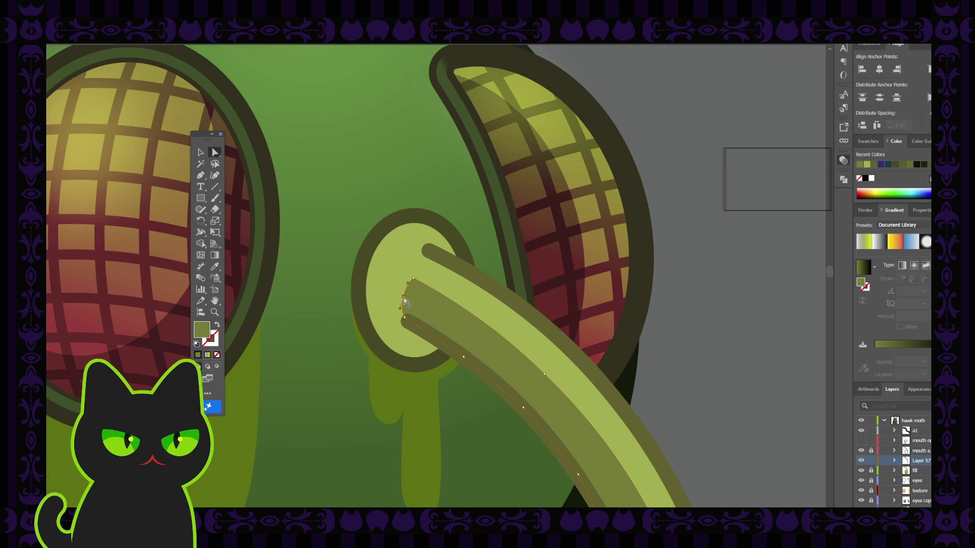
Reshape the shading's curve at the tube end and round off its sharp top corner.
scroll(404, 301, "up", 2)
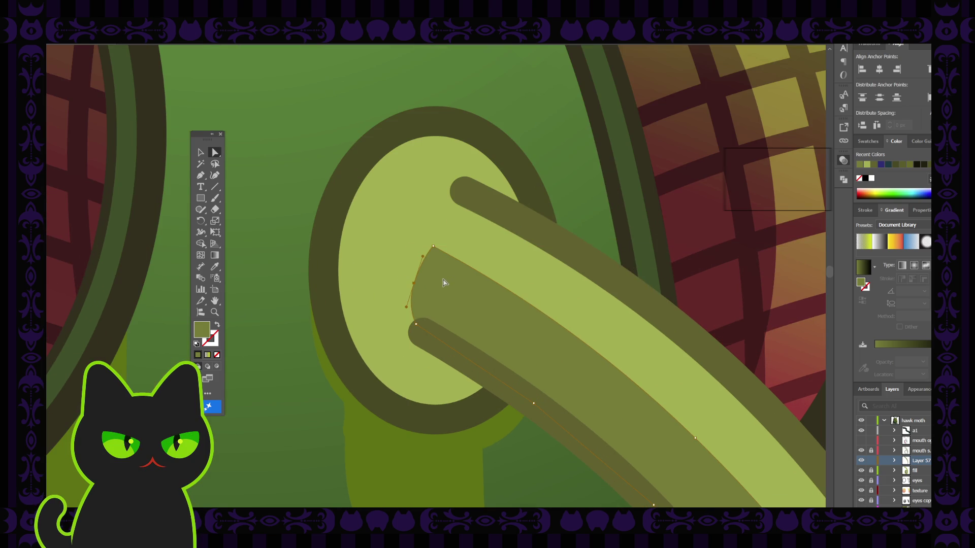
left_click_drag(414, 287, 408, 285)
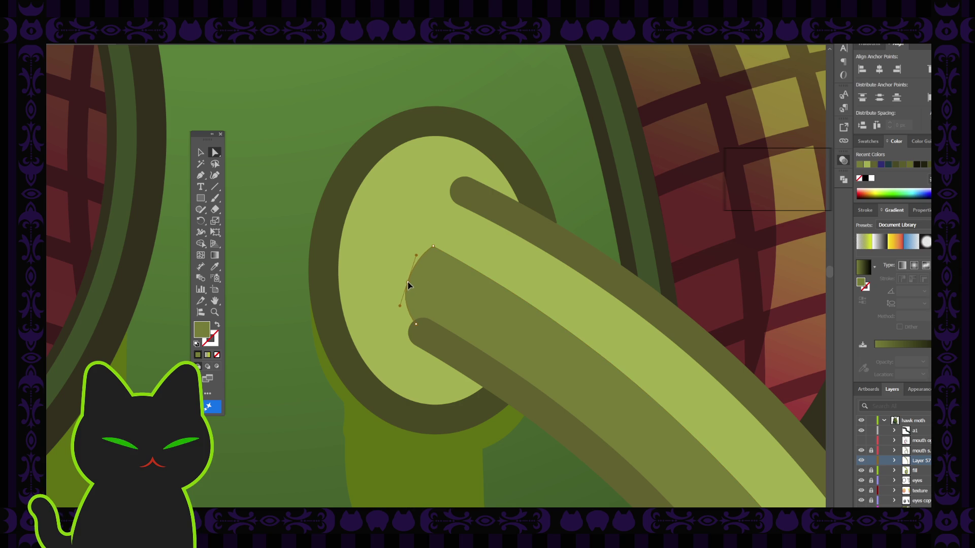
left_click_drag(408, 282, 410, 282)
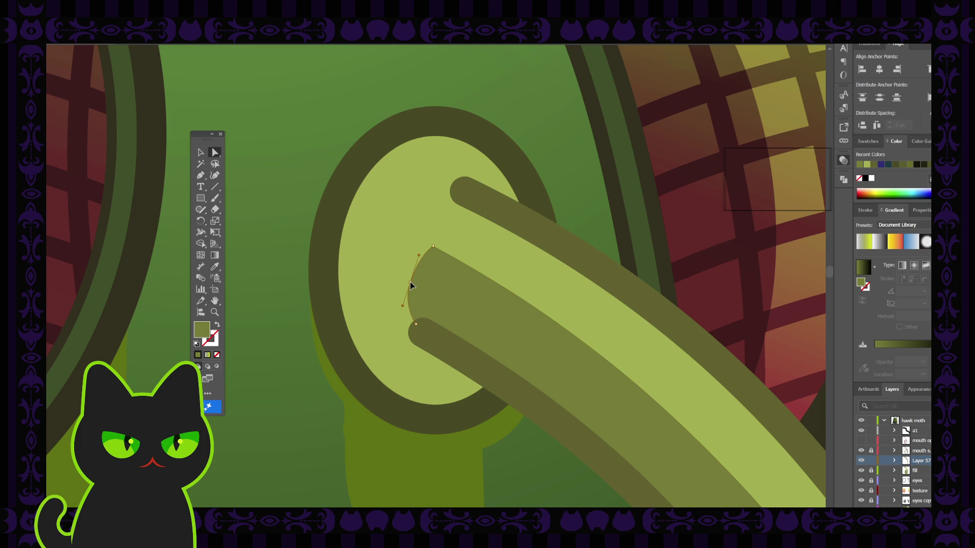
left_click(433, 247)
left_click_drag(433, 257, 434, 259)
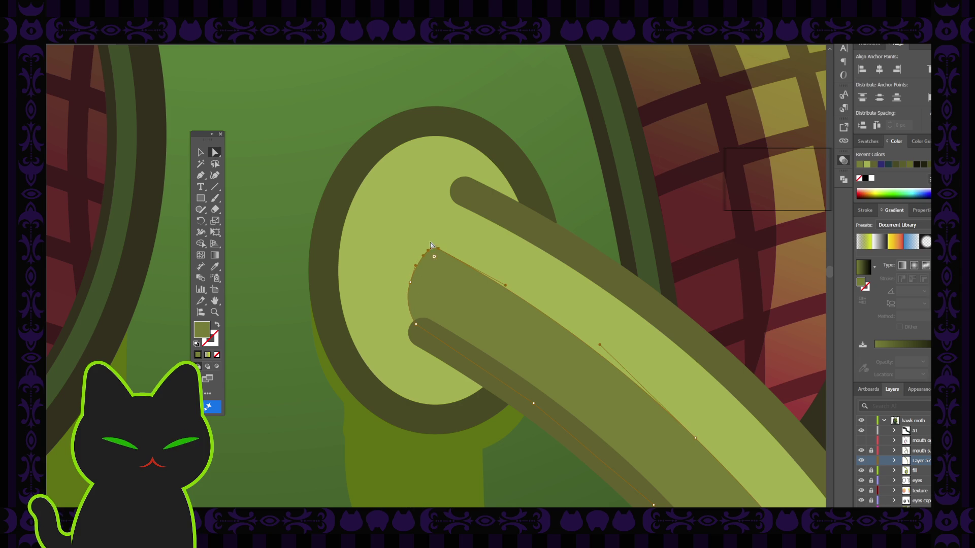
left_click(419, 338)
left_click(419, 325)
left_click(376, 246)
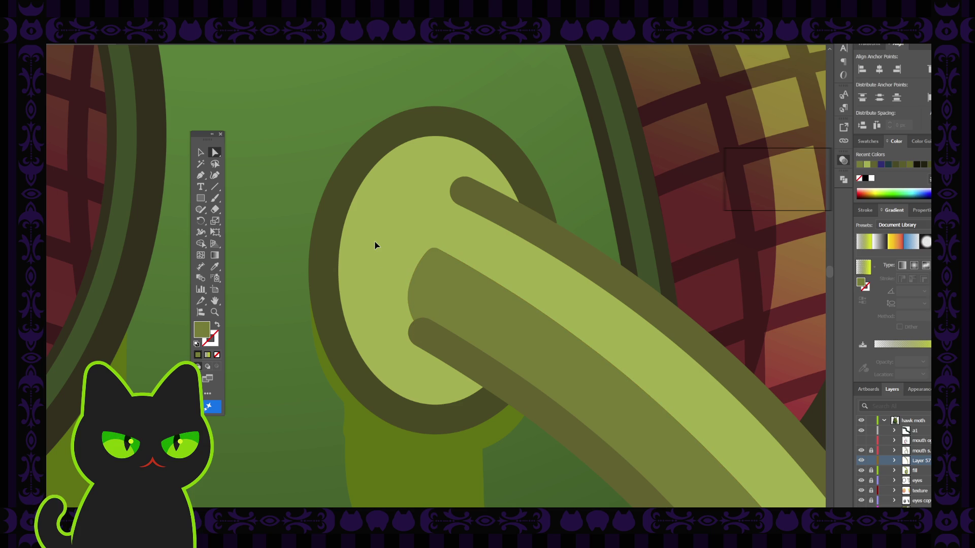
key("ctrl+minus")
key("ctrl+minus")
key("ctrl+minus")
key("ctrl+minus")
key("ctrl+minus")
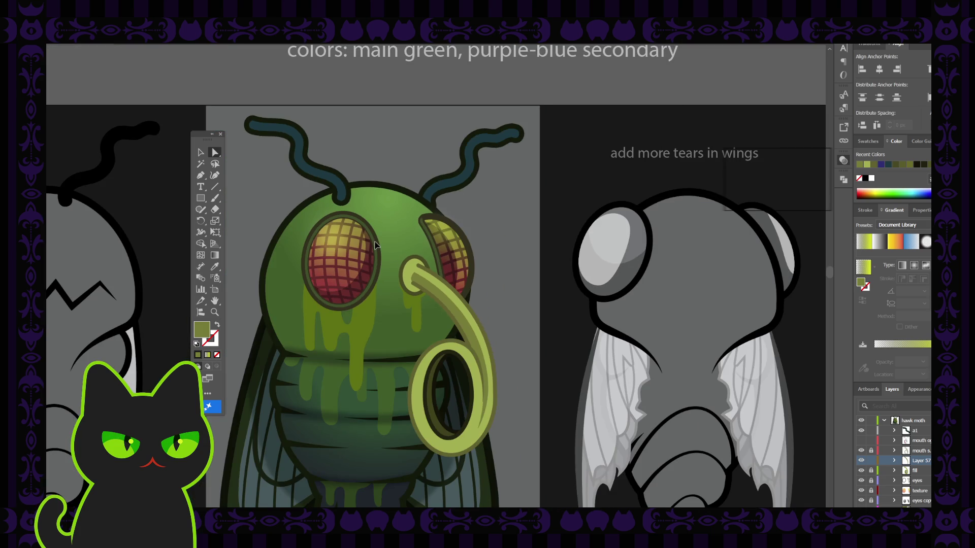
key("ctrl+plus")
key("ctrl+plus")
key("ctrl+plus")
key("ctrl+plus")
key("ctrl+plus")
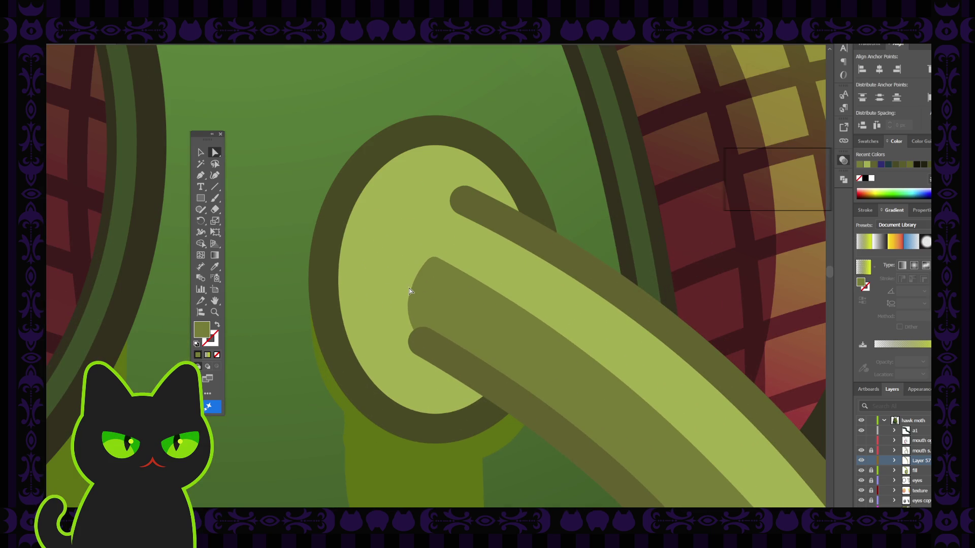
Pull an anchor on the proboscis edge down to reshape the base, then deselect.
left_click(406, 288)
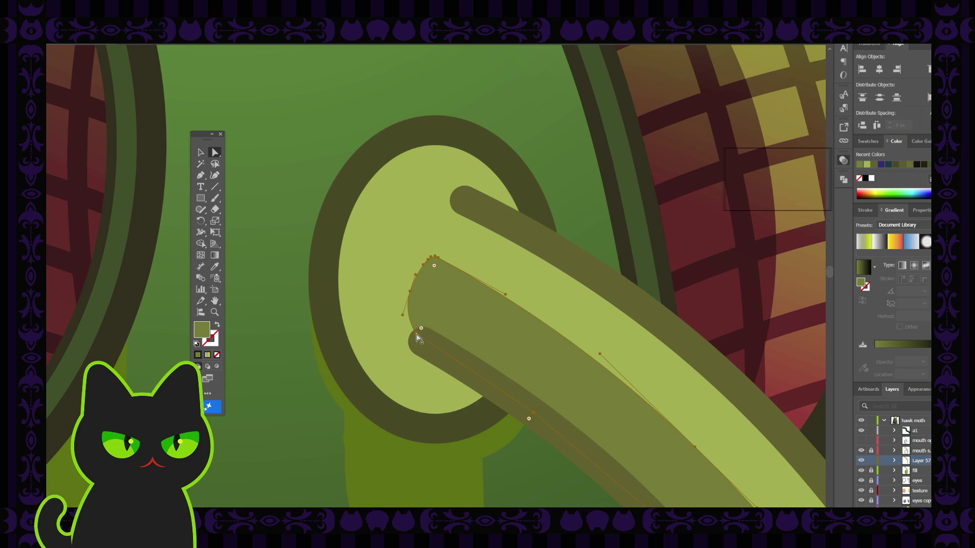
left_click(406, 341)
left_click_drag(406, 344, 409, 351)
left_click(416, 343)
left_click(424, 337)
left_click(201, 152)
left_click(303, 252)
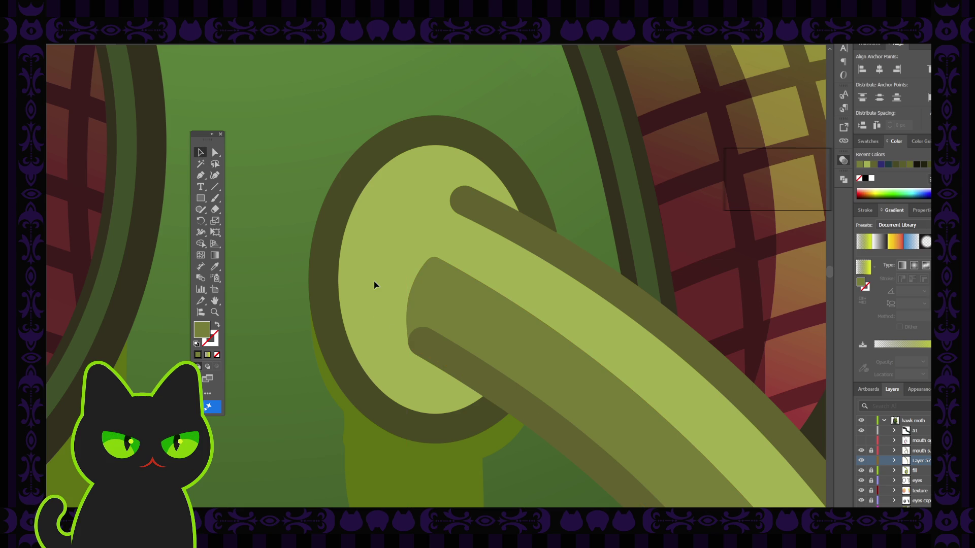
scroll(373, 282, "down", 2)
Nudge the proboscis shading anchor left so the stripe tapers thinner into the coil.
scroll(373, 283, "down", 2)
scroll(374, 282, "down", 2)
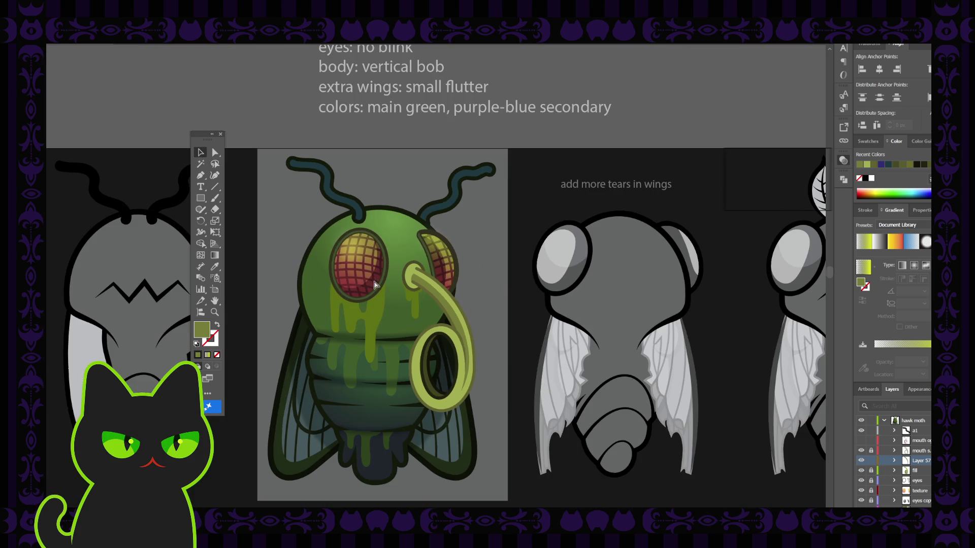
scroll(373, 284, "up", 2)
scroll(374, 282, "up", 1)
mouse_move(489, 414)
left_mouse_down()
mouse_move(439, 257)
mouse_move(355, 255)
left_mouse_up()
left_click(215, 152)
left_click(436, 300)
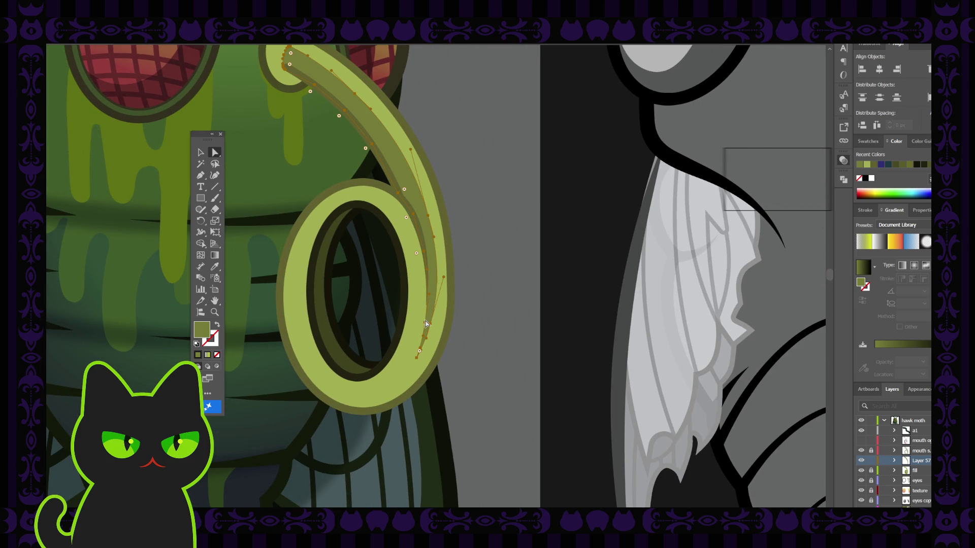
left_click(425, 323)
scroll(426, 324, "up", 2)
scroll(426, 325, "up", 2)
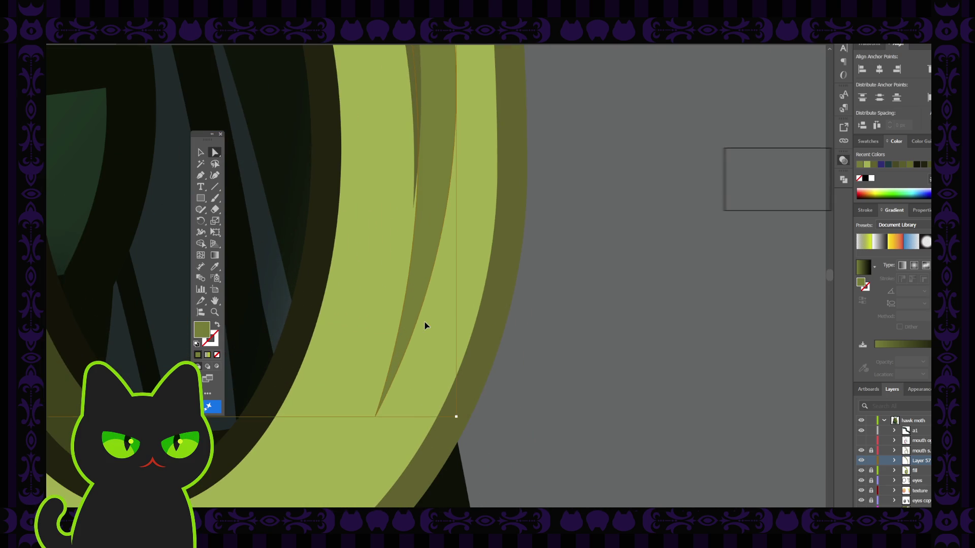
scroll(425, 325, "up", 3)
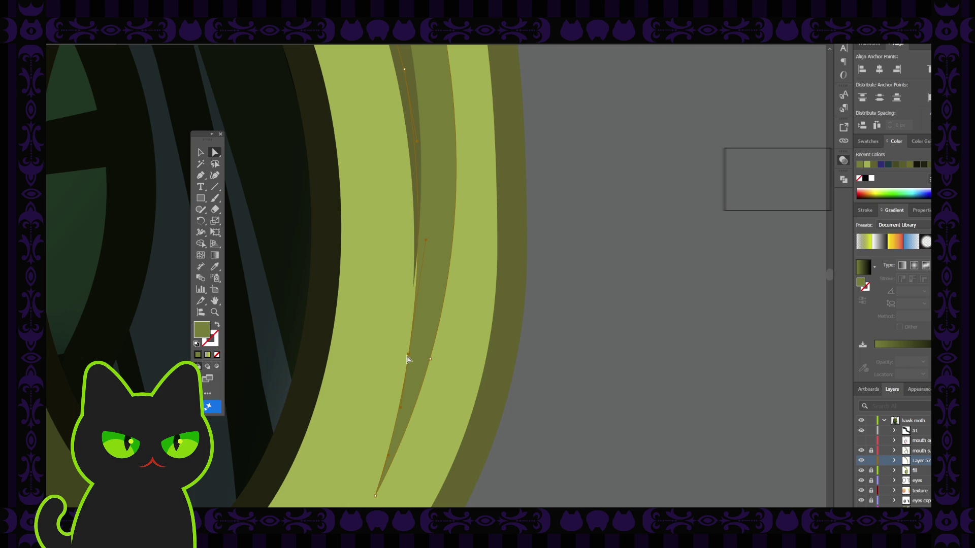
left_click_drag(408, 355, 406, 356)
left_click(430, 359)
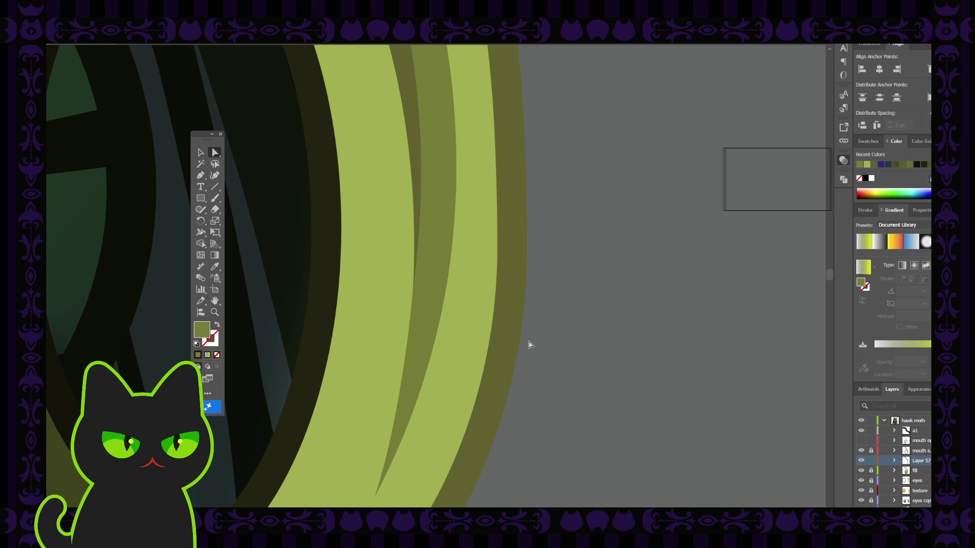
key("ctrl+minus")
key("ctrl+minus")
key("ctrl+minus")
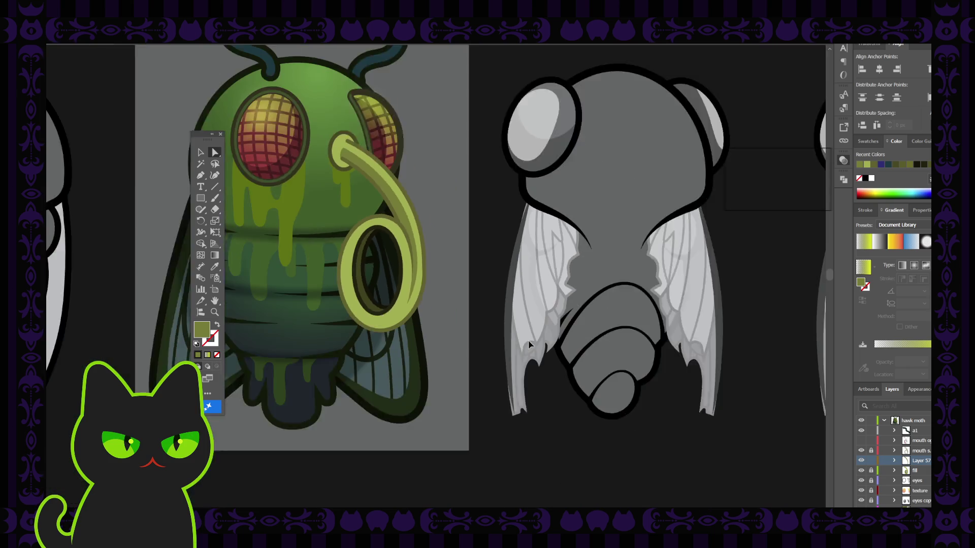
key("ctrl+minus")
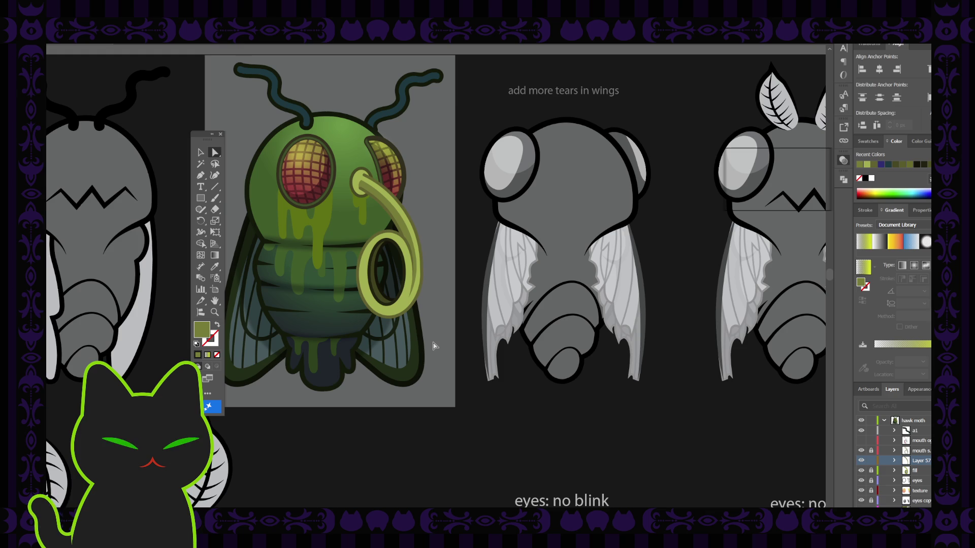
left_click_drag(425, 339, 456, 384)
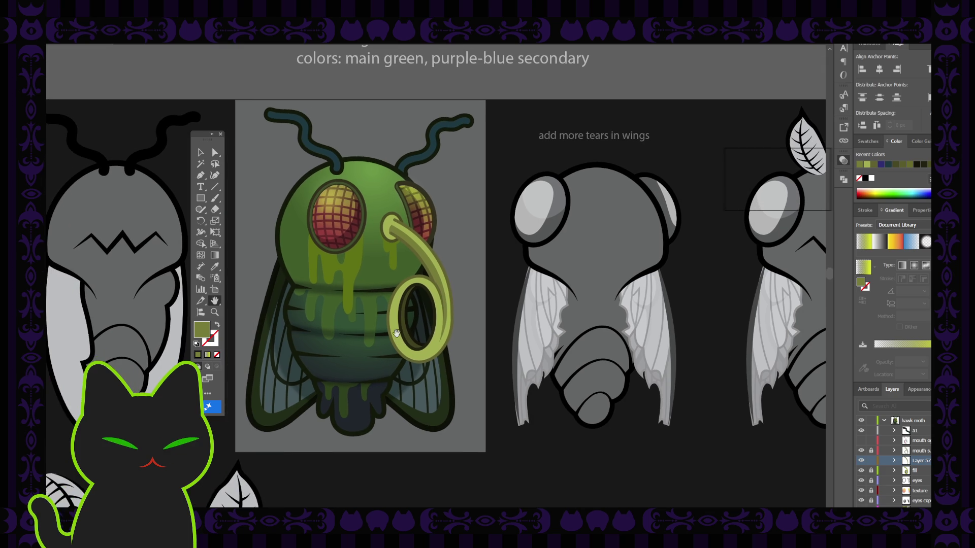
left_click(201, 152)
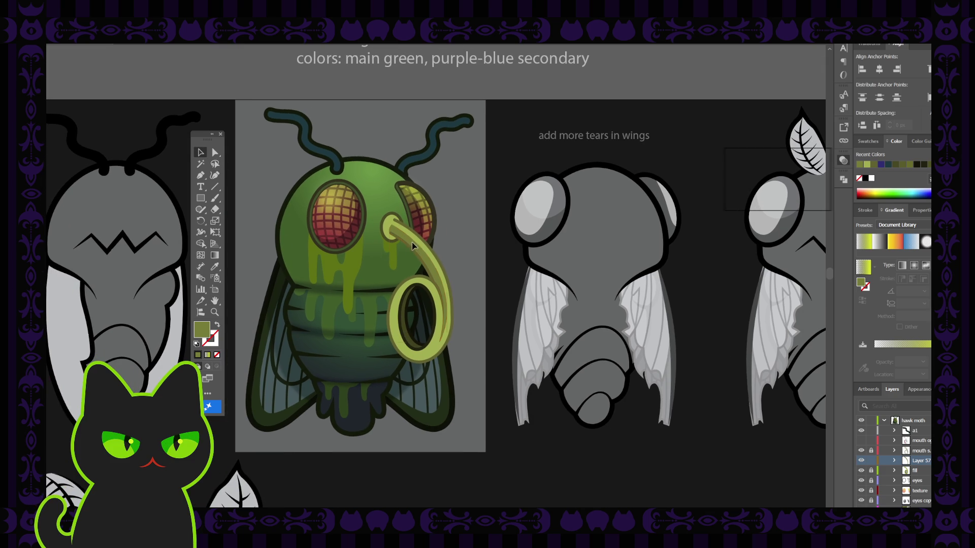
left_click(410, 247)
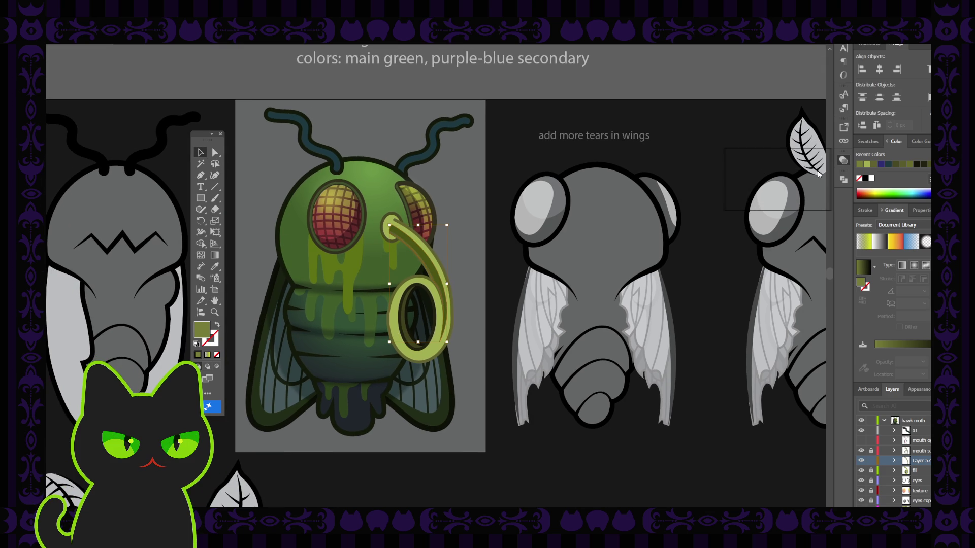
left_click(801, 184)
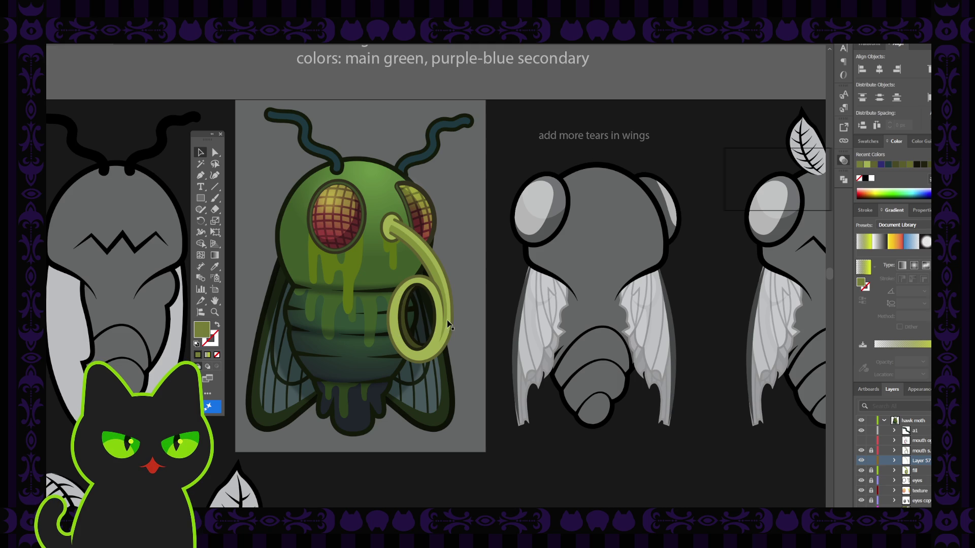
key("ctrl+minus")
key("ctrl+minus")
key("ctrl+minus")
scroll(471, 301, "up", 1)
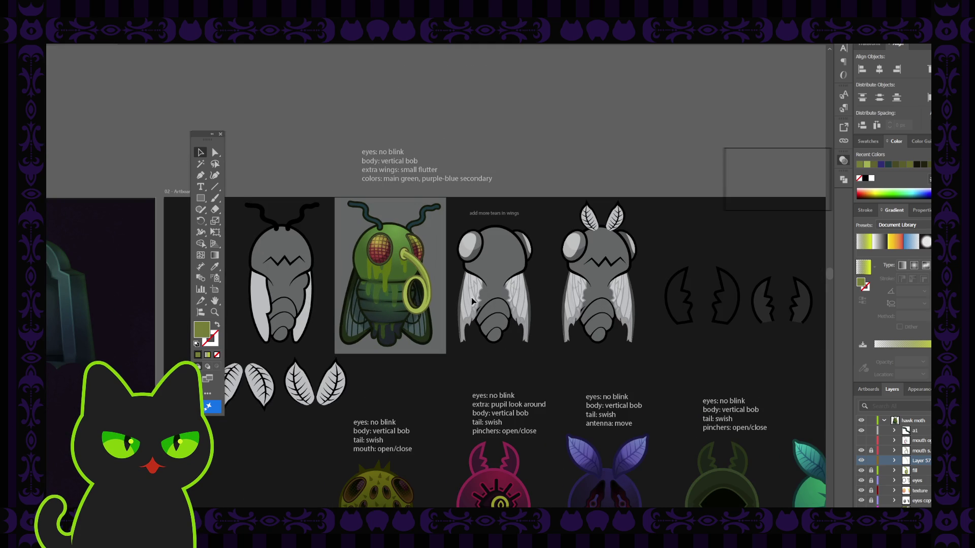
scroll(471, 301, "down", 1)
scroll(472, 301, "down", 1)
scroll(471, 301, "up", 1)
scroll(472, 301, "up", 4)
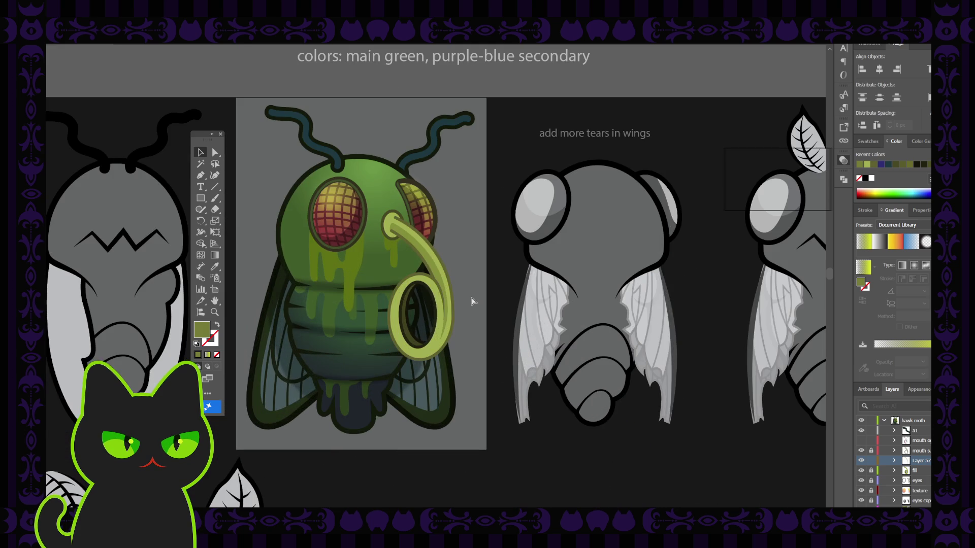
left_click(422, 256)
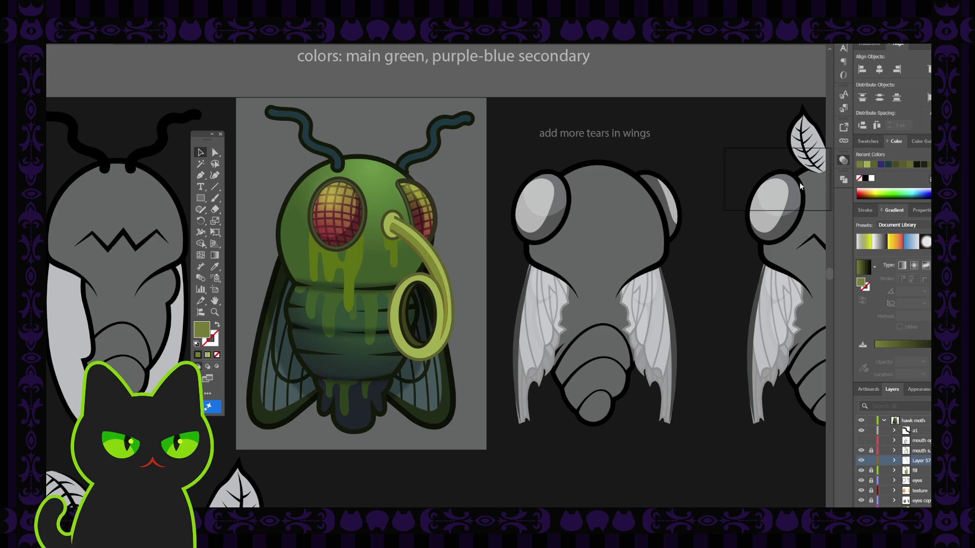
left_click(559, 164)
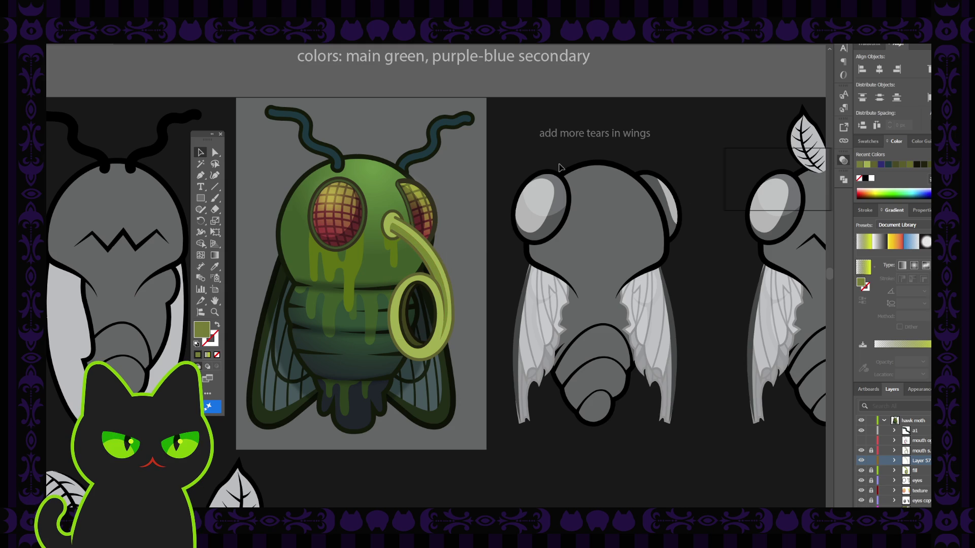
key("ctrl+minus")
key("ctrl+minus")
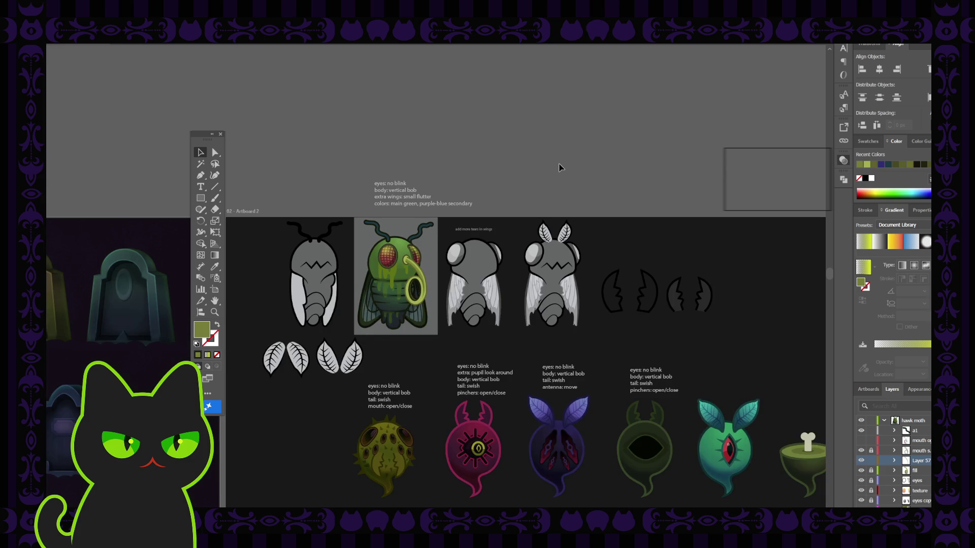
key("ctrl+minus")
key("ctrl+plus")
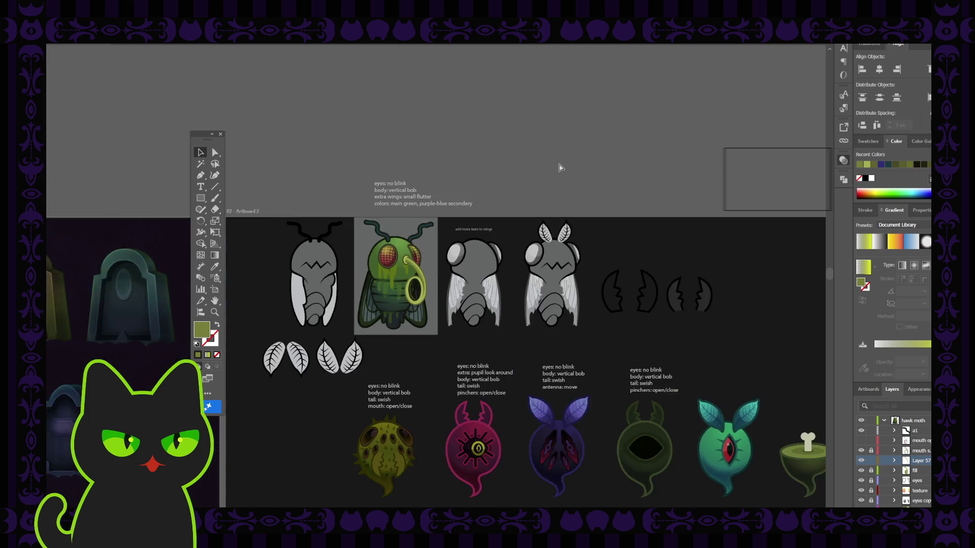
key("ctrl+plus")
key("ctrl+plus")
key("ctrl+plus")
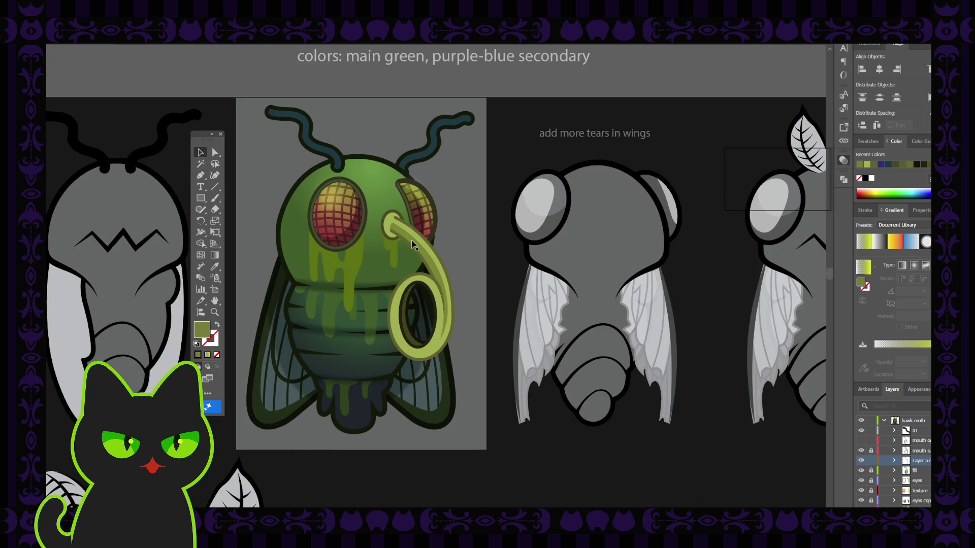
left_click(414, 246)
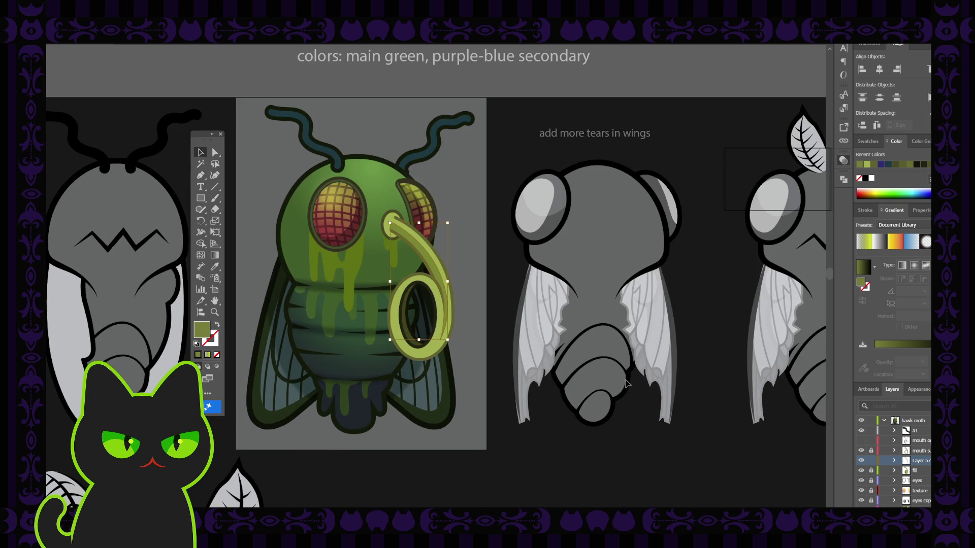
left_click(422, 237)
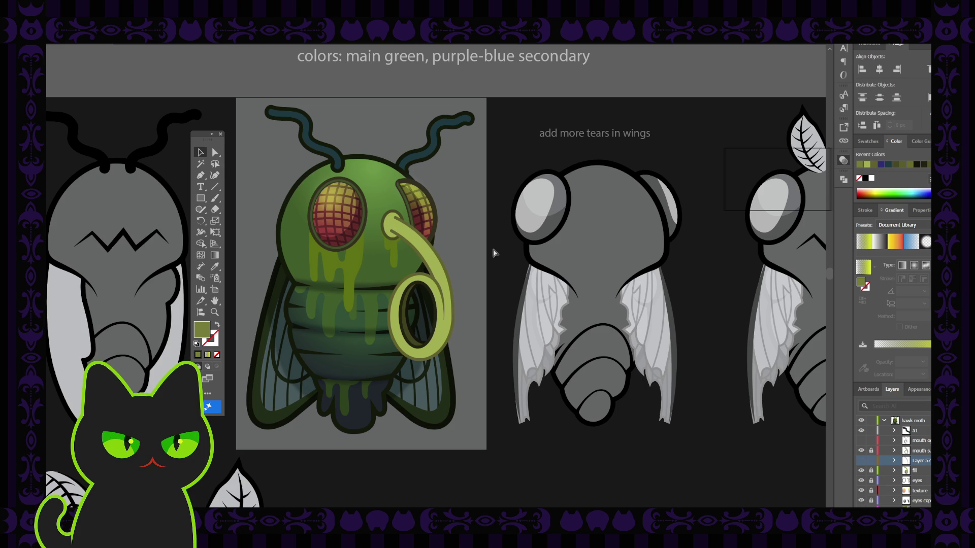
key("ctrl+minus")
key("ctrl+minus")
key("ctrl+minus")
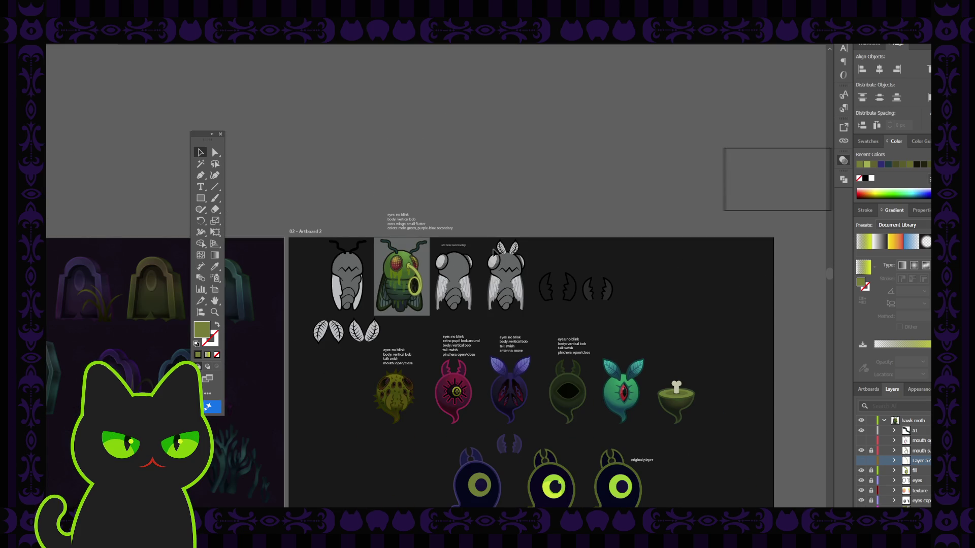
key("ctrl+plus")
key("ctrl+plus")
key("ctrl+plus")
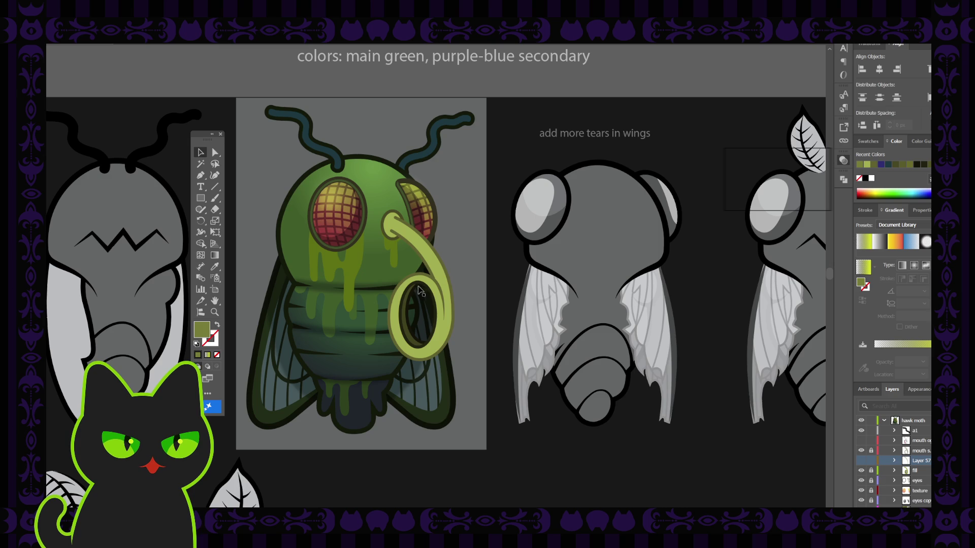
Select the fill layer and the dark ellipse beside the grey wing, zooming in on the green fly.
left_click(421, 290)
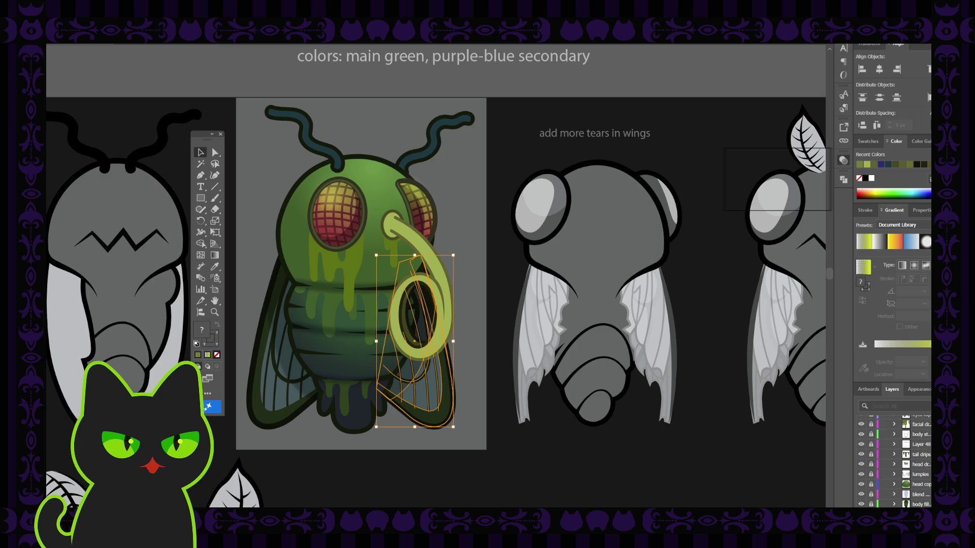
key("ctrl+shift+a")
scroll(911, 457, "up", 2)
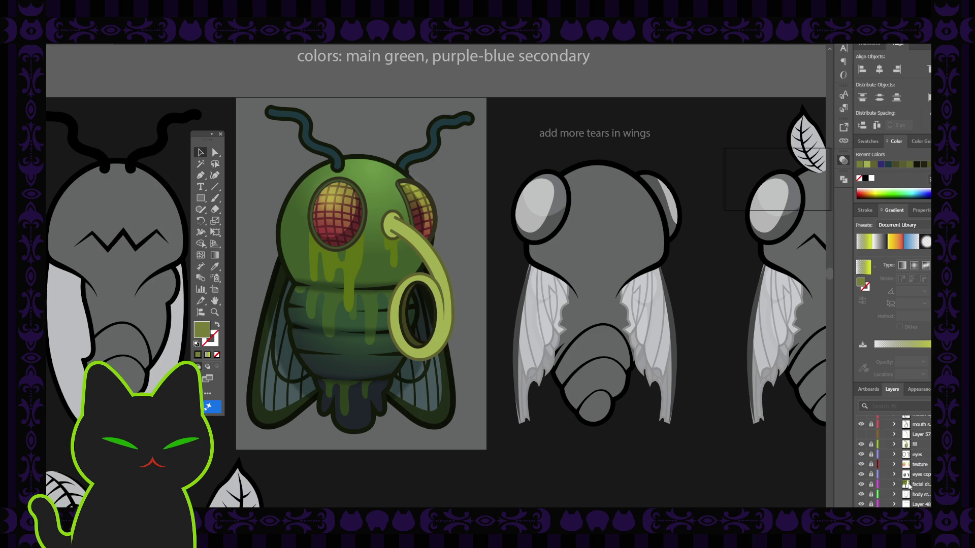
scroll(911, 458, "up", 2)
left_click(909, 475)
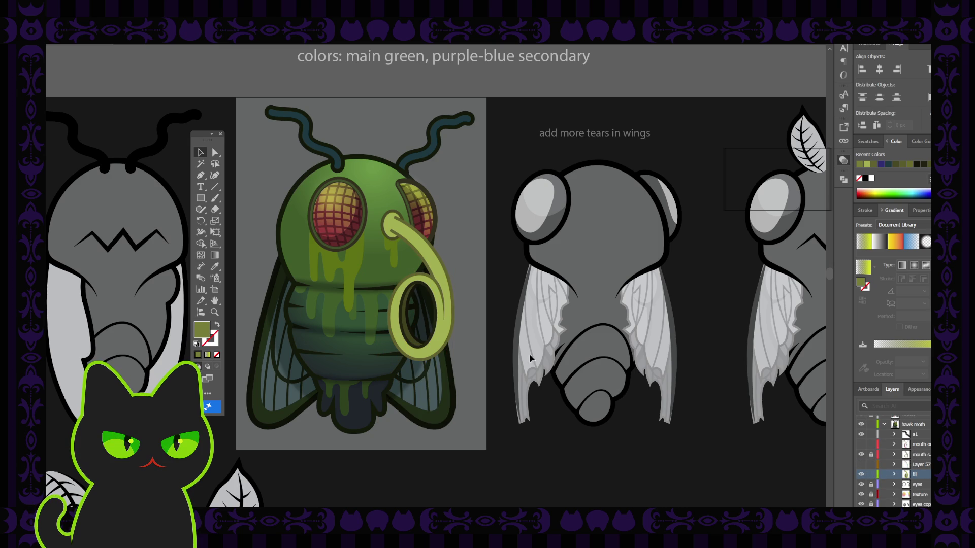
left_click(507, 315)
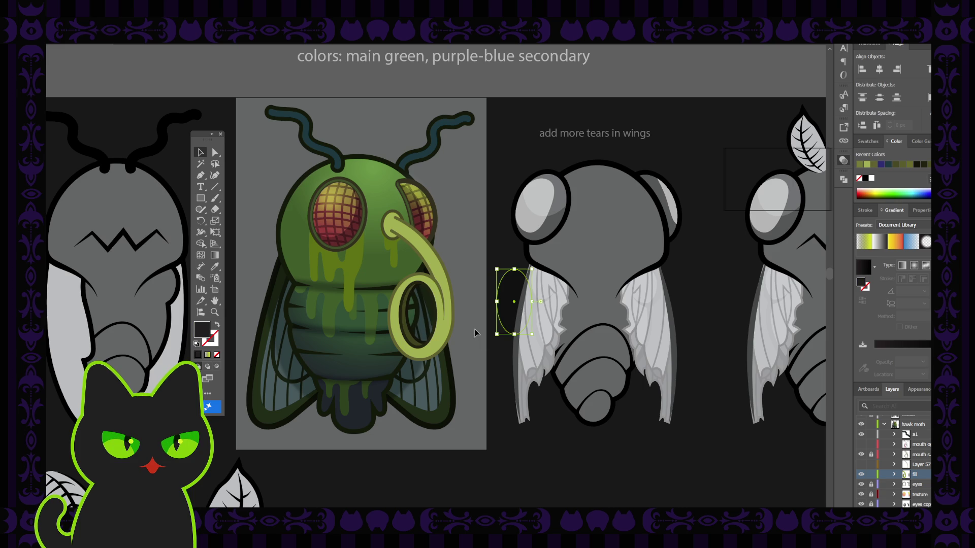
key("ctrl+minus")
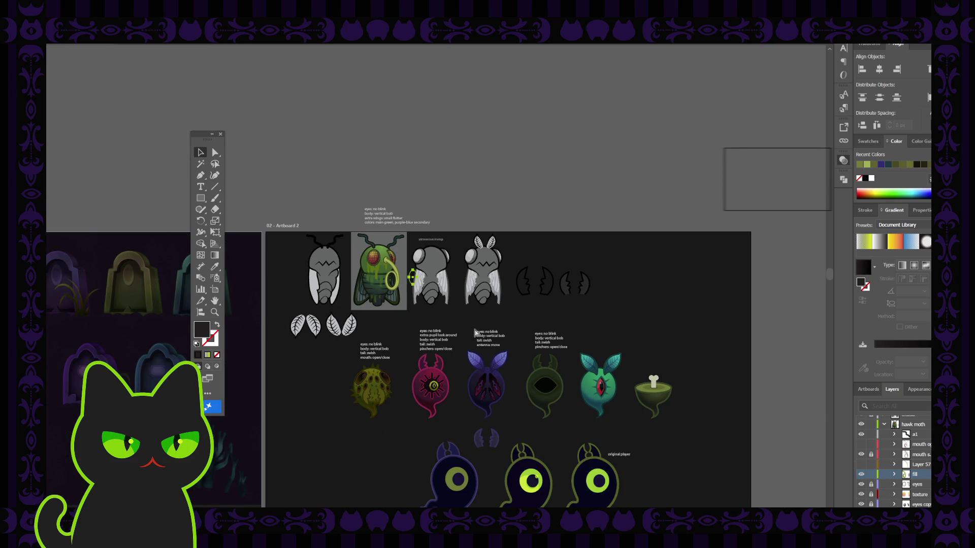
key("ctrl+plus")
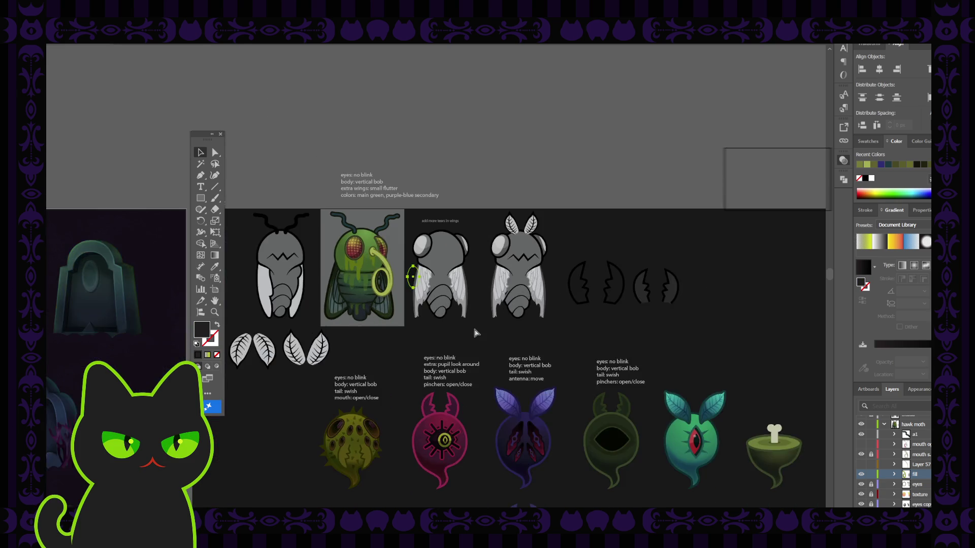
key("ctrl+plus")
key("ctrl+plus")
key("ctrl+z")
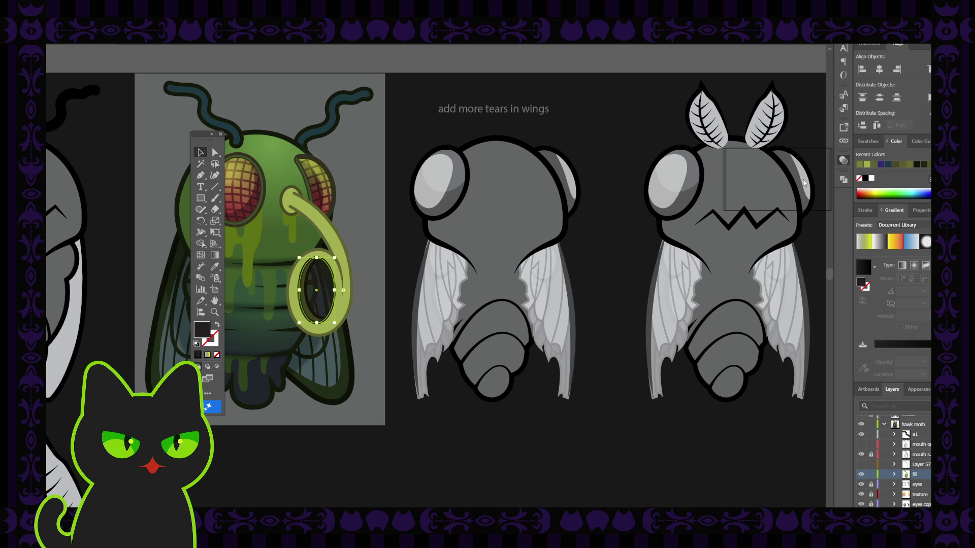
Deselect the ellipse and bring the green fly and the notes above it into view.
left_click(597, 189)
key("ctrl+minus")
key("ctrl+minus")
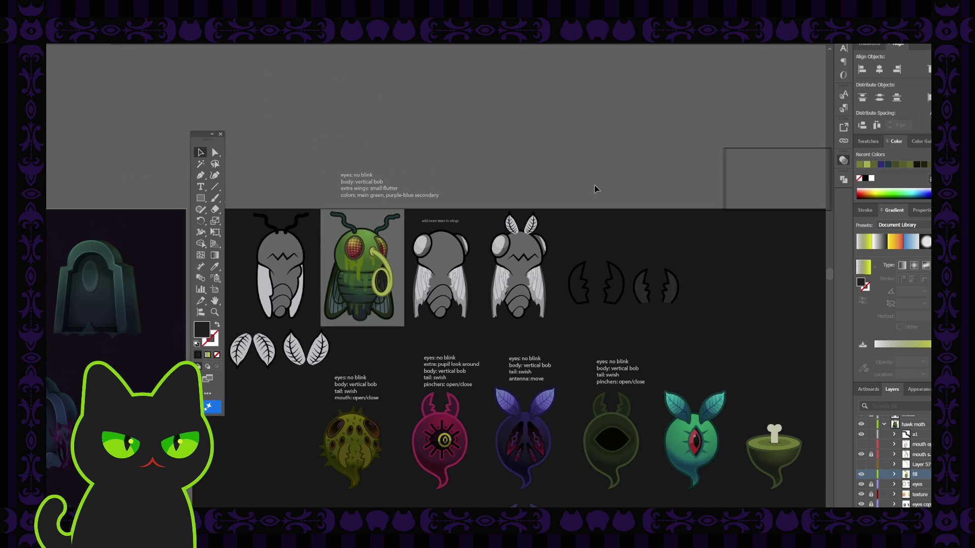
key("ctrl+plus")
key("ctrl+plus")
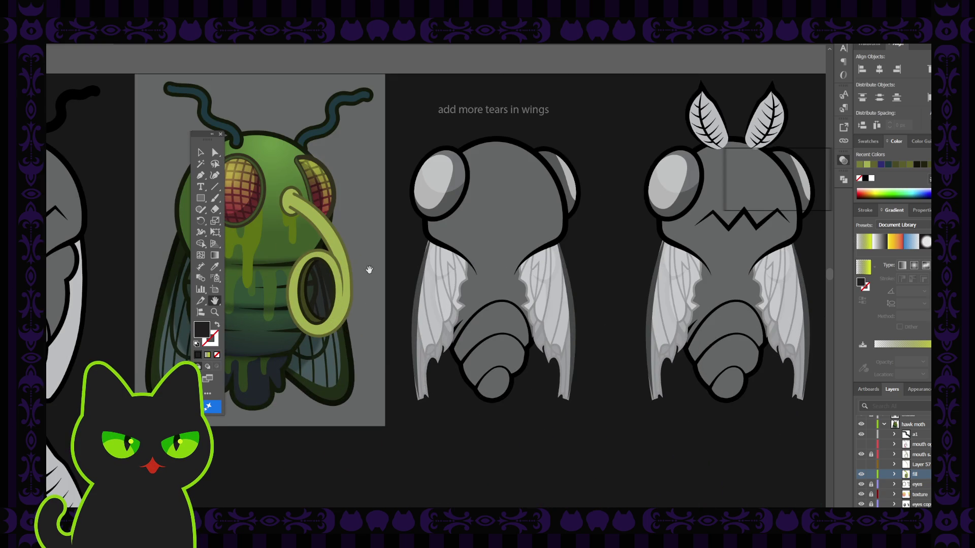
left_click_drag(359, 277, 438, 283)
left_click(201, 153)
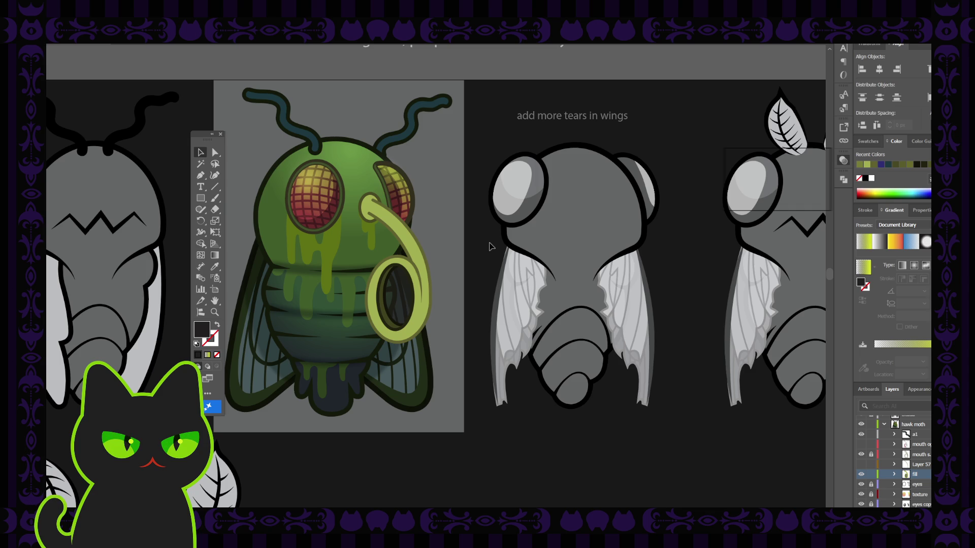
scroll(491, 247, "down", 2)
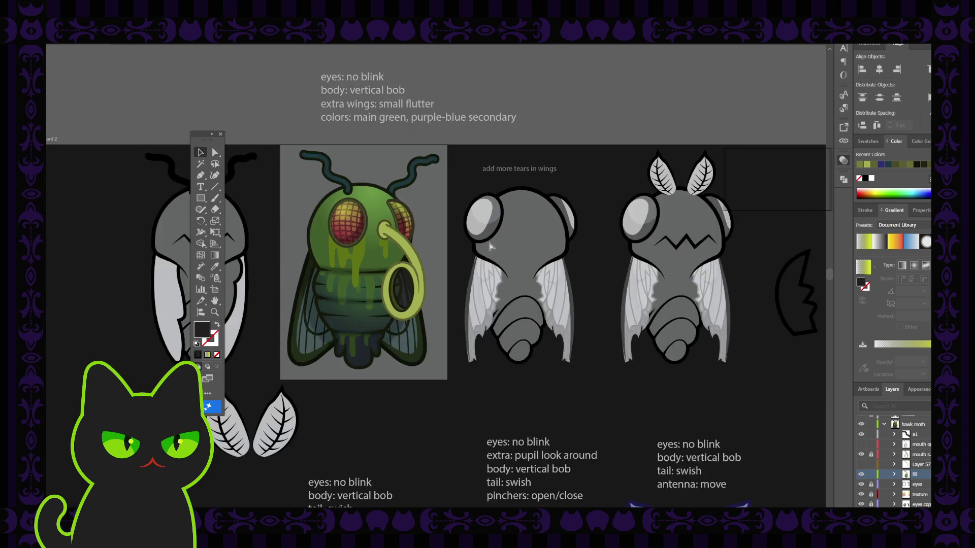
scroll(491, 247, "down", 3)
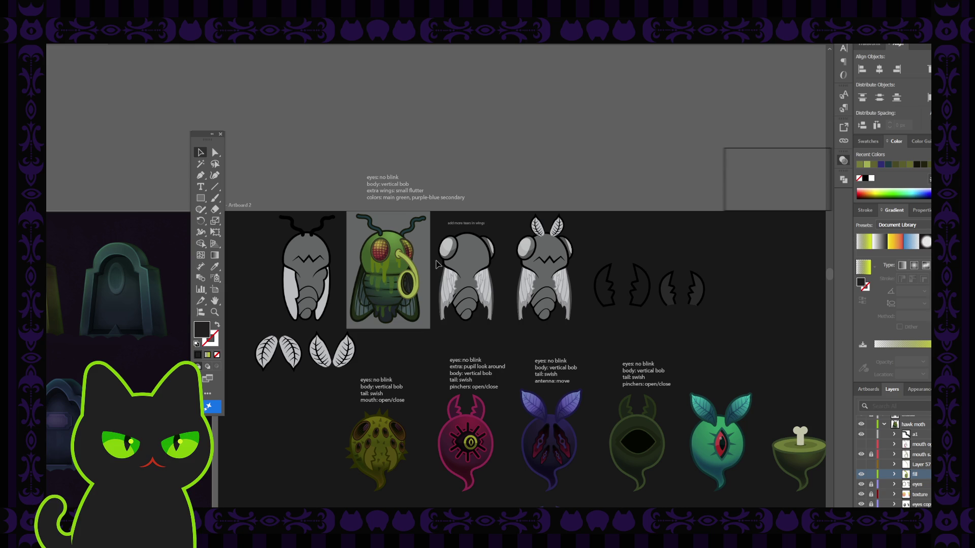
scroll(417, 257, "up", 3)
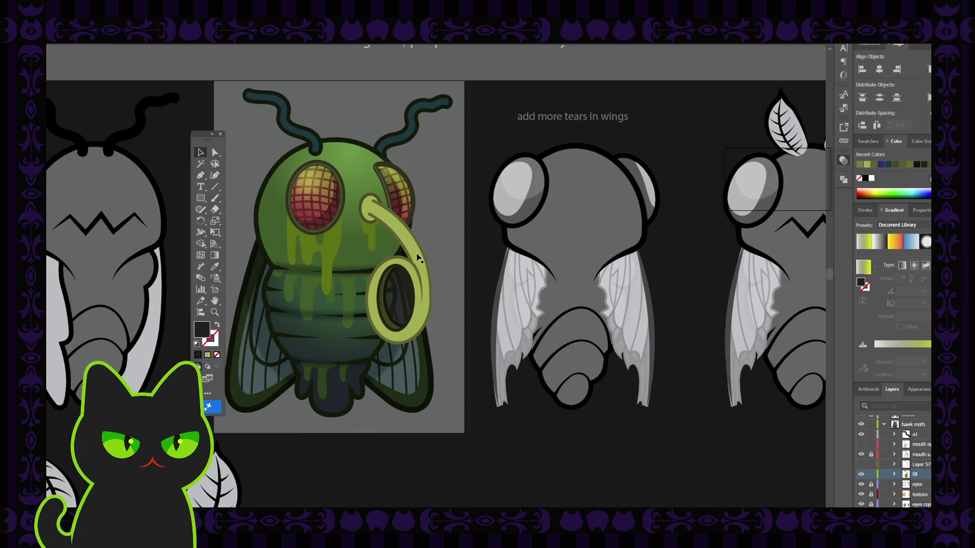
left_click_drag(417, 256, 502, 241)
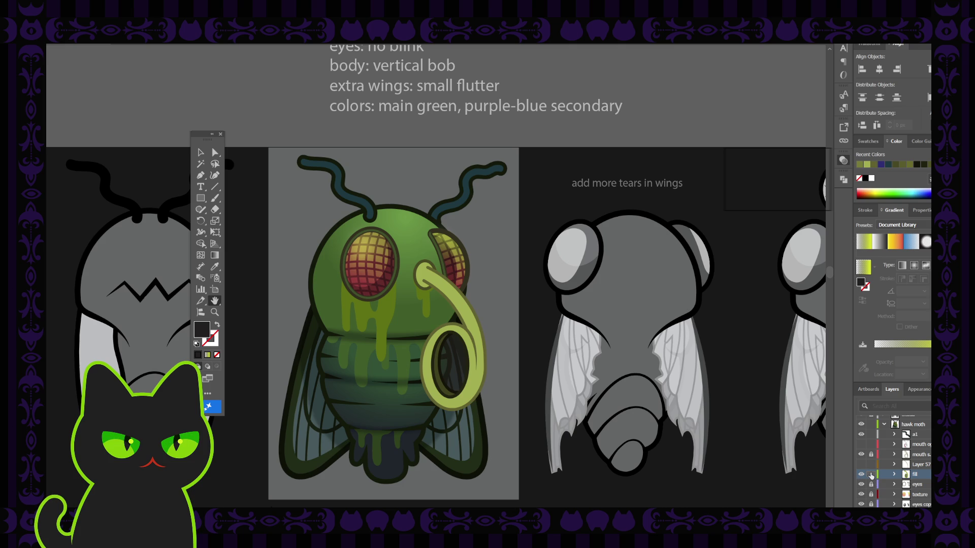
Lock the fill layer, select the left antenna on layer a1, and lock a1.
left_click(871, 475)
left_click(913, 435)
left_click_drag(722, 392, 720, 380)
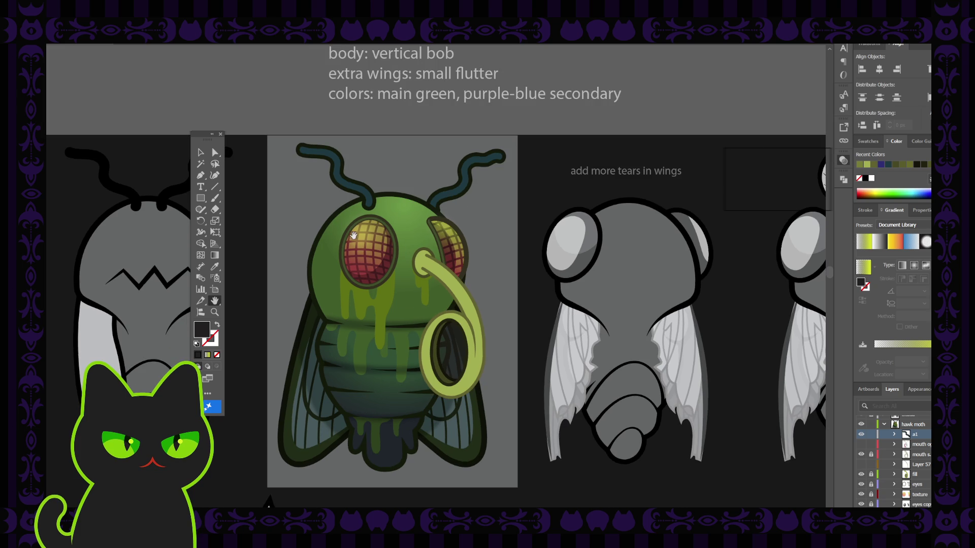
left_click(331, 162)
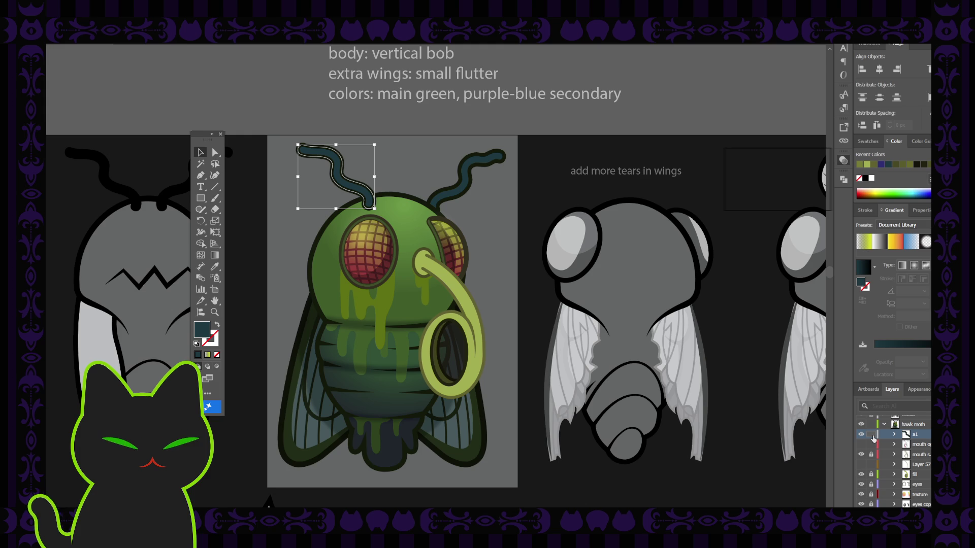
left_click(871, 435)
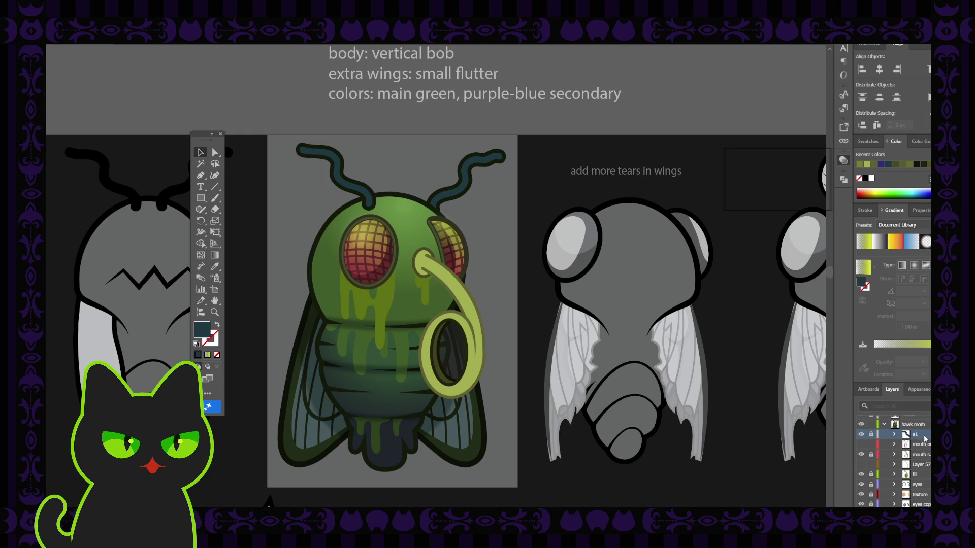
Paste a copy of the left antenna onto new Layer 58 and give it a white-to-black gradient.
key("ctrl+f")
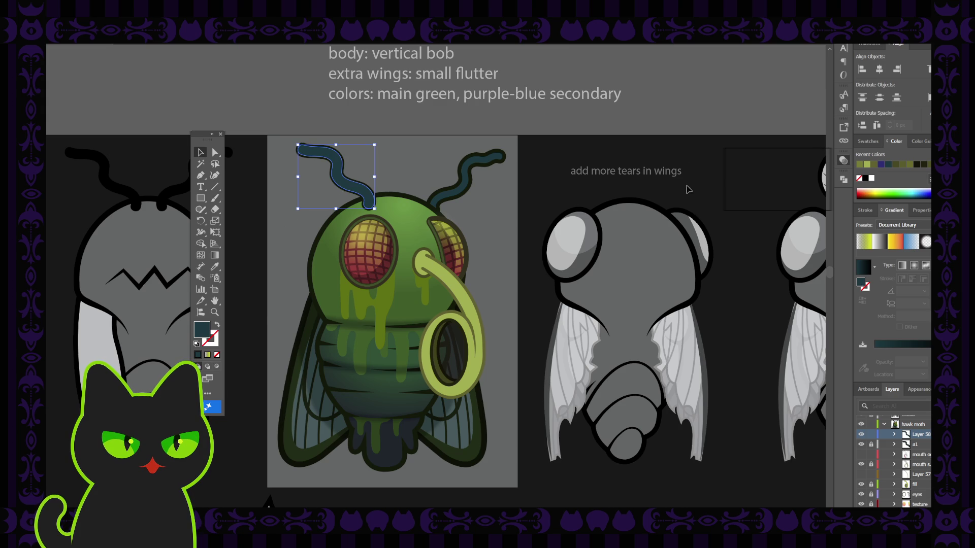
left_click(907, 244)
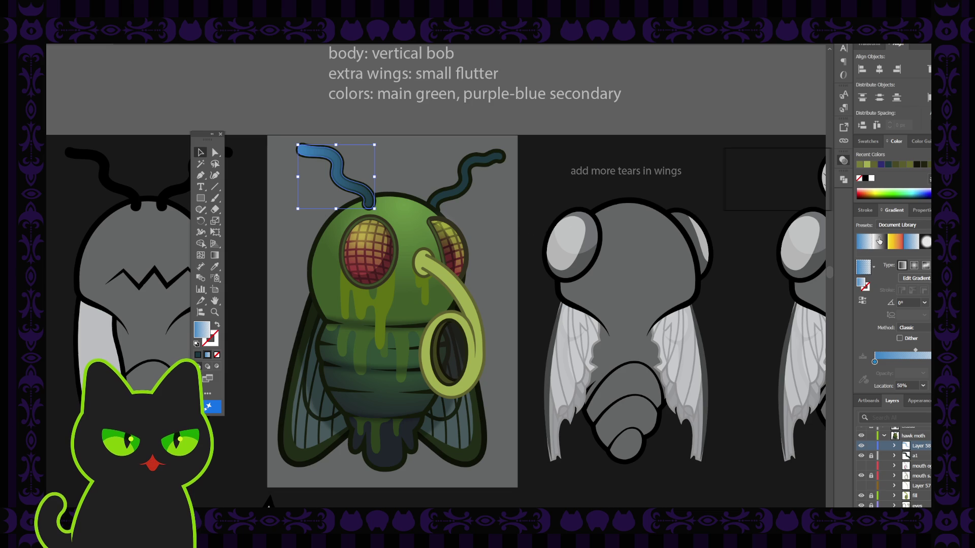
left_click(863, 241)
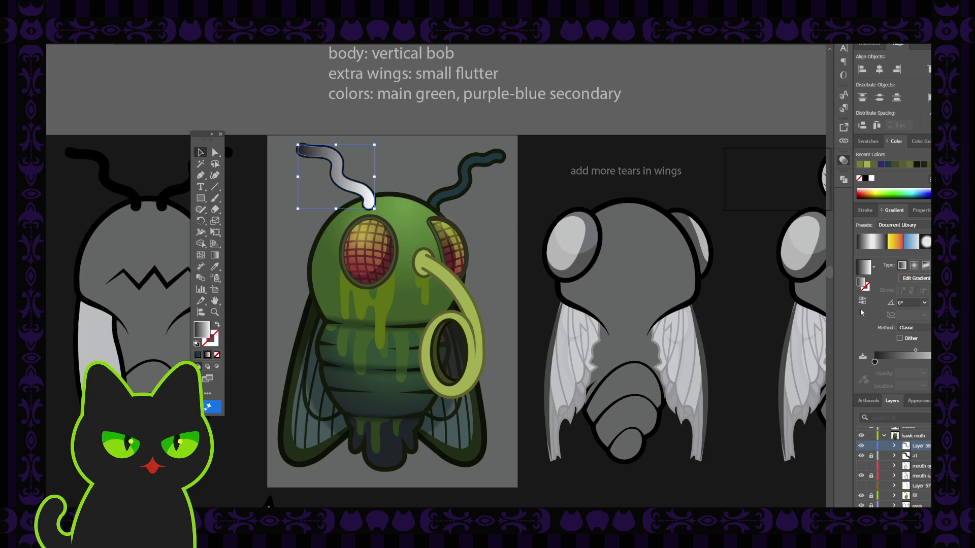
Colour the gradient's left stop green instead of the sampled dark teal.
left_click(882, 348)
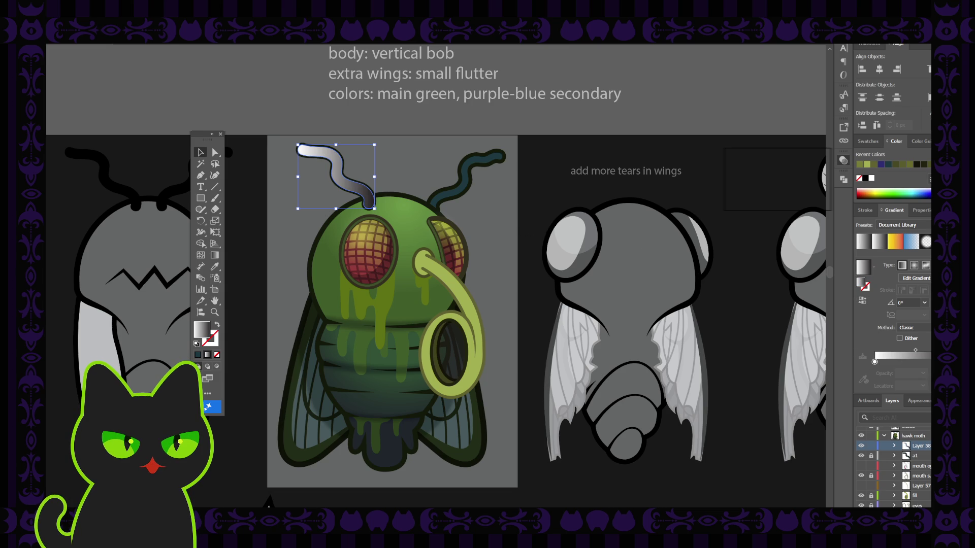
double_click(874, 361)
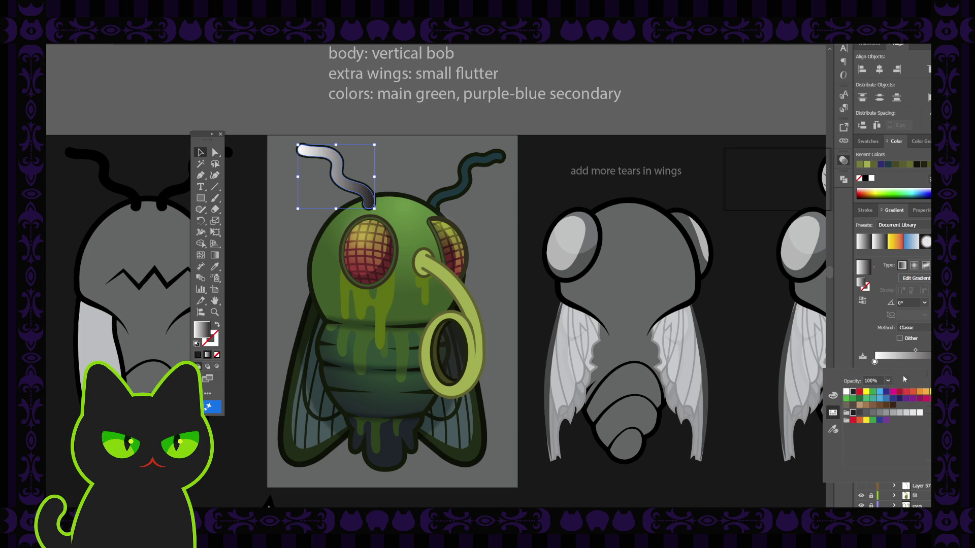
left_click(833, 429)
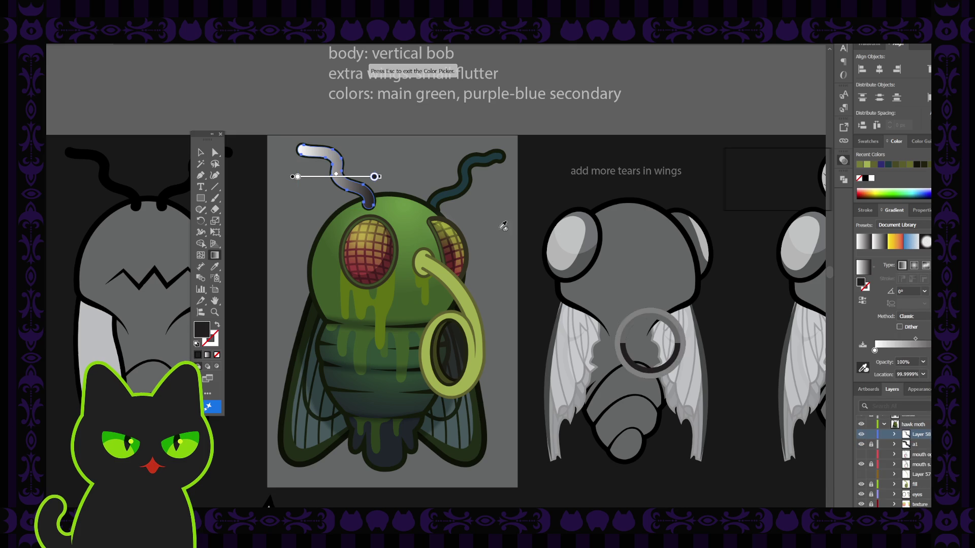
key("Escape")
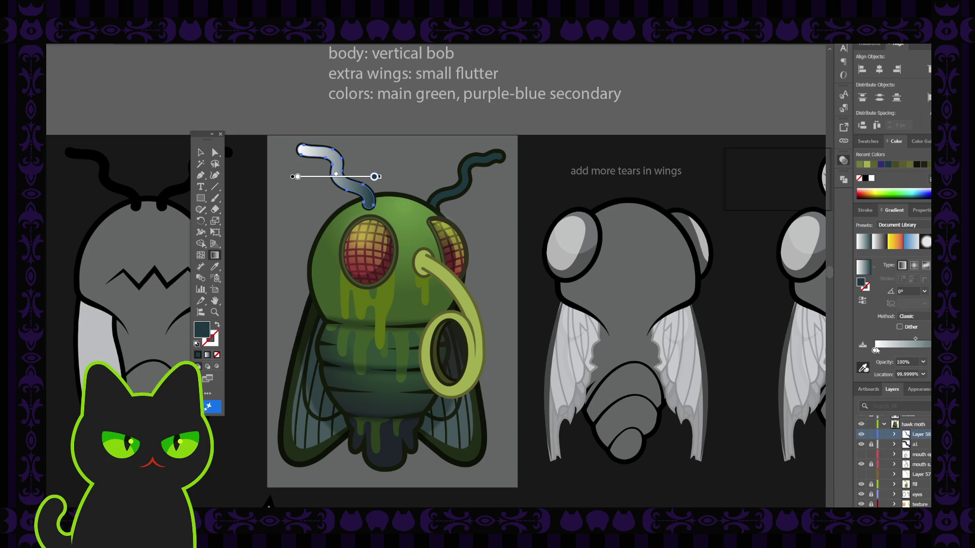
double_click(874, 351)
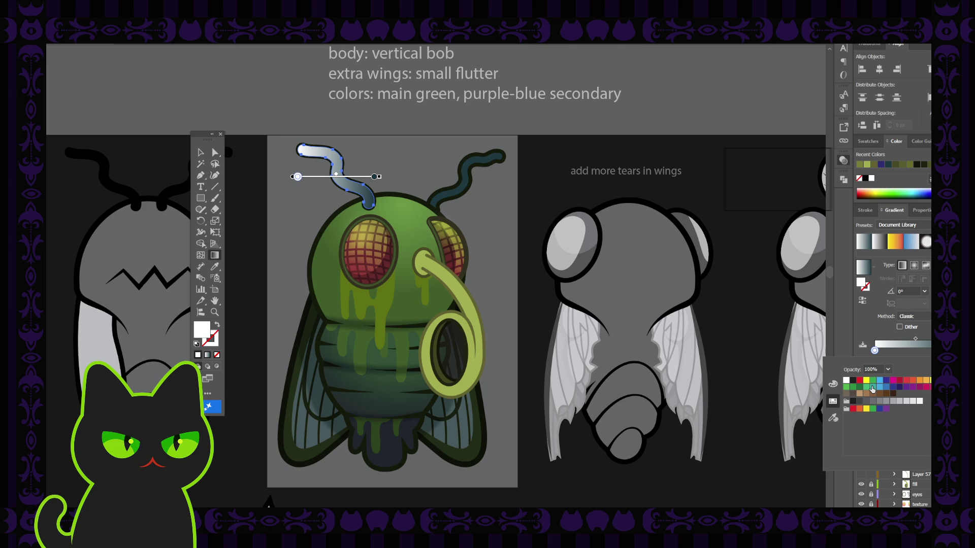
left_click(867, 165)
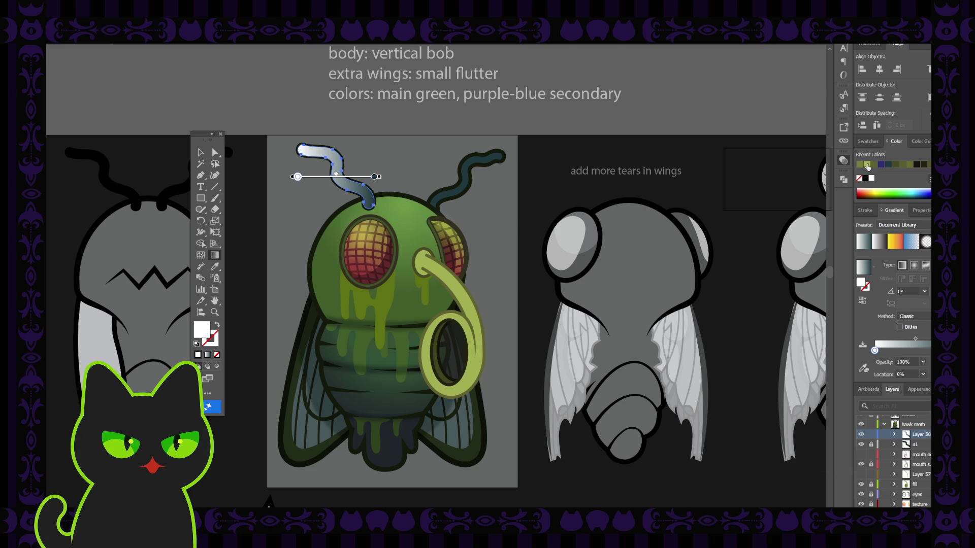
left_click(867, 166)
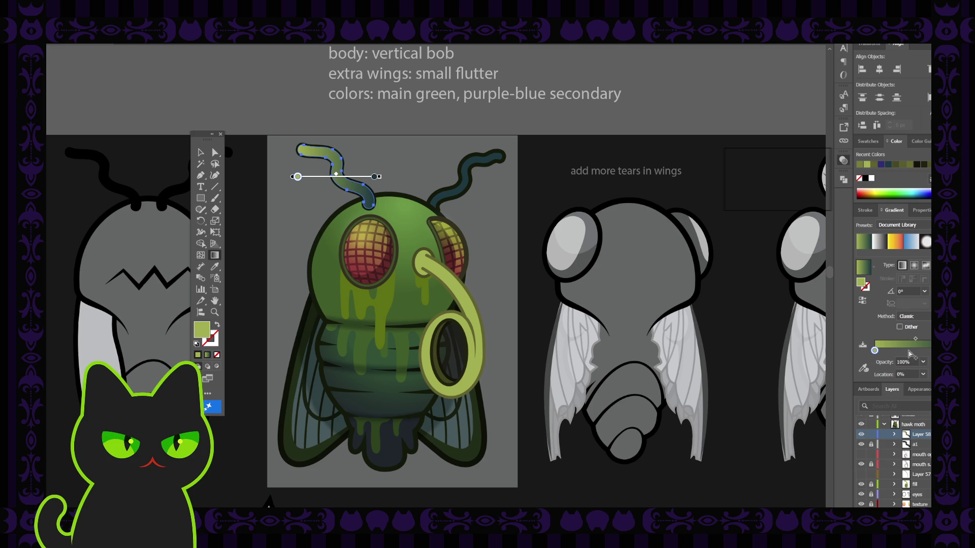
Shift the gradient midpoint toward the tip and nudge the green stop slightly inward.
left_click_drag(916, 340, 887, 343)
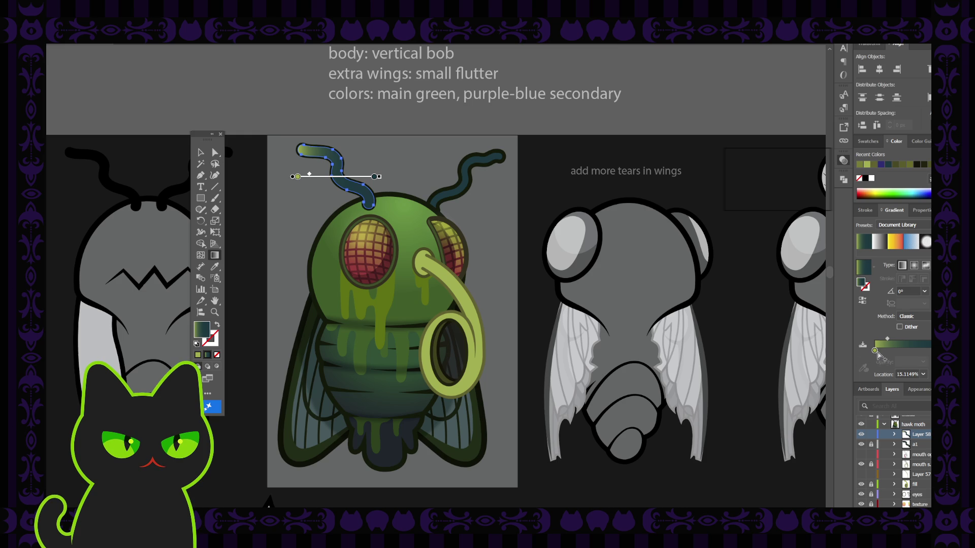
left_click_drag(875, 350, 891, 339)
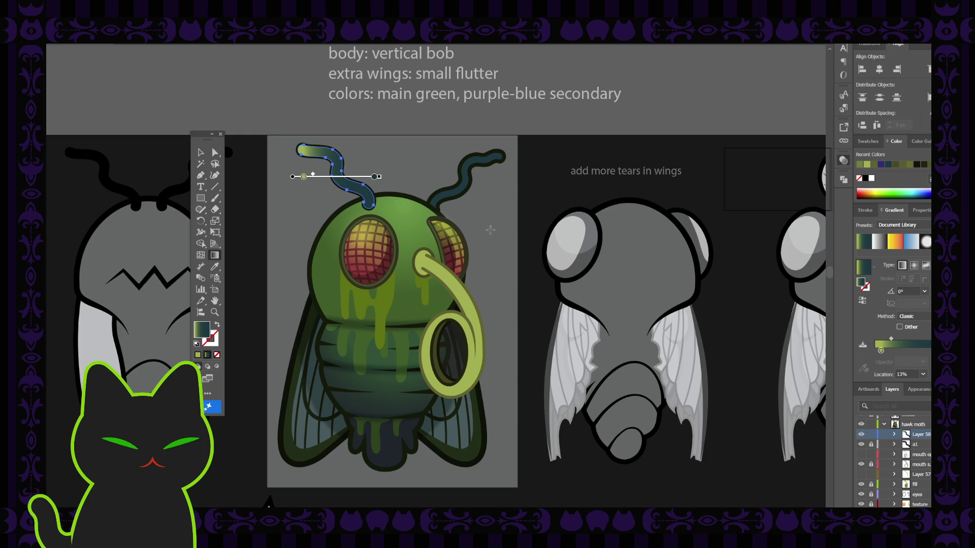
key("v")
left_click(279, 175)
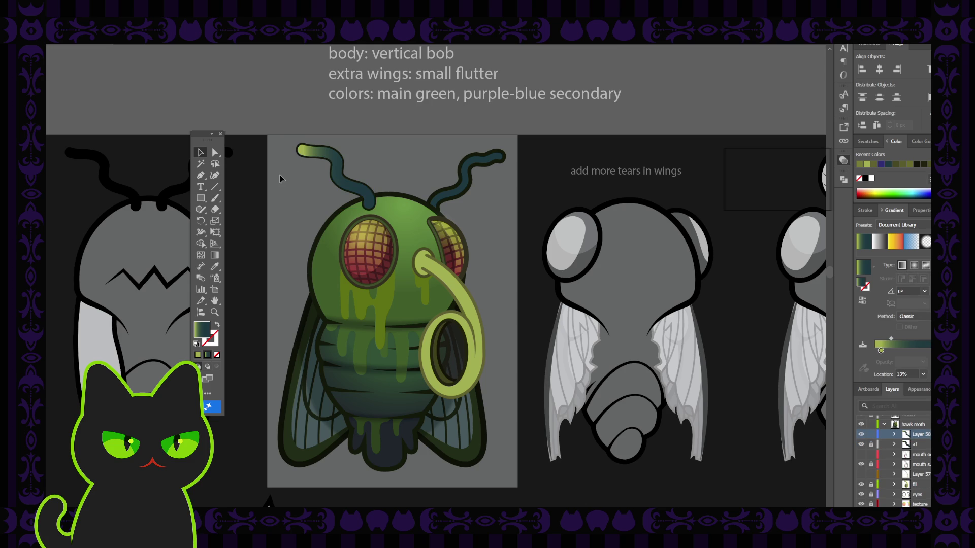
Add an extra stop to the left antenna's gradient, then remove it again.
key("ctrl+minus")
key("ctrl+minus")
key("ctrl+minus")
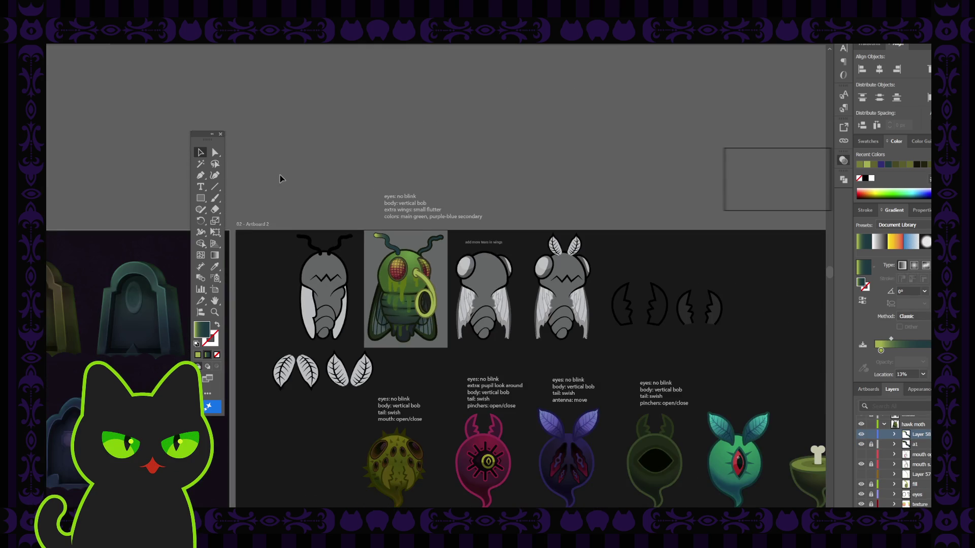
key("ctrl+plus")
key("ctrl+plus")
key("ctrl+plus")
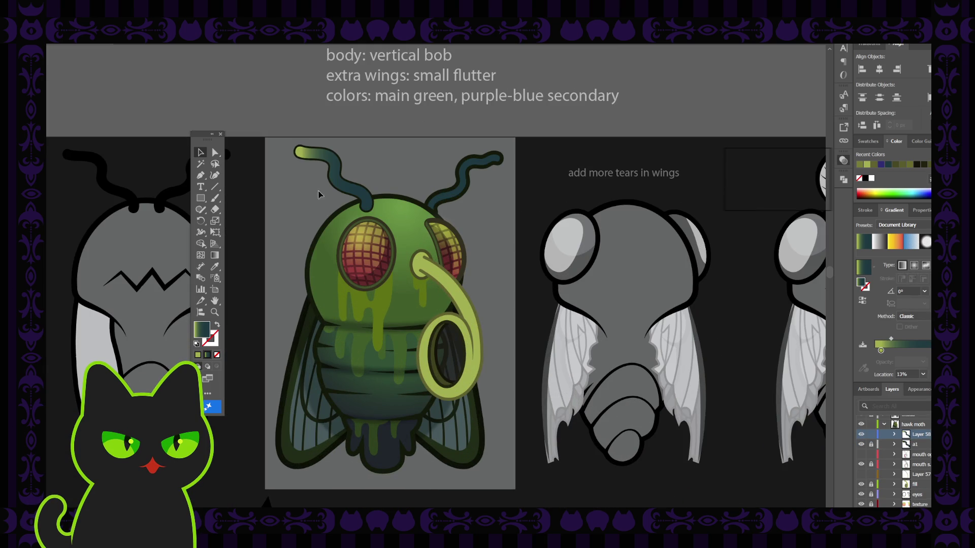
left_click(352, 191)
left_click(894, 363)
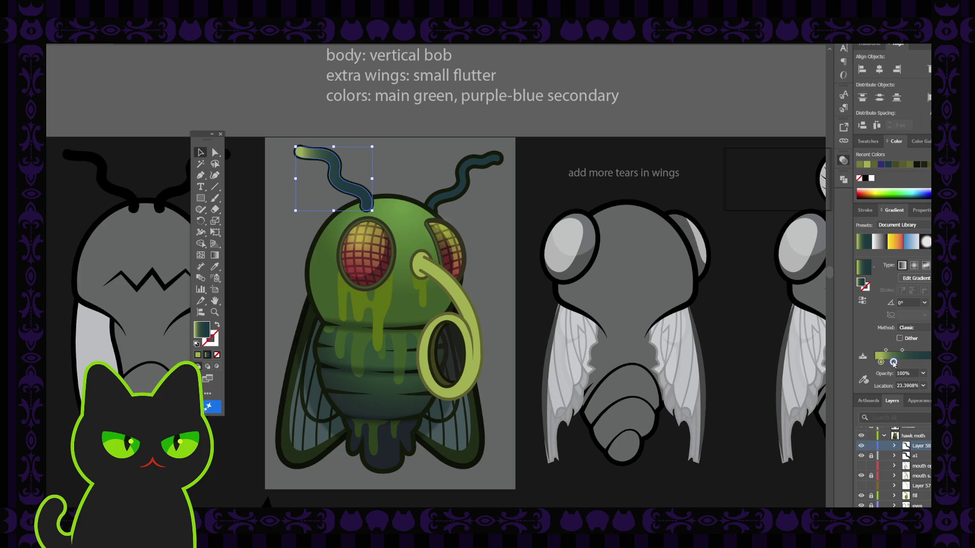
mouse_move(881, 362)
left_mouse_down()
mouse_move(894, 362)
mouse_move(874, 362)
mouse_move(893, 351)
left_mouse_up()
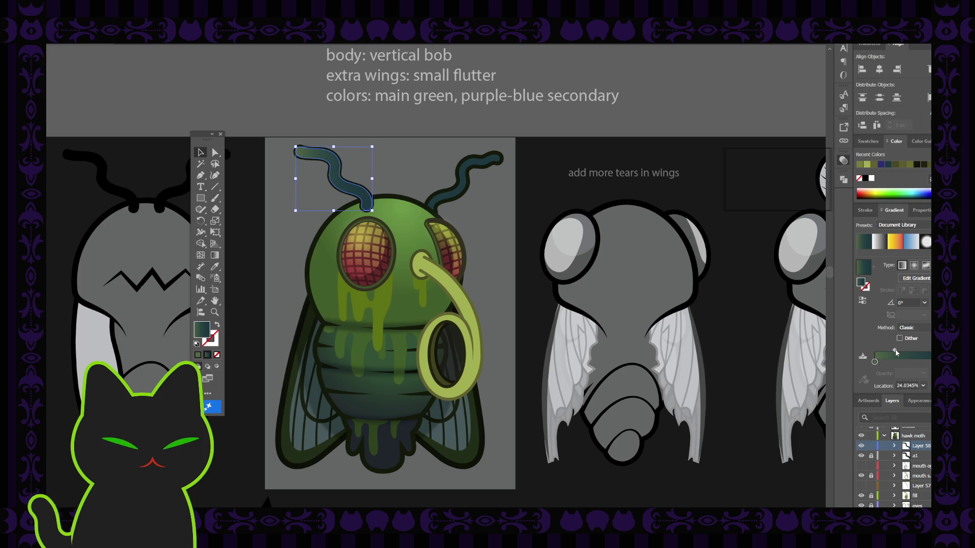
left_click(547, 209)
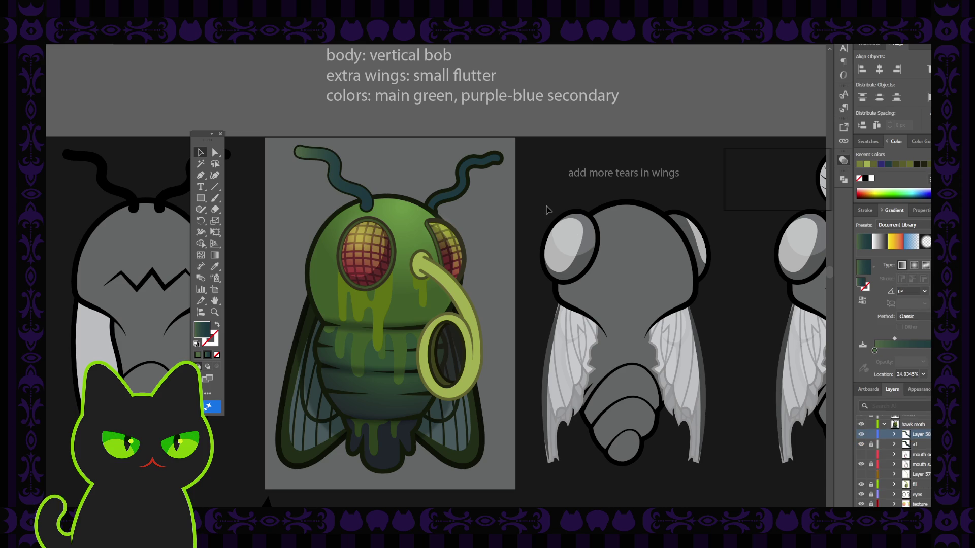
Give the left antenna a flat medium green fill instead of the teal gradient.
key("ctrl+minus")
key("ctrl+minus")
key("ctrl+plus")
key("ctrl+plus")
left_click(339, 187)
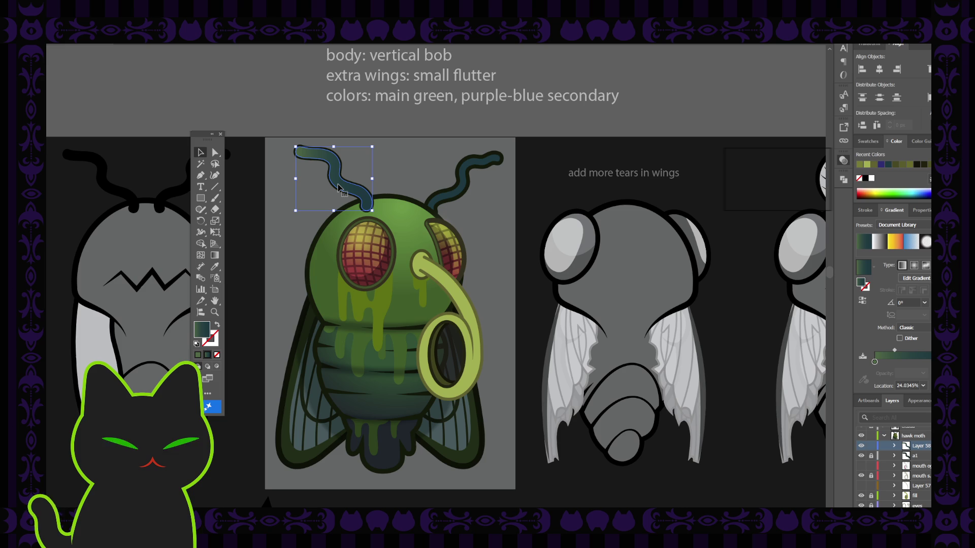
key("ctrl+z")
key("m")
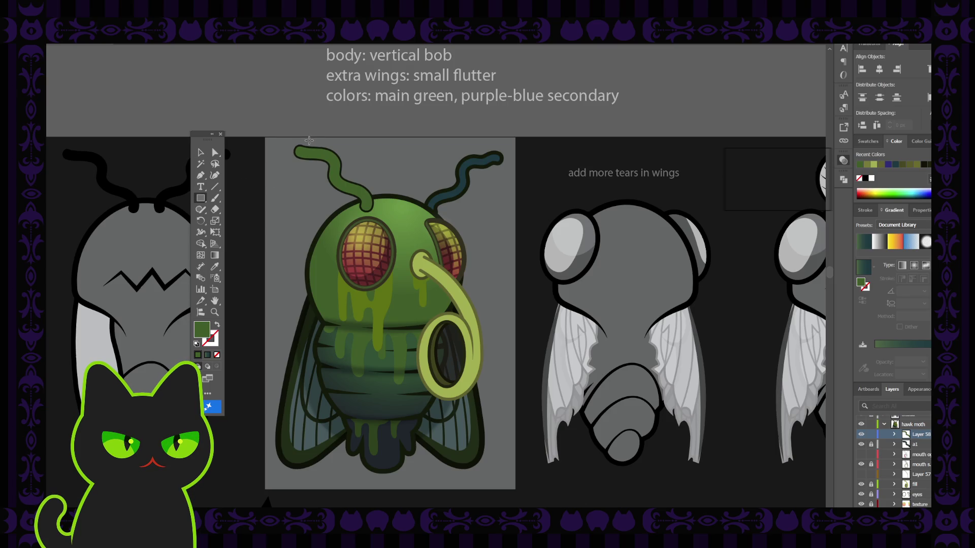
Draw a green rectangle over the left antenna, try clipping it with Ctrl+7, then undo to a small tip.
left_click_drag(311, 142, 387, 214)
left_click(200, 153)
left_click_drag(284, 143, 335, 202)
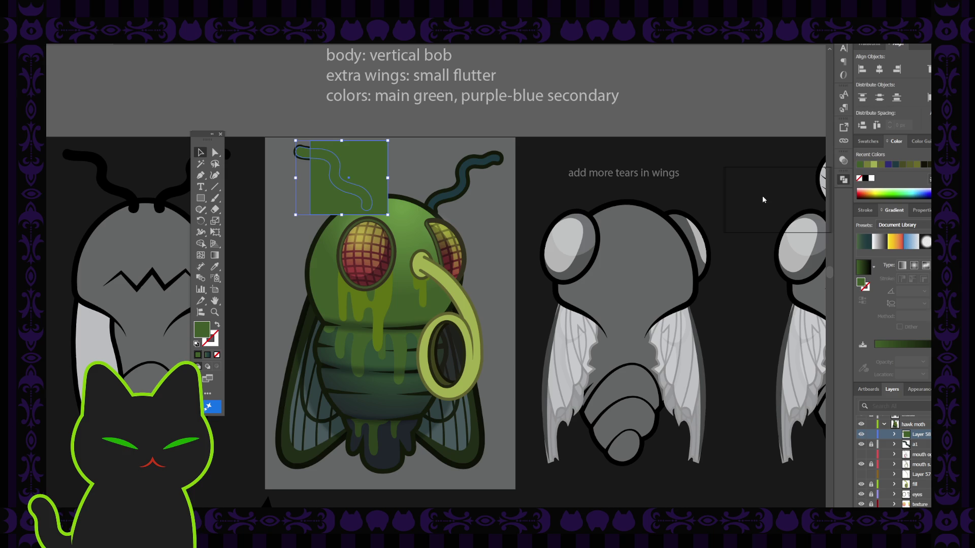
key("ctrl+7")
key("ctrl+z")
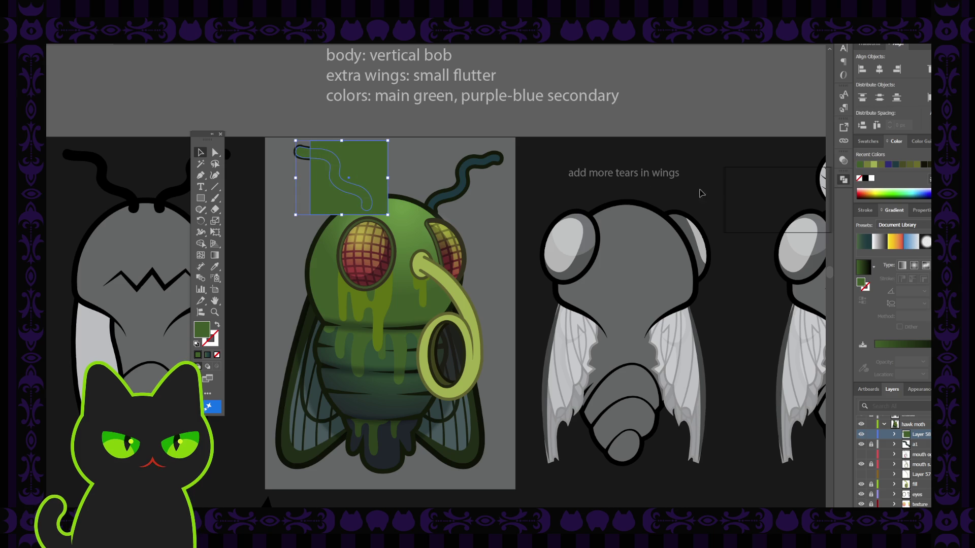
key("ctrl+z")
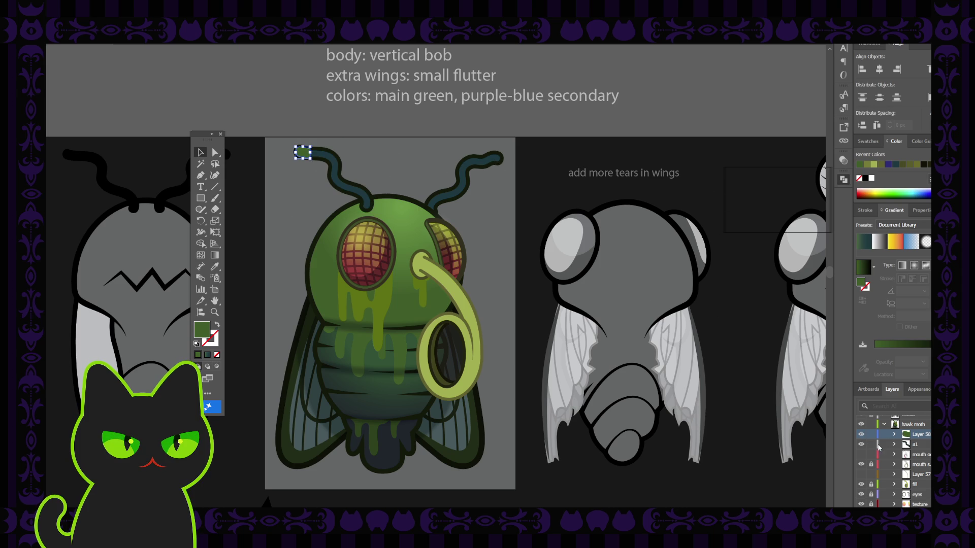
Move the small green antenna tip into layer a1.
left_click_drag(914, 434, 911, 443)
left_click(283, 186)
left_click(301, 154)
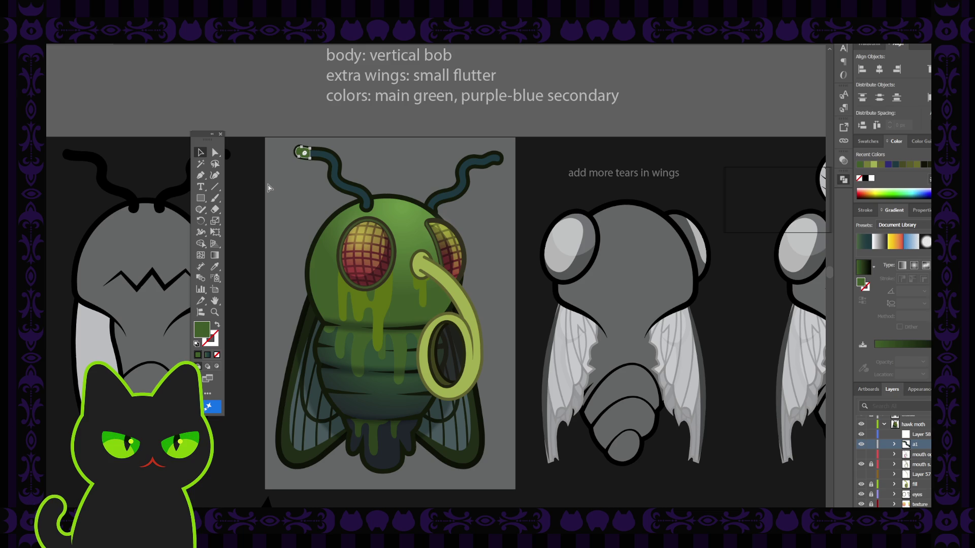
left_click(268, 187)
left_click(304, 155)
key("ctrl+equal")
scroll(343, 277, "down", 2)
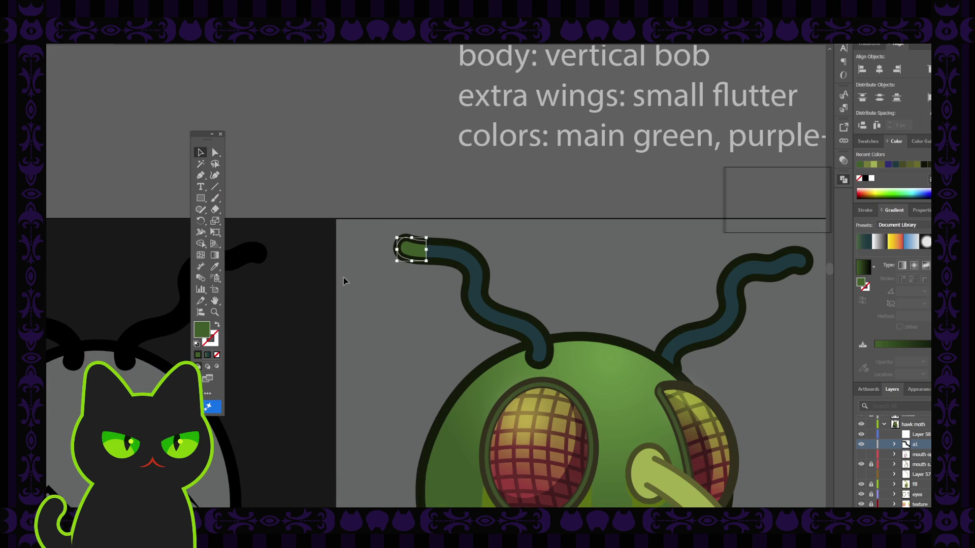
key("ctrl+minus")
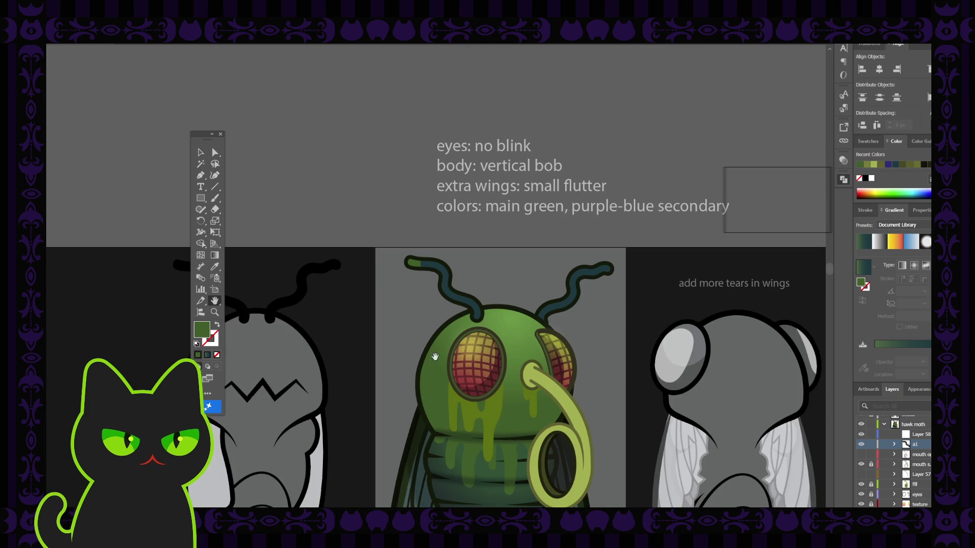
left_click_drag(413, 272, 328, 147)
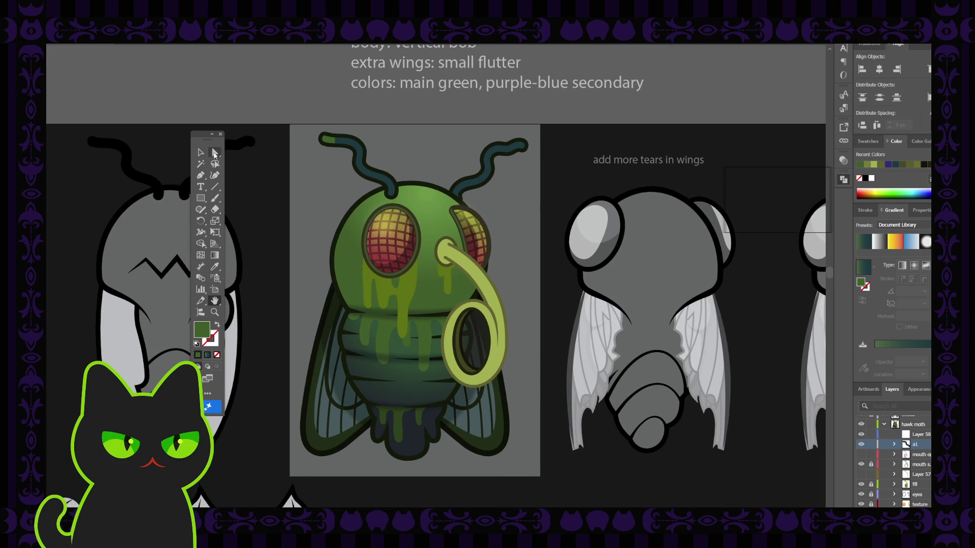
key("v")
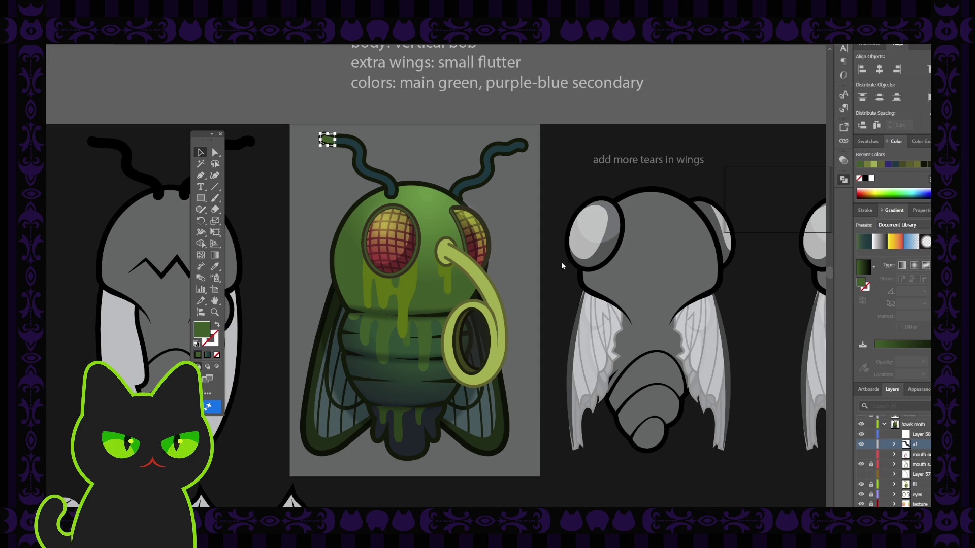
left_click(296, 199)
left_click(328, 141)
key("ctrl+plus")
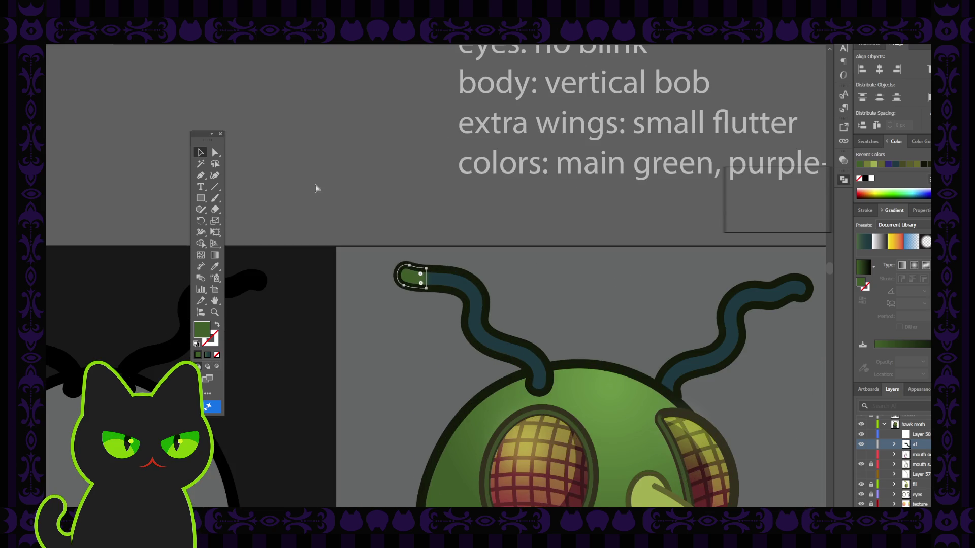
key("space")
left_click_drag(365, 192, 291, 182)
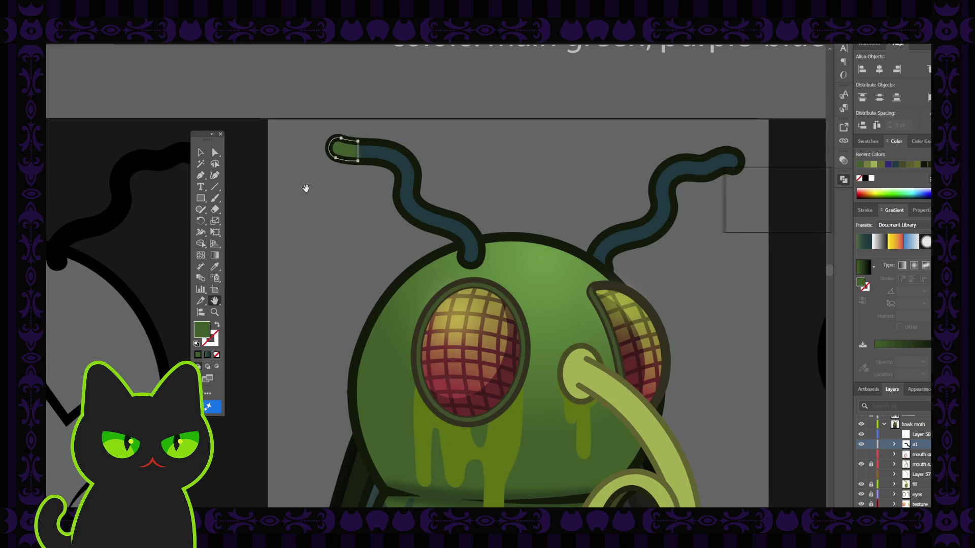
left_click(332, 175)
left_click(336, 142)
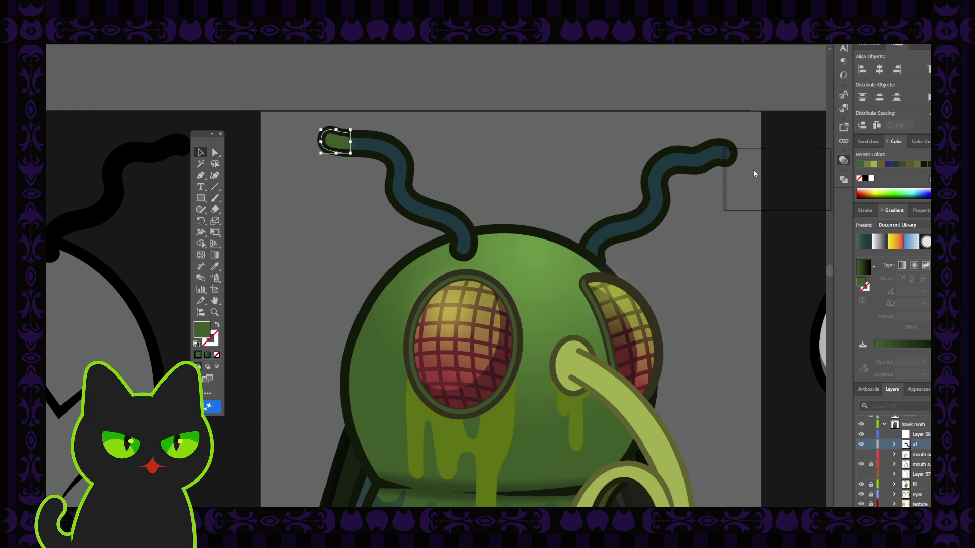
left_click(726, 233)
left_click(335, 141)
left_click(315, 223)
key("ctrl+minus")
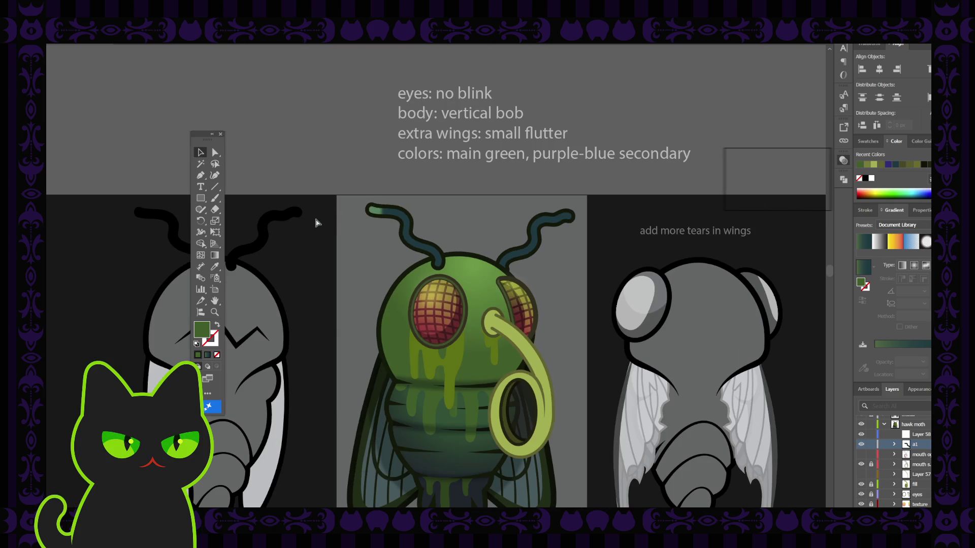
left_click_drag(378, 317, 337, 238)
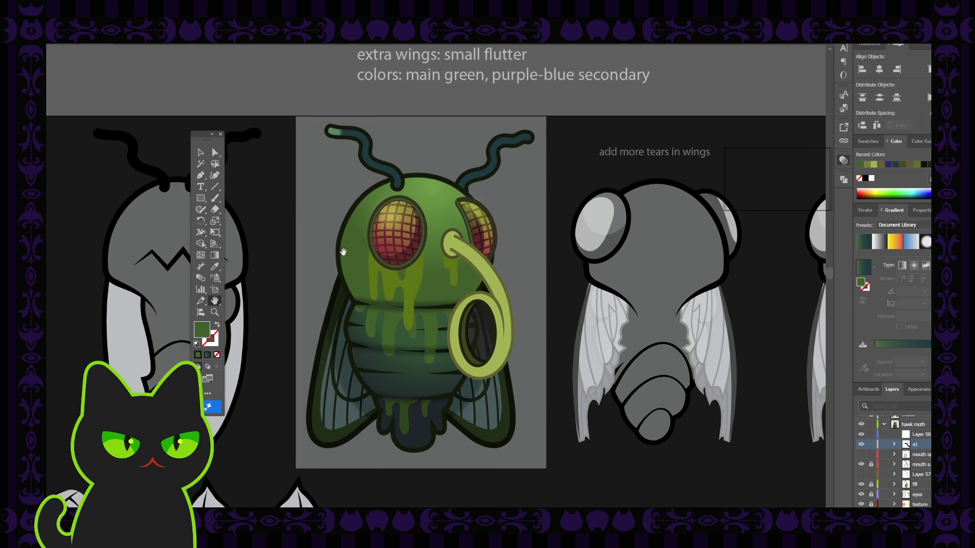
left_click(333, 132)
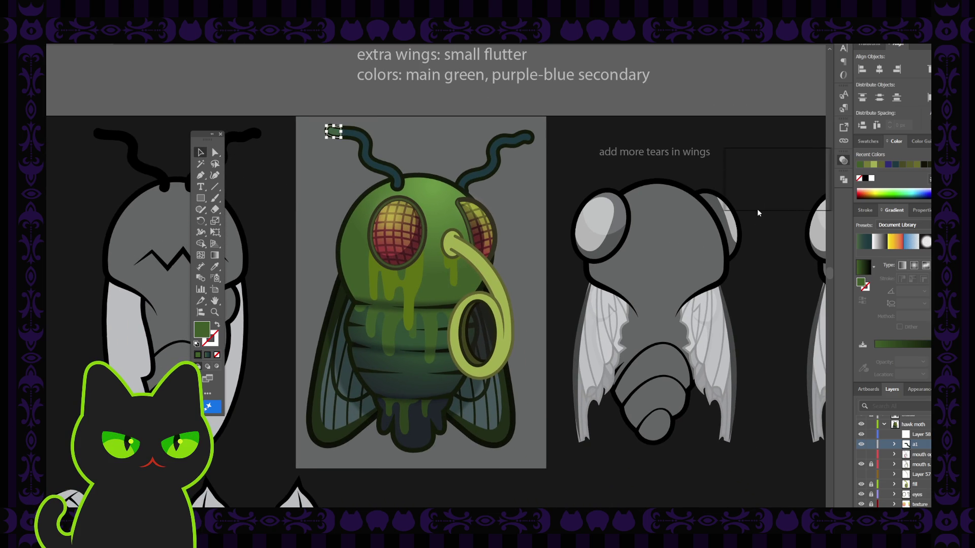
left_click(553, 183)
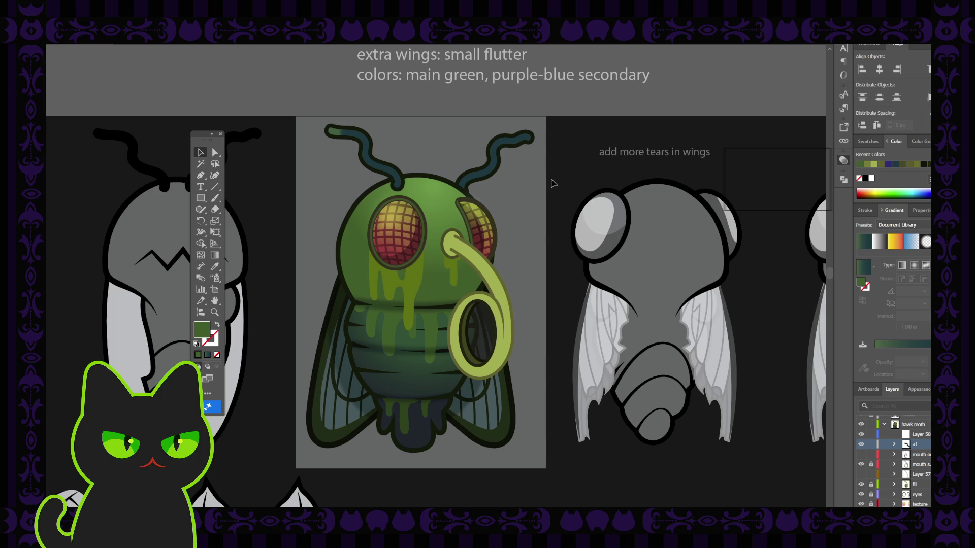
key("ctrl+z")
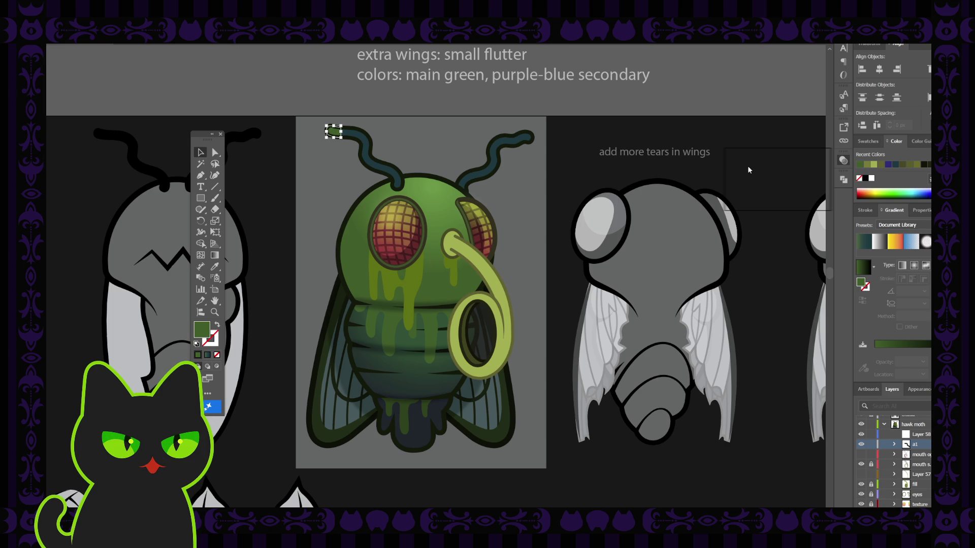
left_click(558, 198)
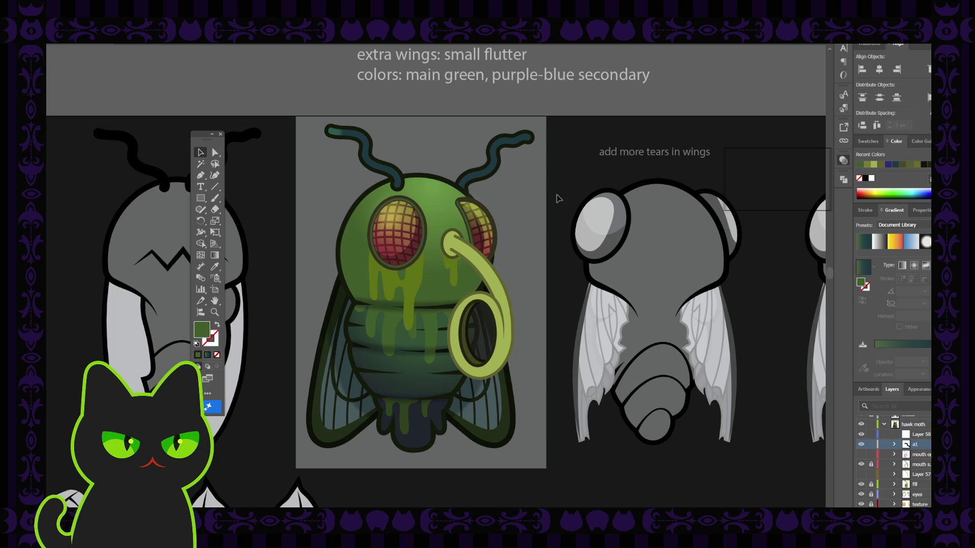
key("ctrl+minus")
key("ctrl+minus")
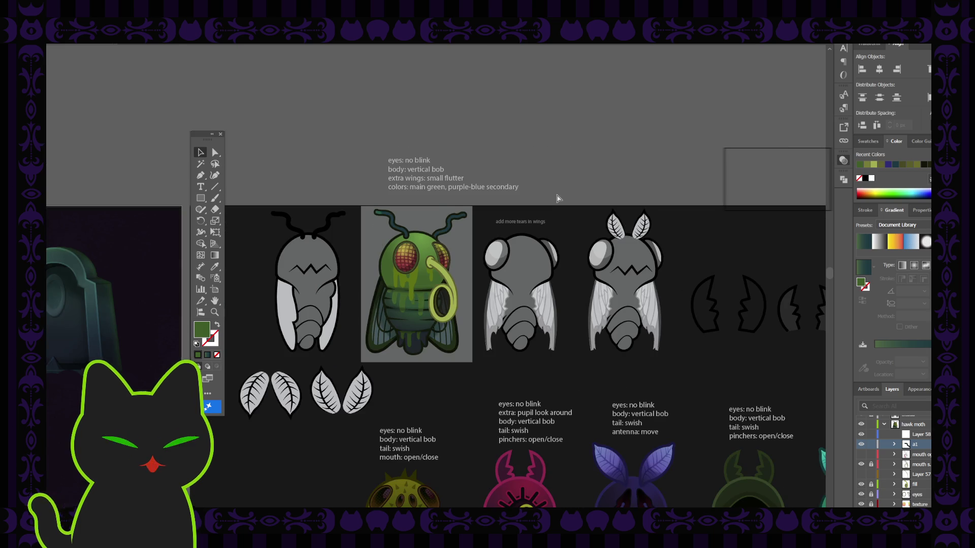
key("ctrl+plus")
key("ctrl+plus")
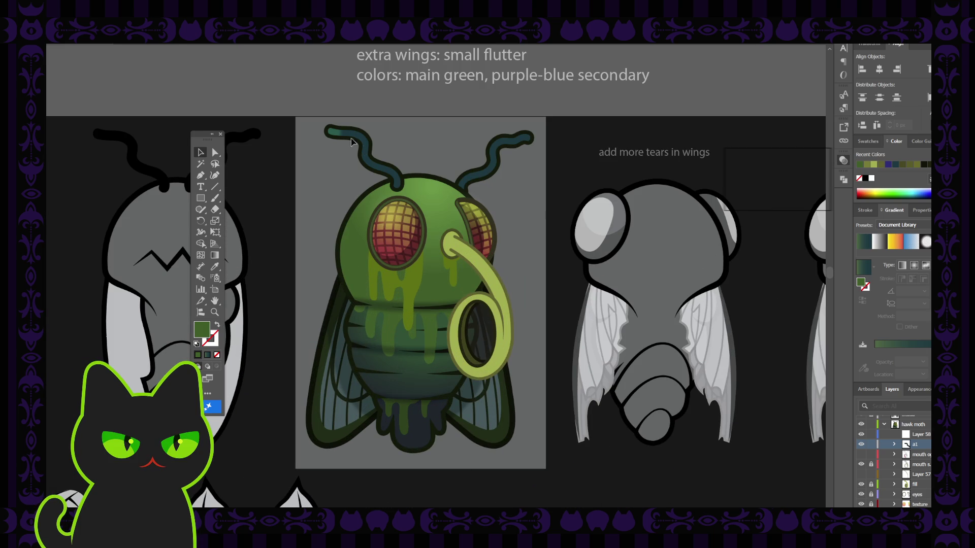
left_click(334, 133)
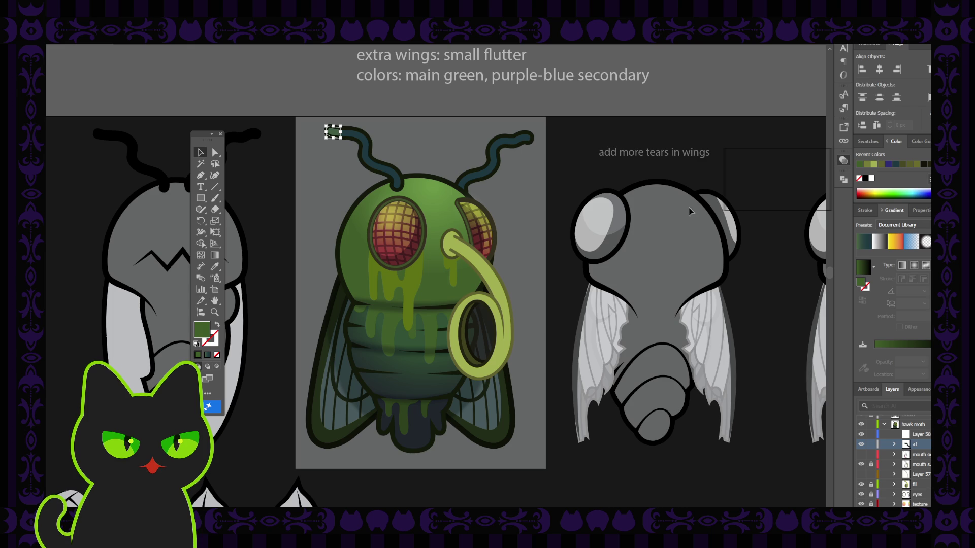
Check the left antenna tip and undo its last change.
left_click(559, 183)
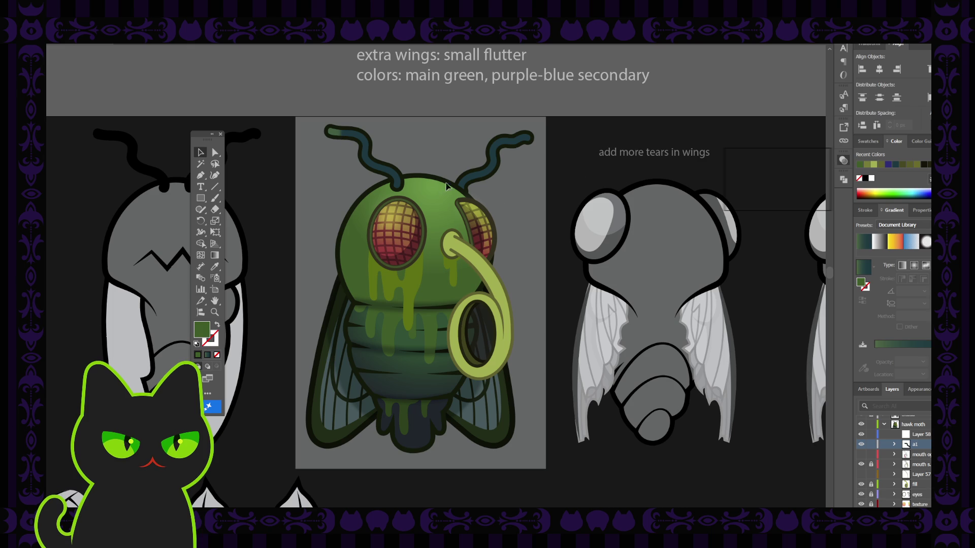
left_click(331, 136)
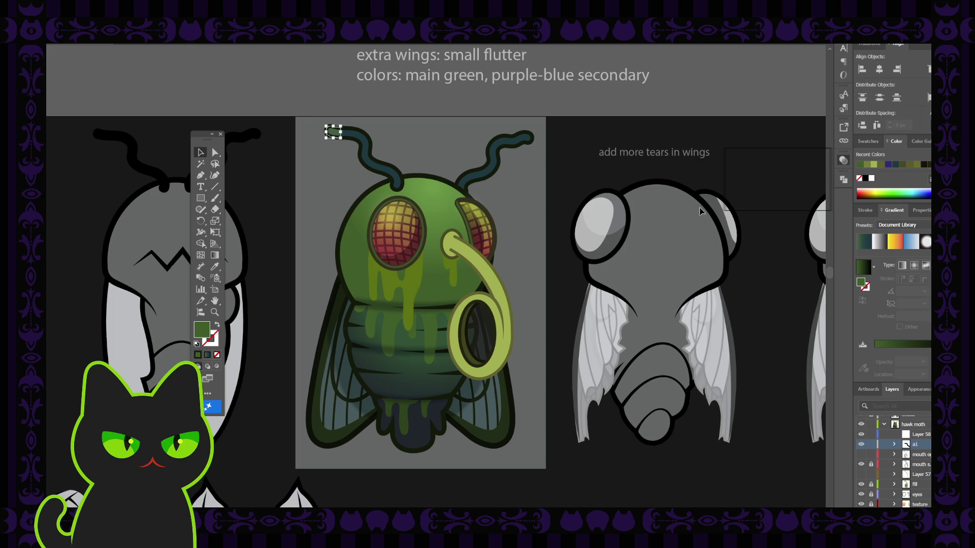
left_click(578, 197)
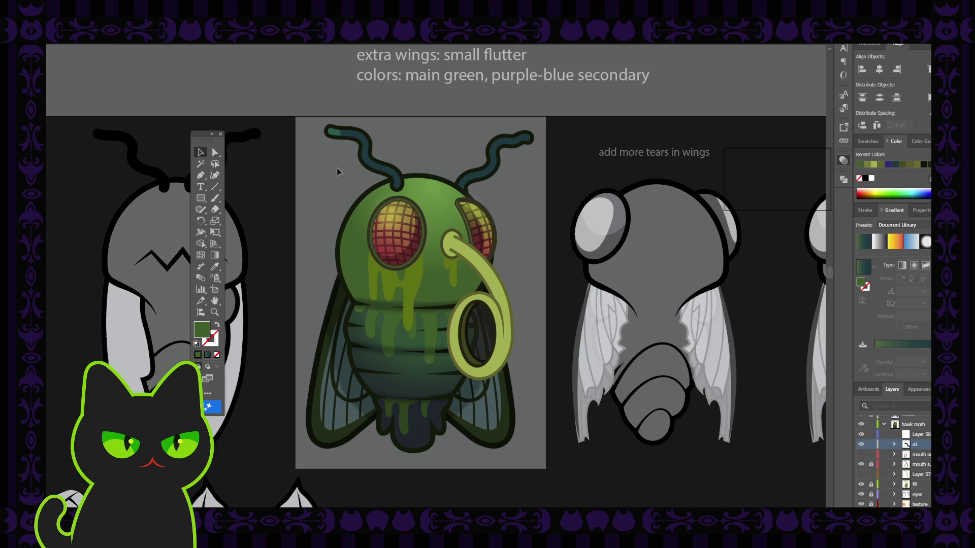
key("ctrl+minus")
key("ctrl+minus")
key("ctrl+plus")
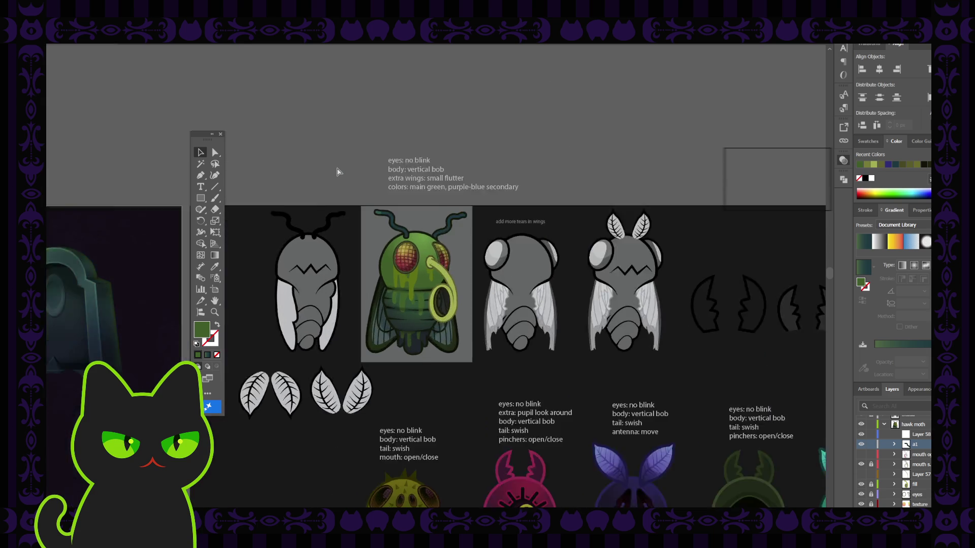
key("ctrl+plus")
left_click(333, 132)
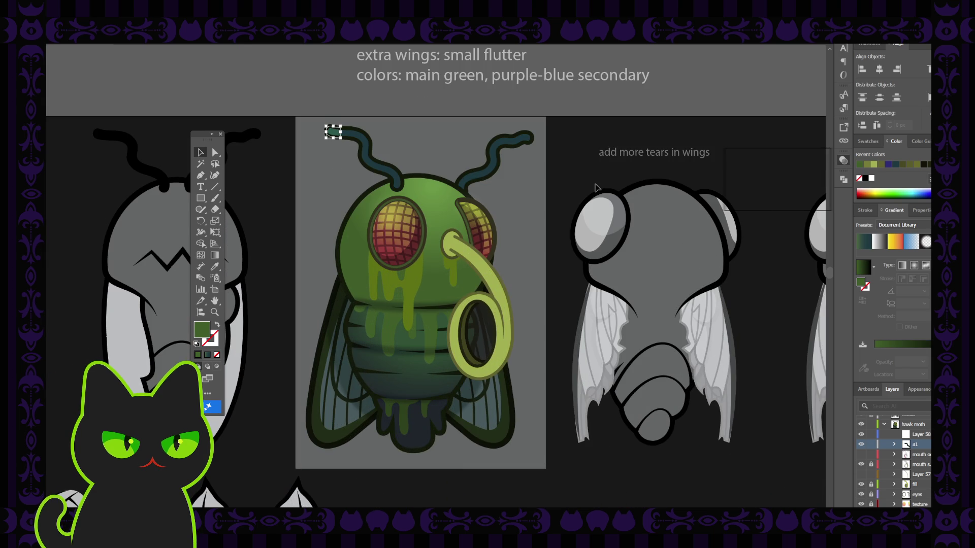
left_click(806, 181)
key("ctrl+z")
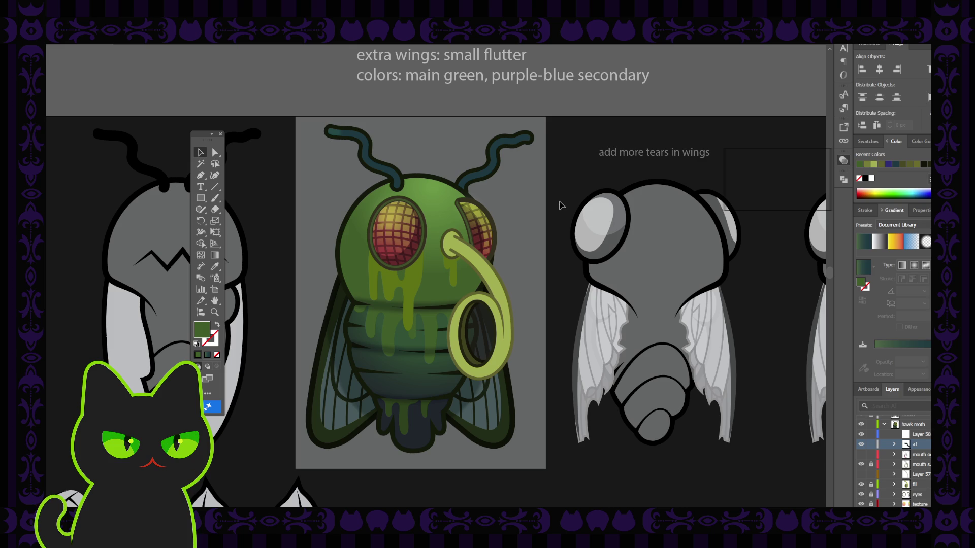
Compare the antenna tip by undoing and redoing its change, keeping it redone.
key("ctrl+minus")
key("ctrl+minus")
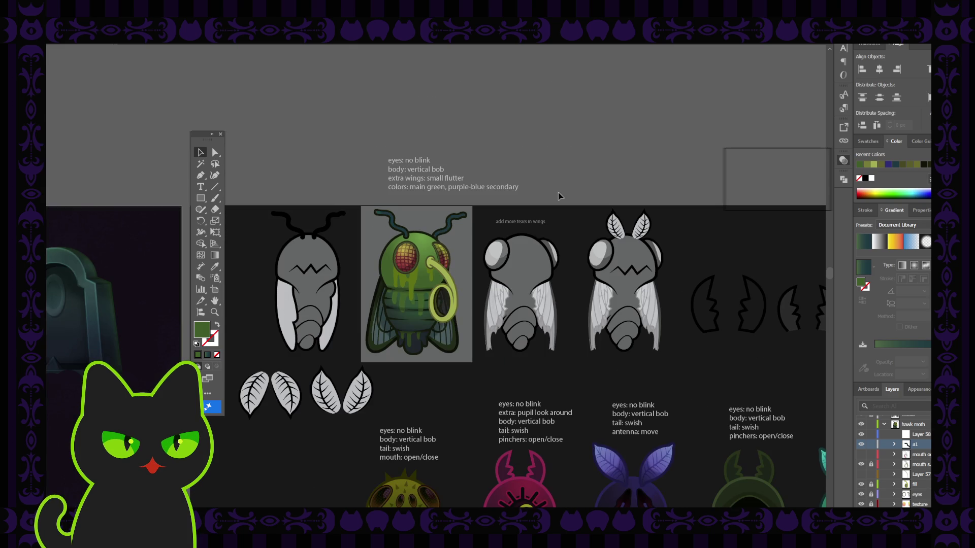
key("ctrl+plus")
key("ctrl+plus")
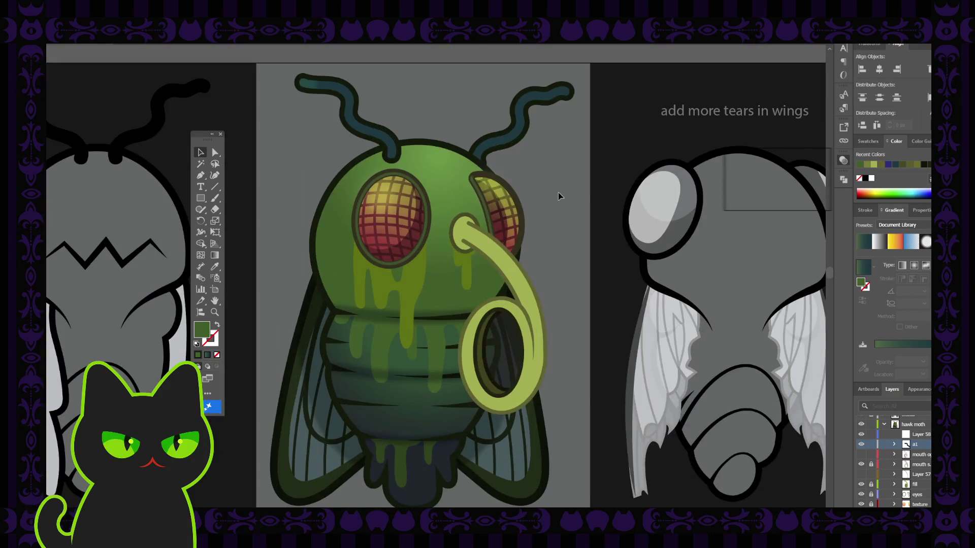
key("ctrl+shift+z")
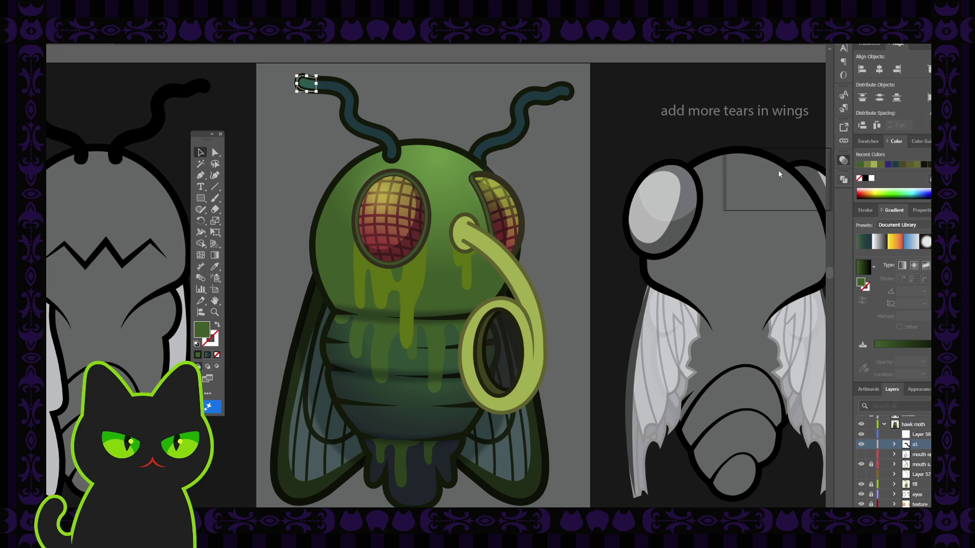
key("ctrl+z")
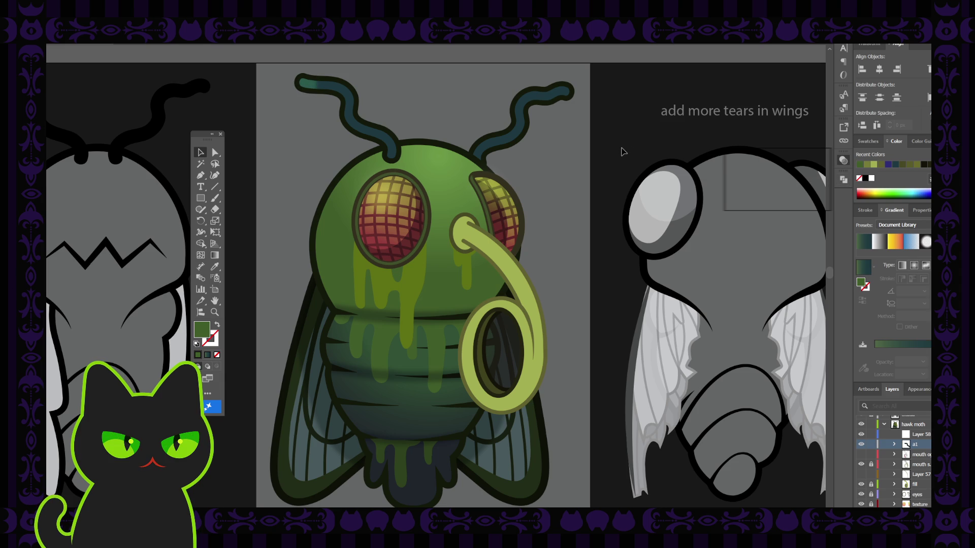
key("ctrl+shift+z")
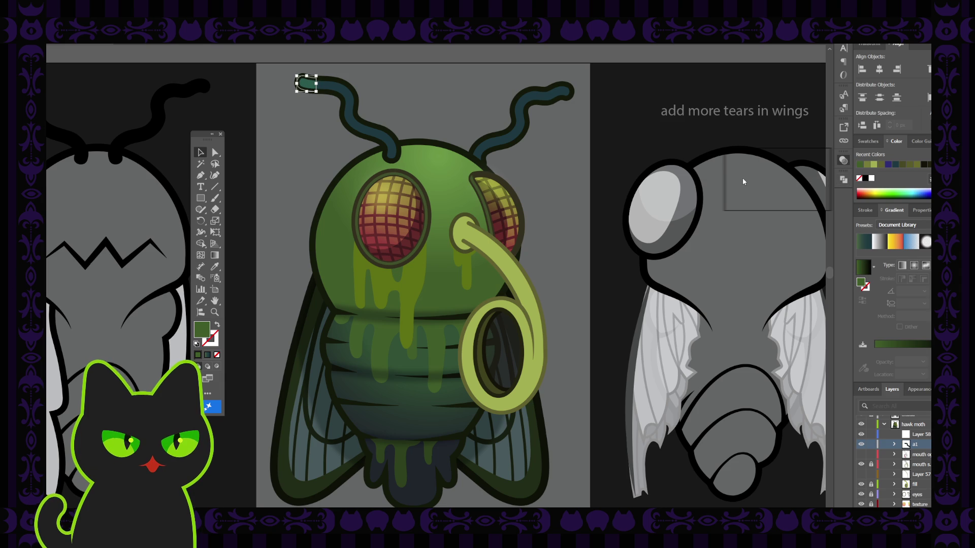
left_click(640, 173)
key("ctrl+minus")
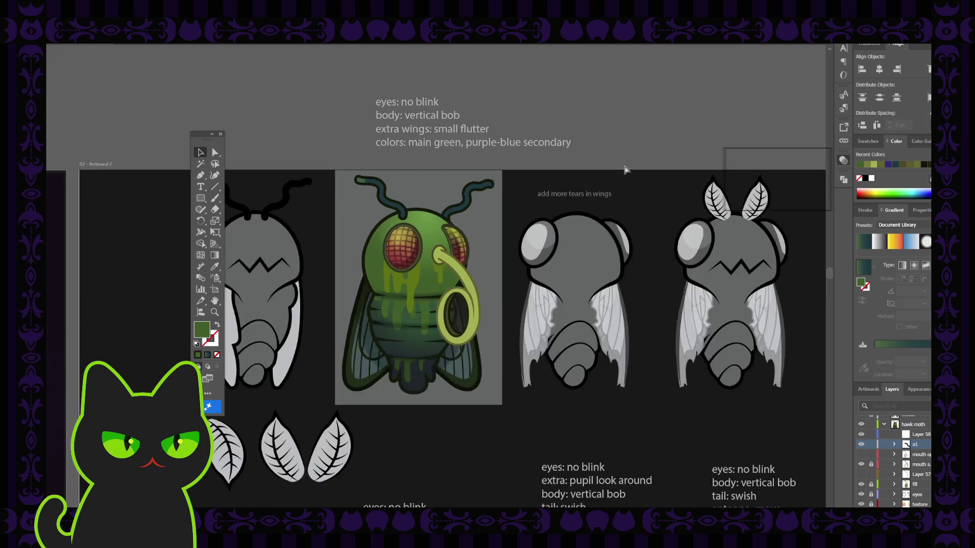
key("ctrl+minus")
key("ctrl+minus")
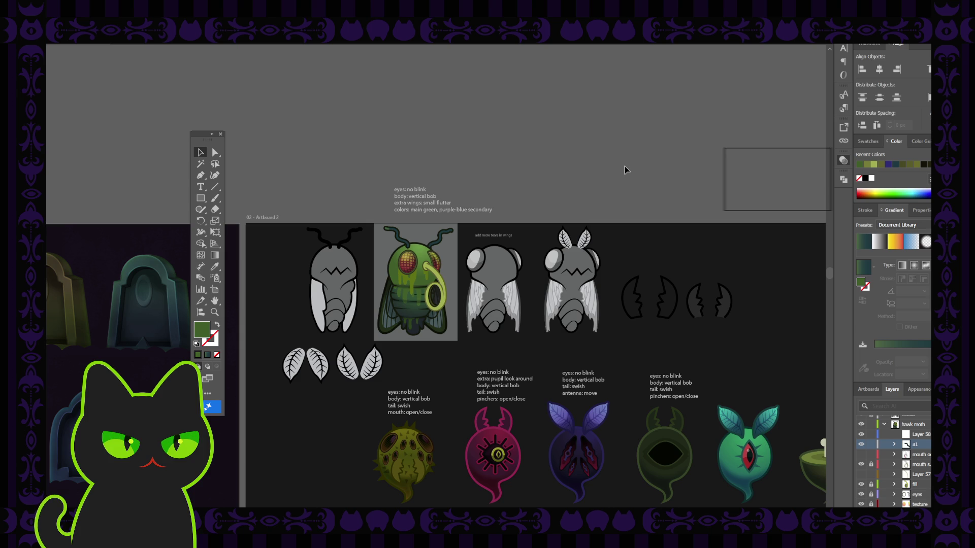
key("ctrl+equal")
key("ctrl+equal")
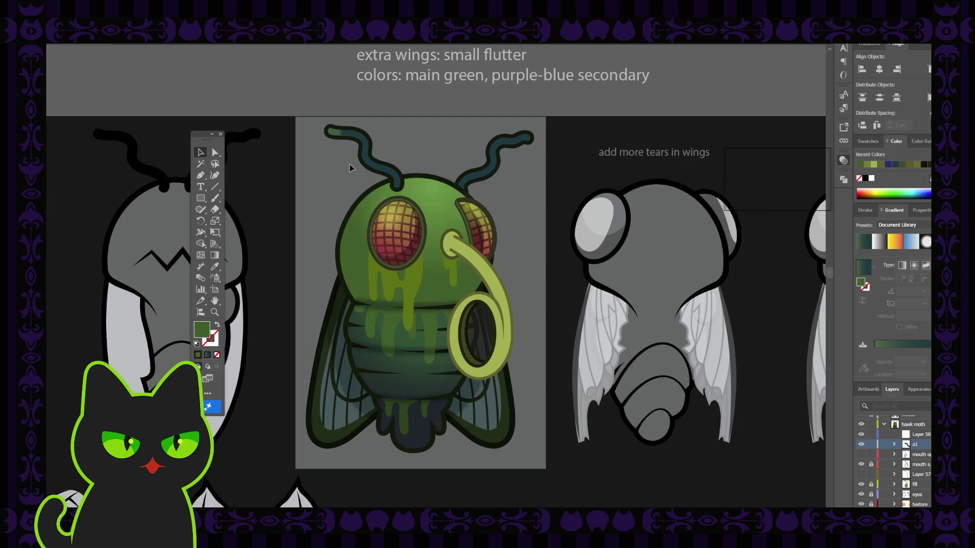
Recolour the fly's left antenna dark green with the Eyedropper.
left_click(340, 147)
left_click(331, 134)
left_click(391, 177)
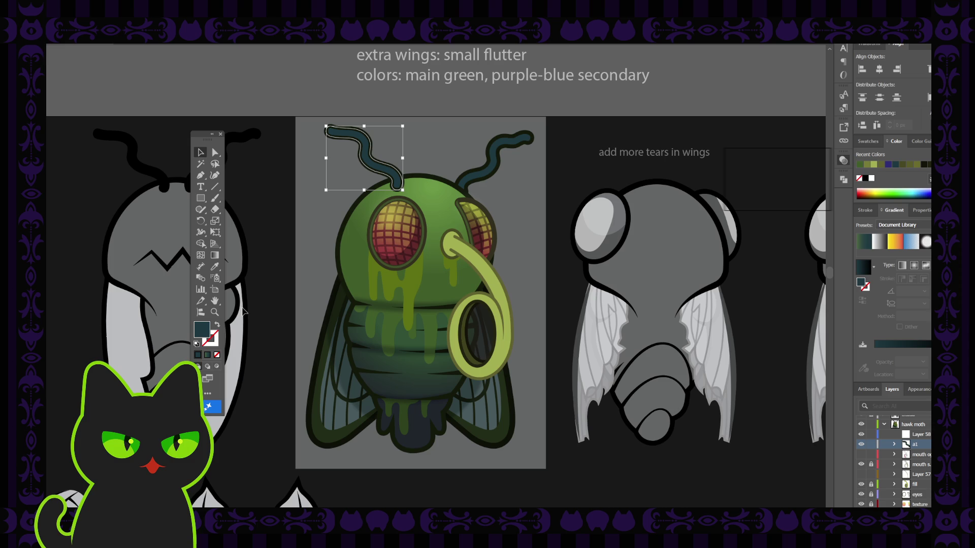
key("i")
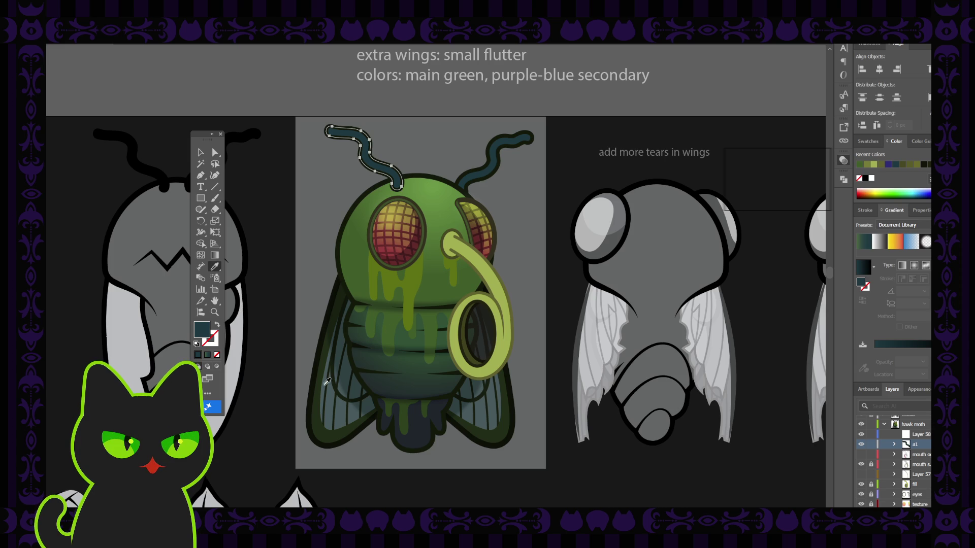
left_click(325, 384)
left_click(200, 155)
left_click(289, 220)
key("ctrl+minus")
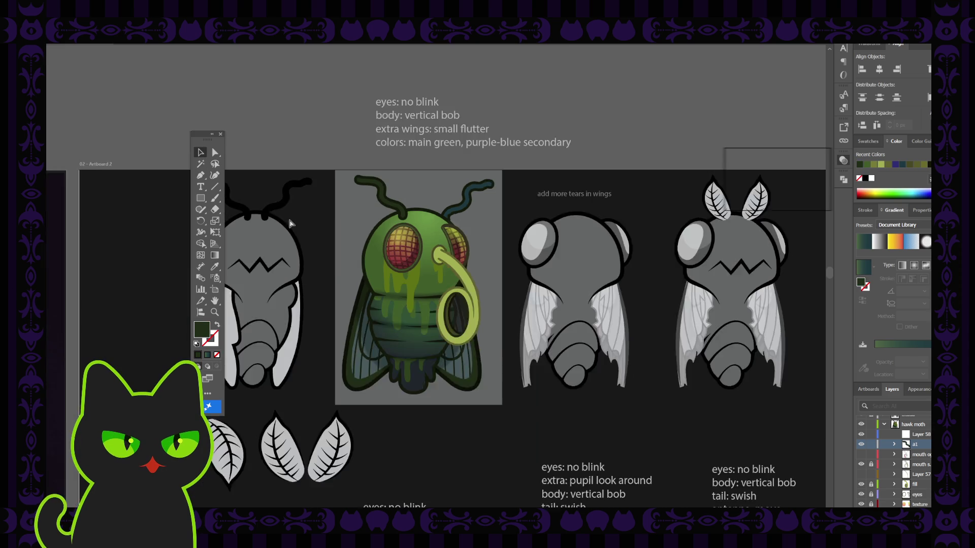
key("ctrl+minus")
key("ctrl+minus")
key("ctrl+plus")
Give the right antenna the left antenna's dark green.
key("ctrl+plus")
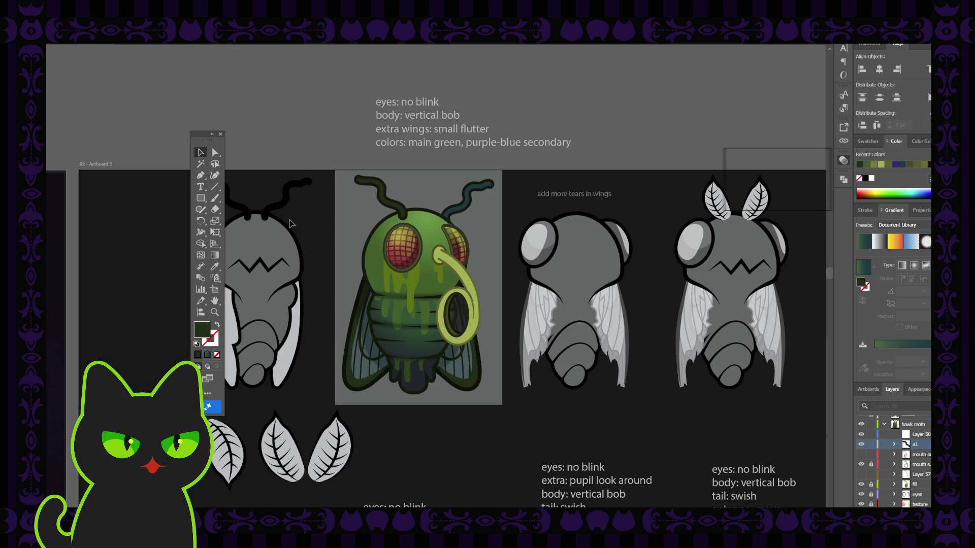
left_click(461, 211)
key("i")
left_click(387, 197)
left_click(198, 153)
left_click(322, 236)
key("ctrl+minus")
key("ctrl+minus")
key("ctrl+minus")
key("ctrl+plus")
key("ctrl+plus")
key("ctrl+plus")
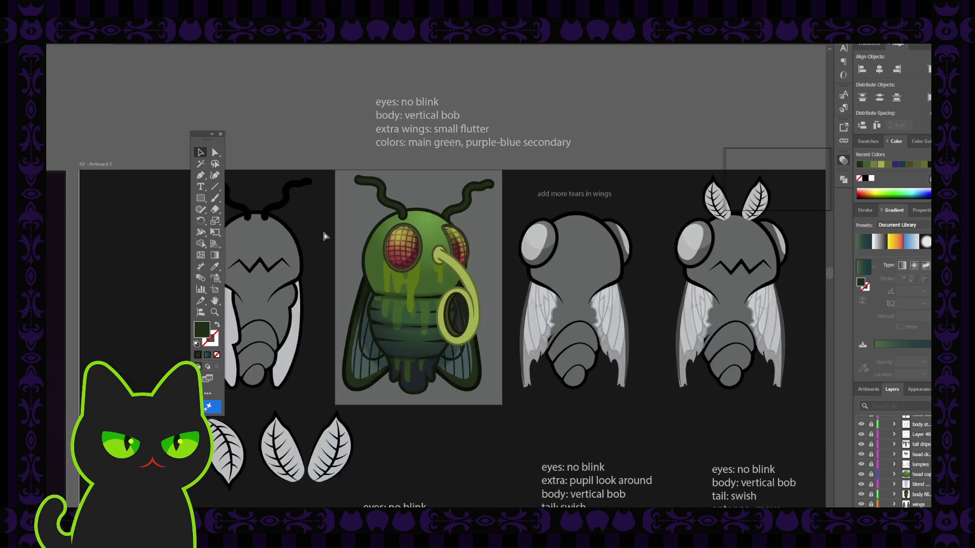
key("ctrl+plus")
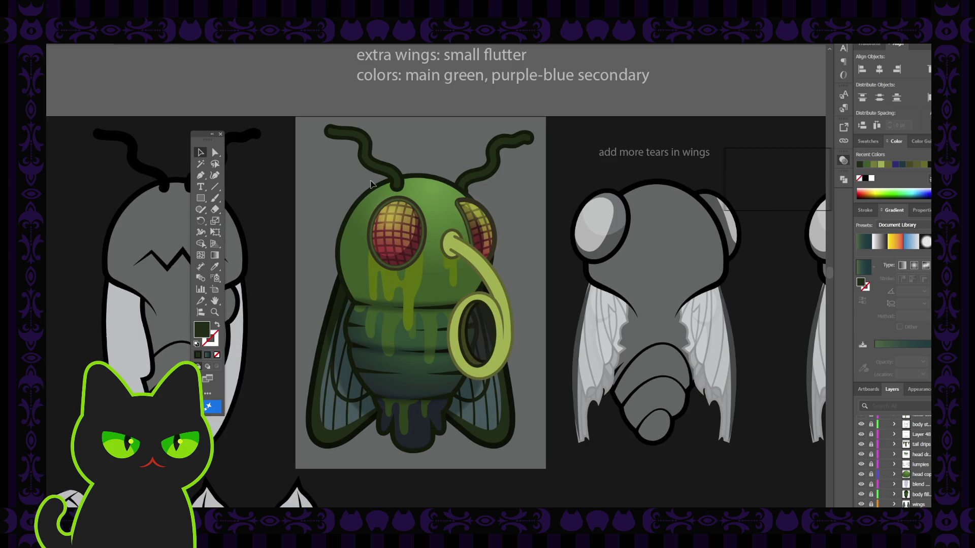
Match the left antenna to the right antenna's dark green.
left_click(383, 173)
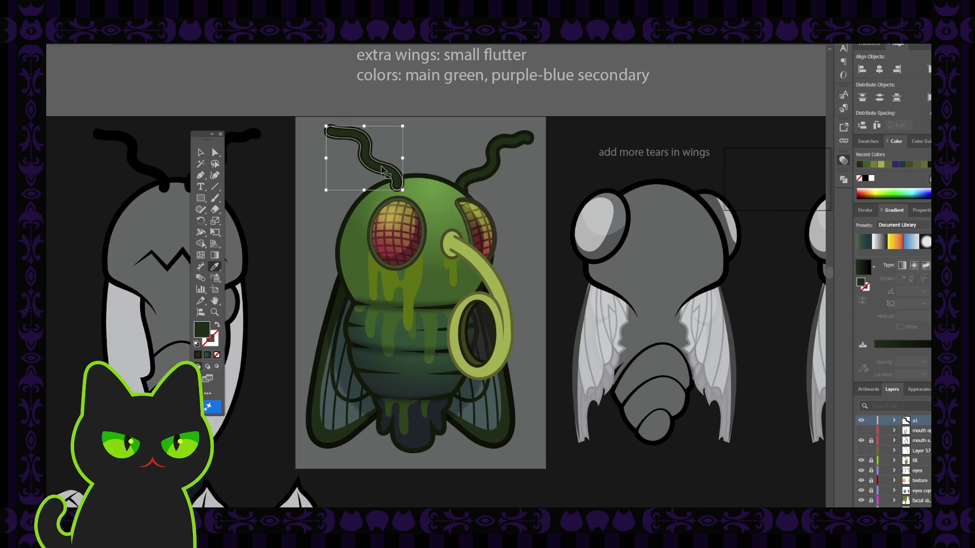
key("i")
left_click(350, 213)
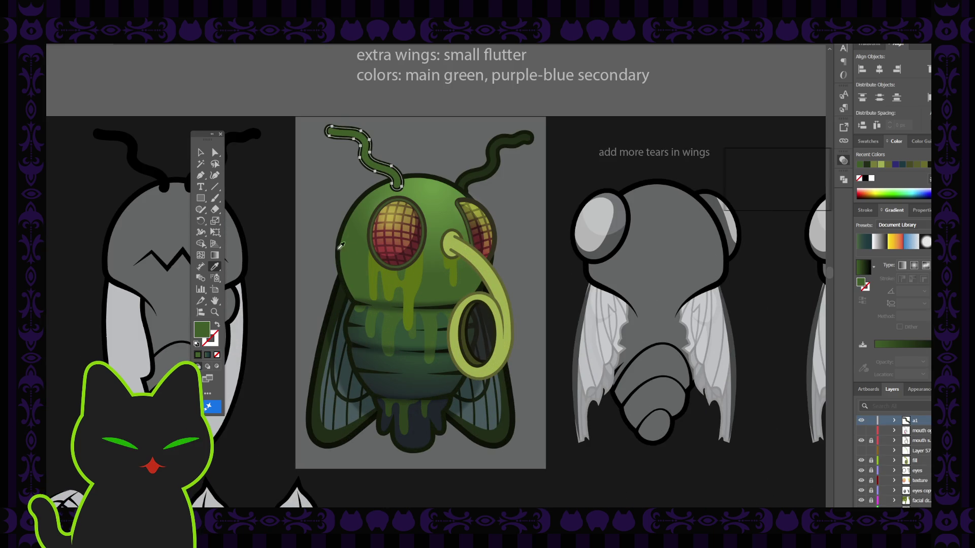
left_click(485, 170)
left_click(200, 154)
left_click(312, 203)
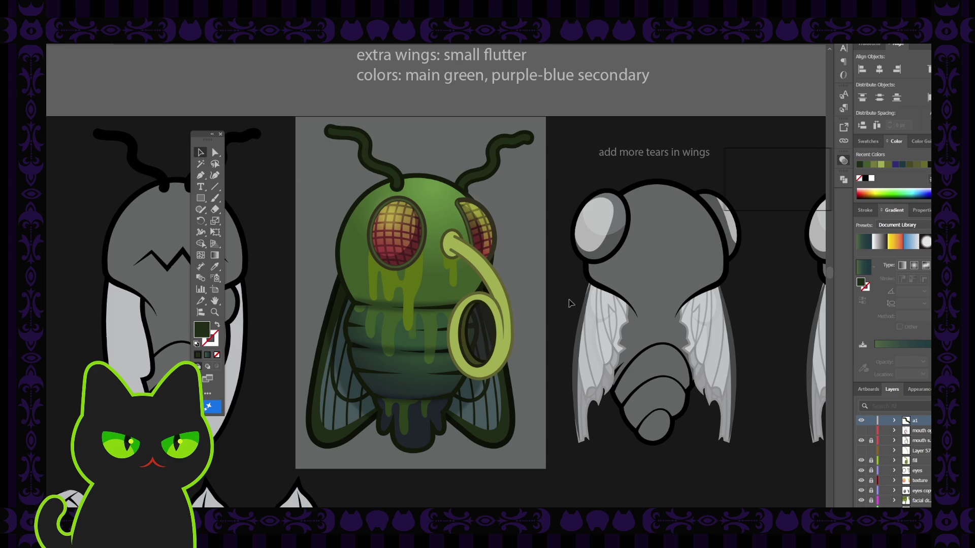
Lock layer a1 and unlock the mouth and fill layers.
left_click(871, 420)
left_click(871, 440)
left_click(871, 460)
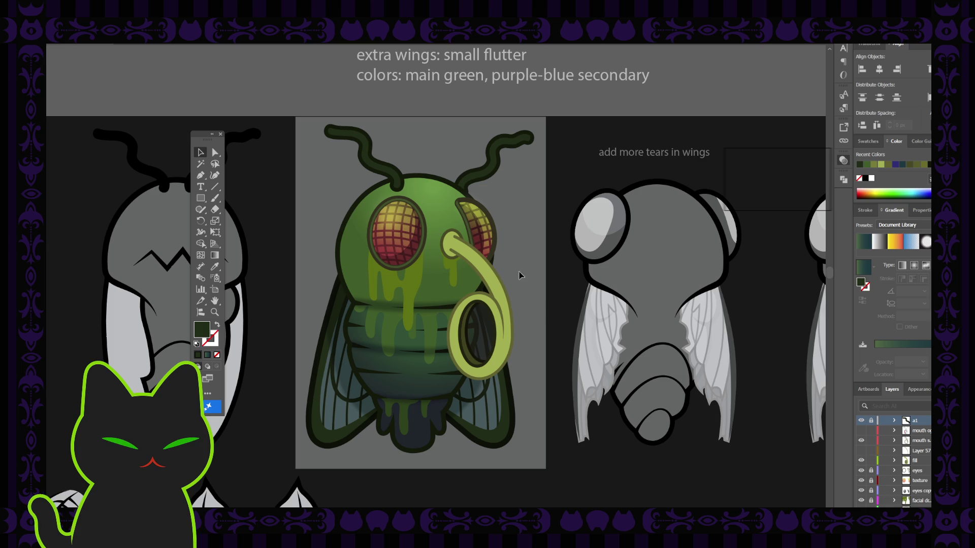
scroll(865, 475, "down", 3)
Hide the grey background behind the green fly.
scroll(864, 475, "down", 3)
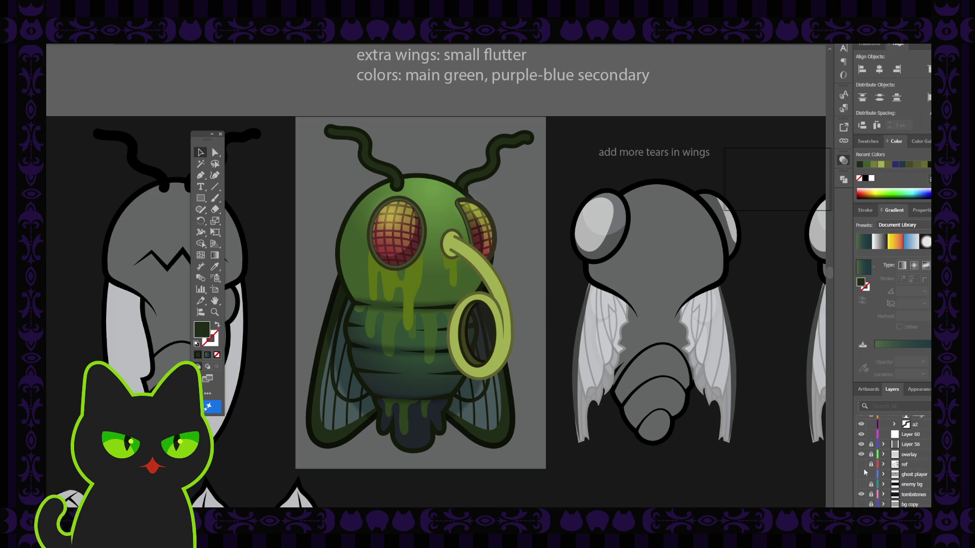
scroll(866, 446, "up", 1)
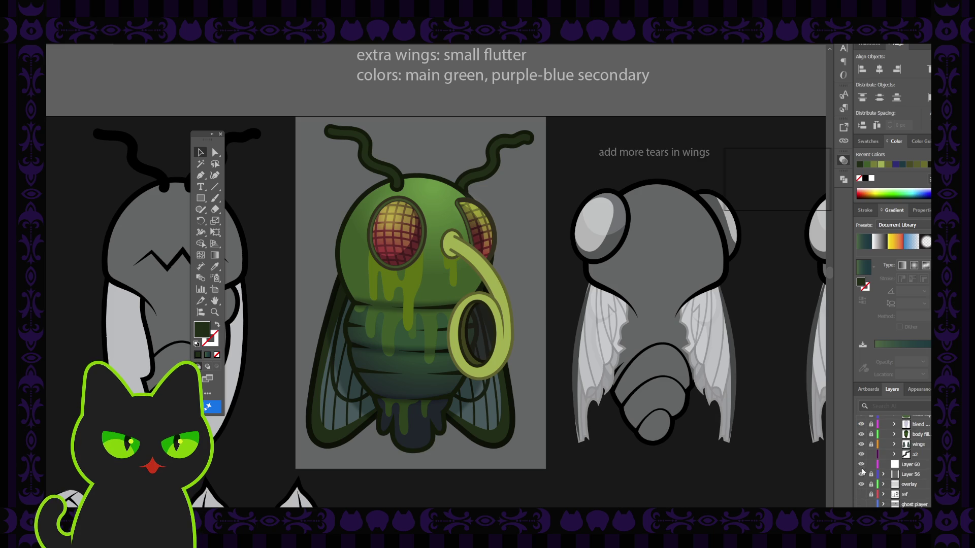
left_click(861, 475)
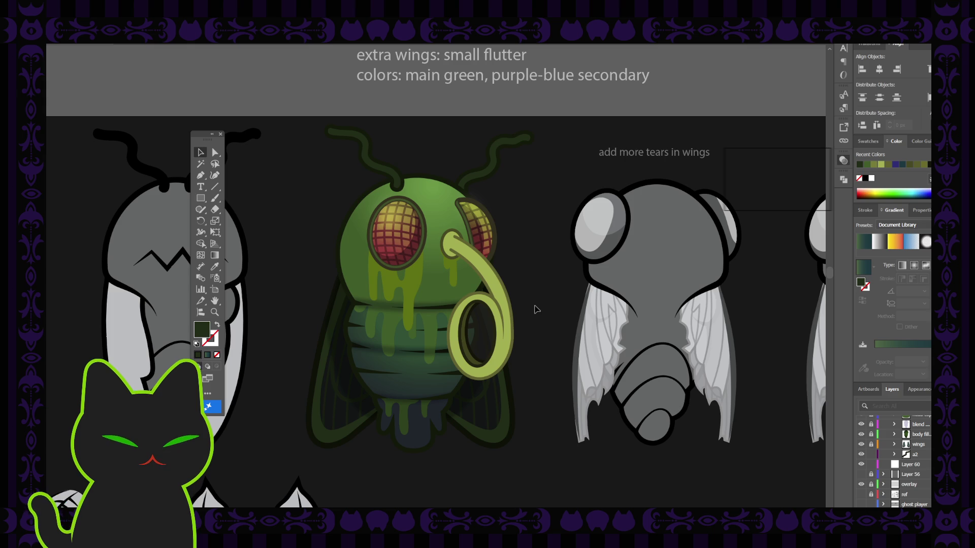
key("ctrl+minus")
key("ctrl+minus")
key("ctrl+minus")
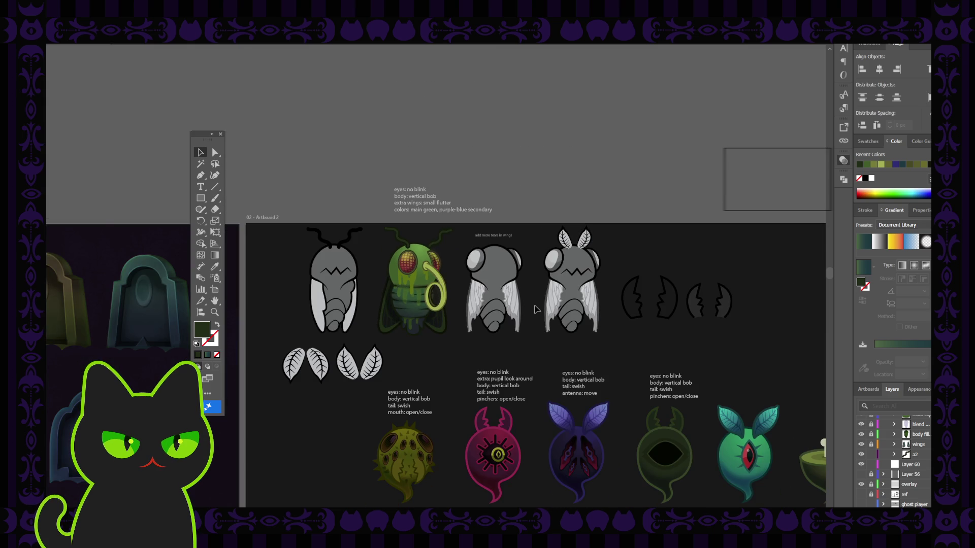
key("ctrl+plus")
key("ctrl+plus")
key("ctrl+plus")
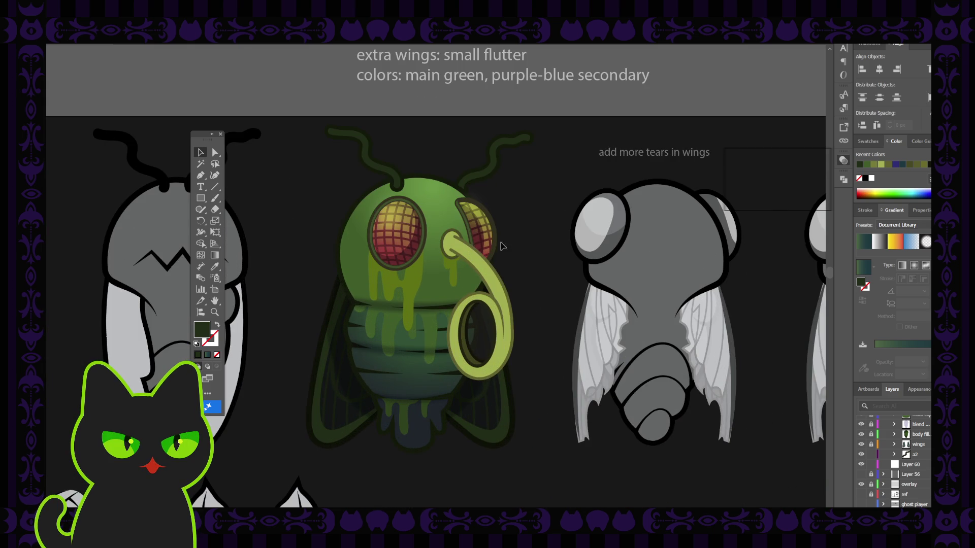
Change the mouth tube's fill to a brighter olive from Recent Colors.
left_click(492, 267)
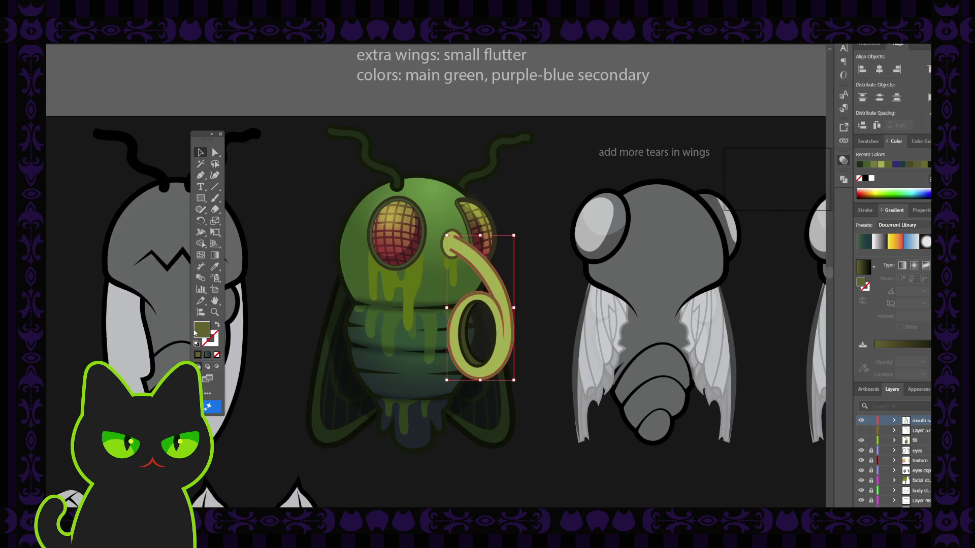
left_click(716, 205)
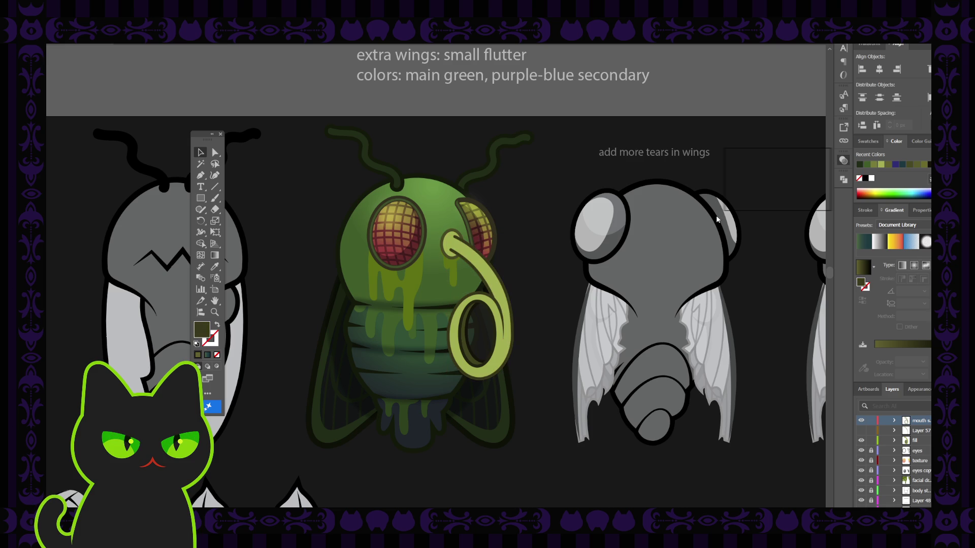
left_click(717, 208)
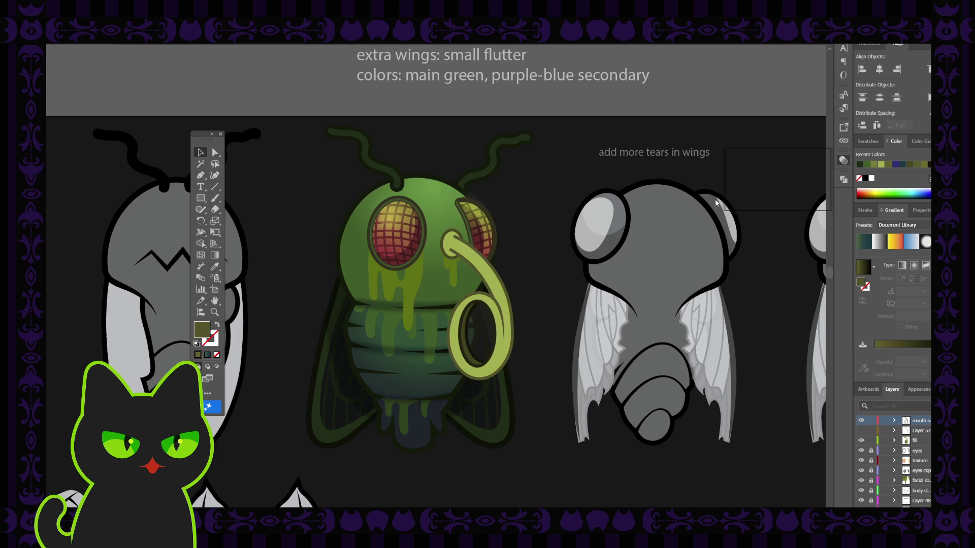
key("ctrl+h")
Apply the green gradient to the fly's mouth tube.
left_click(555, 223)
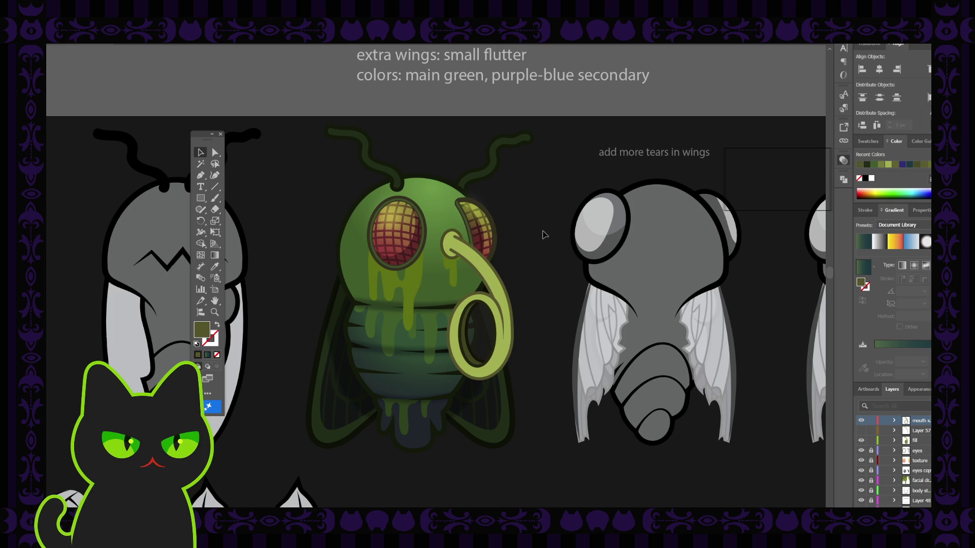
left_click(461, 233)
left_click(213, 344)
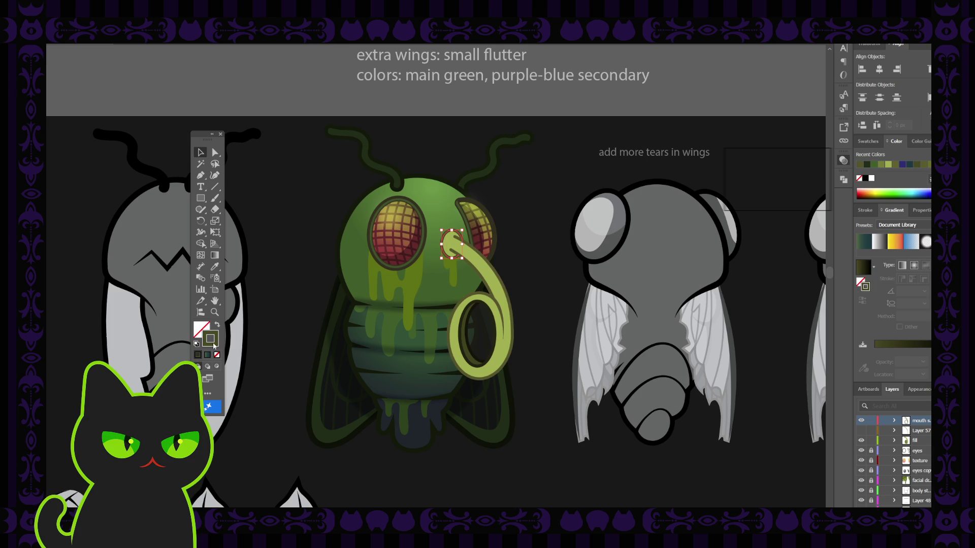
left_click(713, 212)
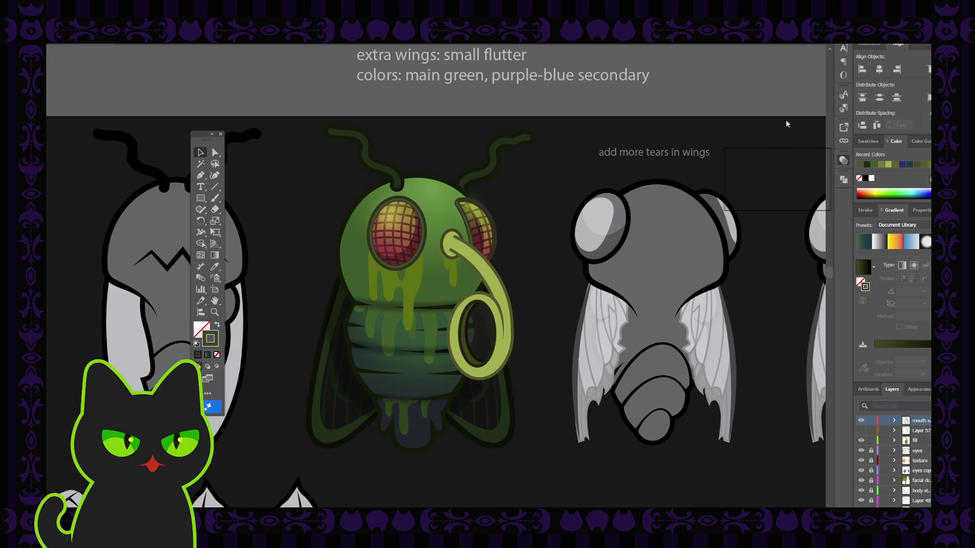
left_click(452, 244)
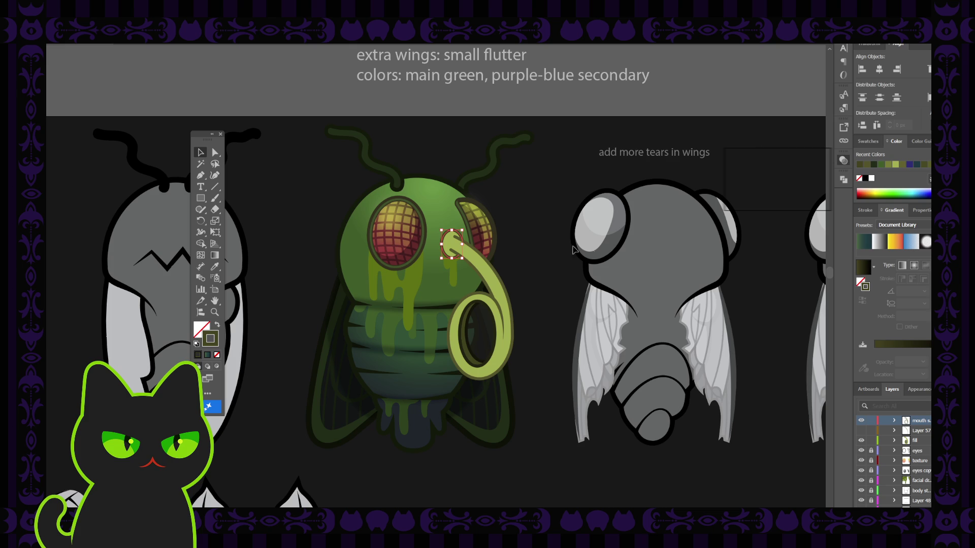
left_click(494, 279)
left_click(204, 332)
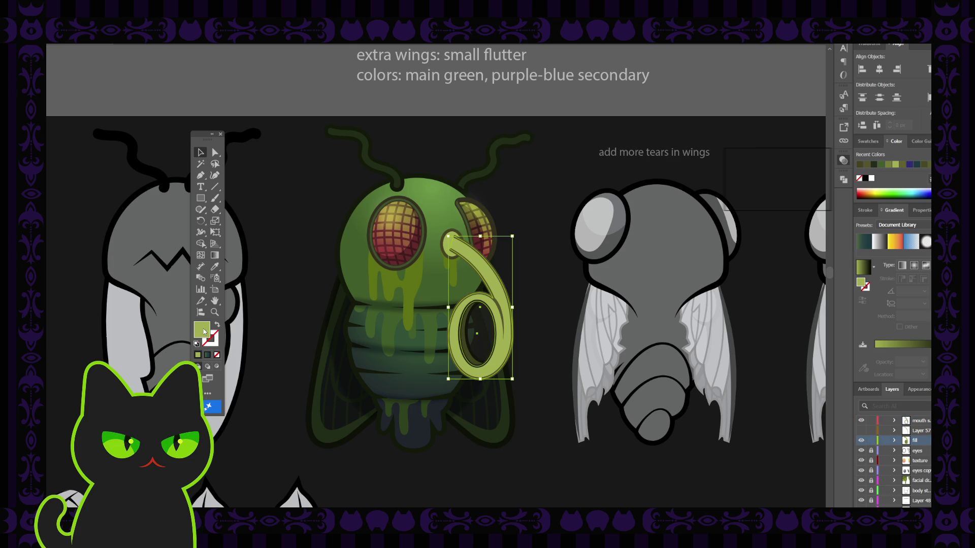
left_click(711, 166)
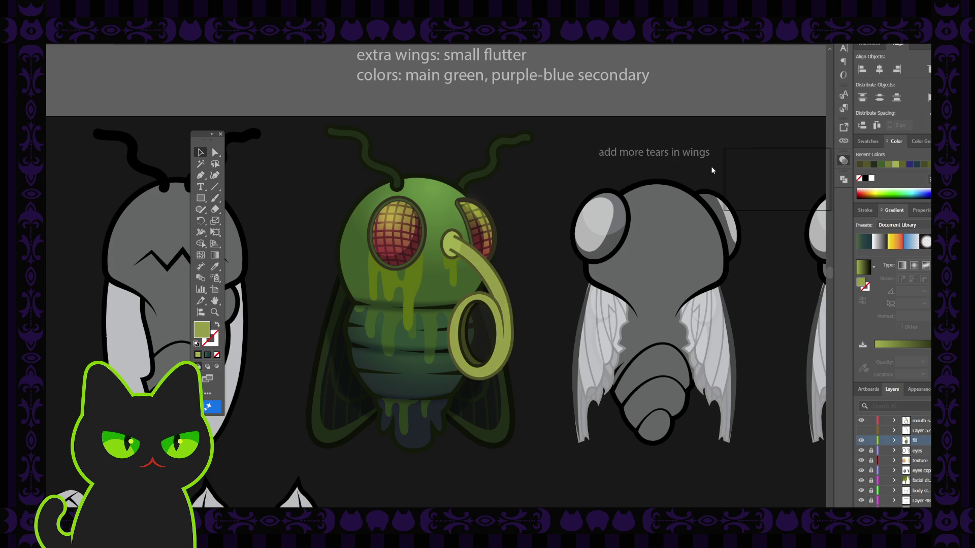
Shade the tube's top end a darker olive with the Eyedropper.
left_click(477, 305)
left_click(449, 246)
left_click(214, 266)
left_click(485, 258)
left_click(201, 153)
left_click(298, 181)
key("ctrl+minus")
key("ctrl+minus")
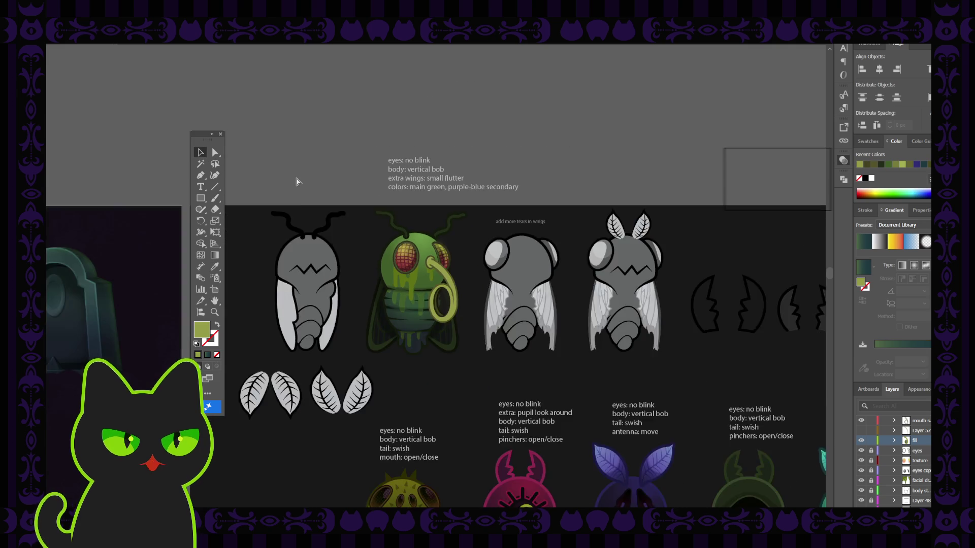
key("ctrl+minus")
key("ctrl+minus")
key("ctrl+plus")
key("ctrl+plus")
key("ctrl+plus")
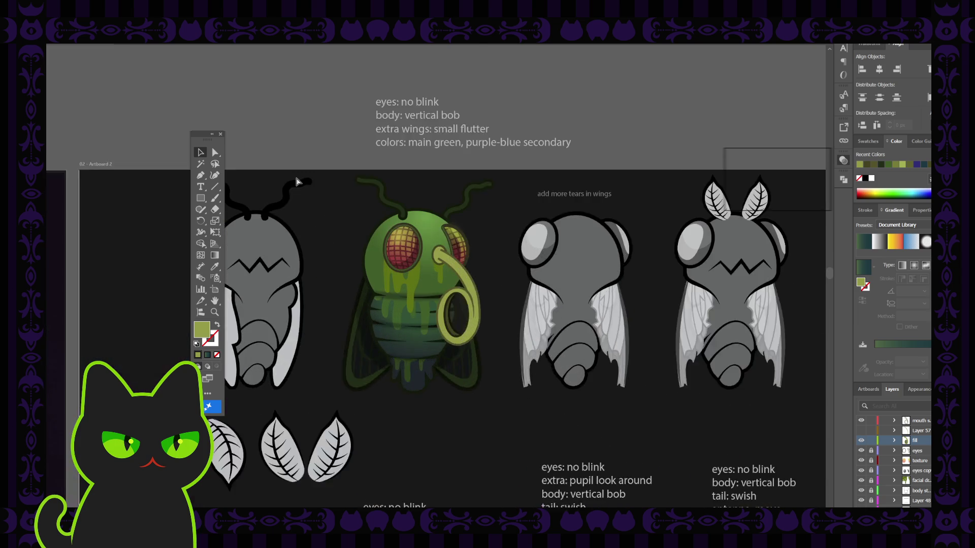
key("ctrl+plus")
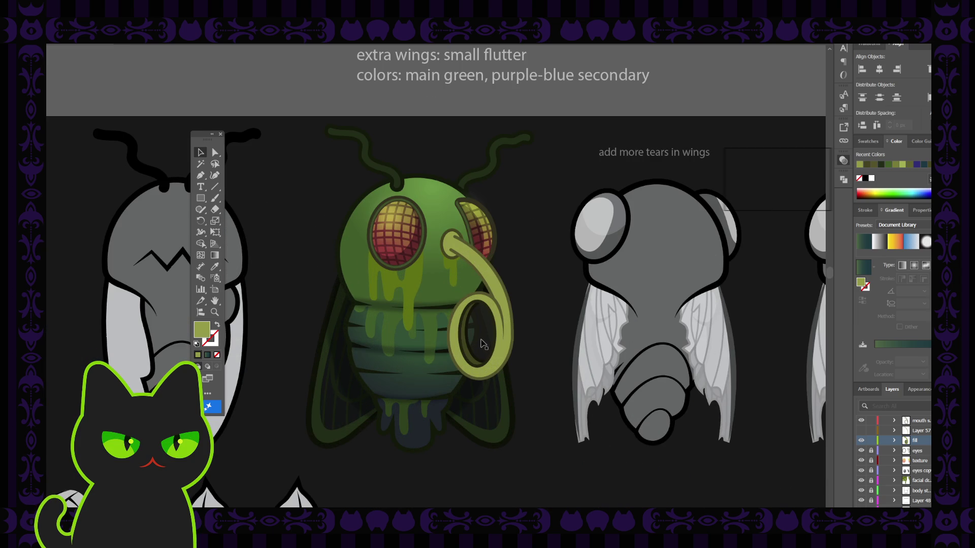
Nudge the faint stray ellipse inside the mouth ring slightly right.
left_click(477, 344)
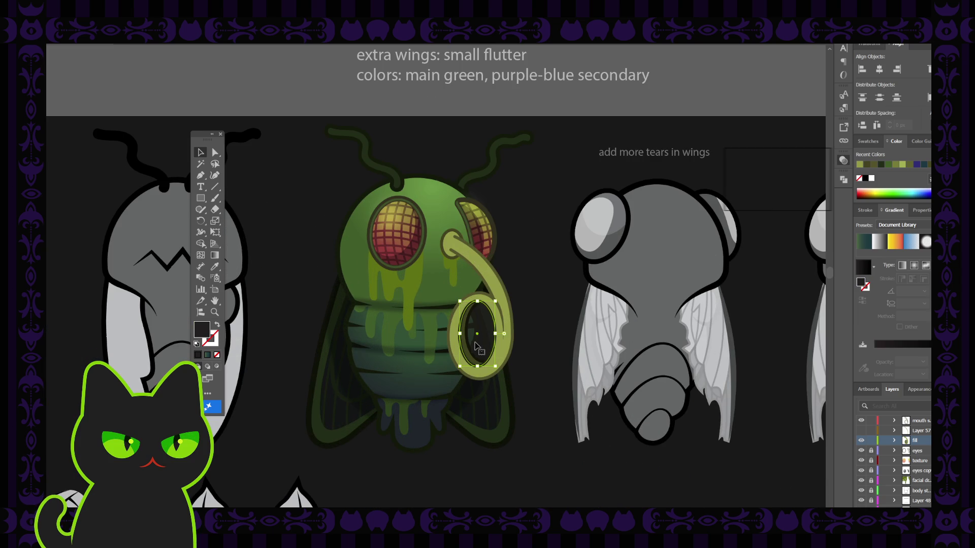
left_click(528, 348)
left_click_drag(539, 348, 552, 346)
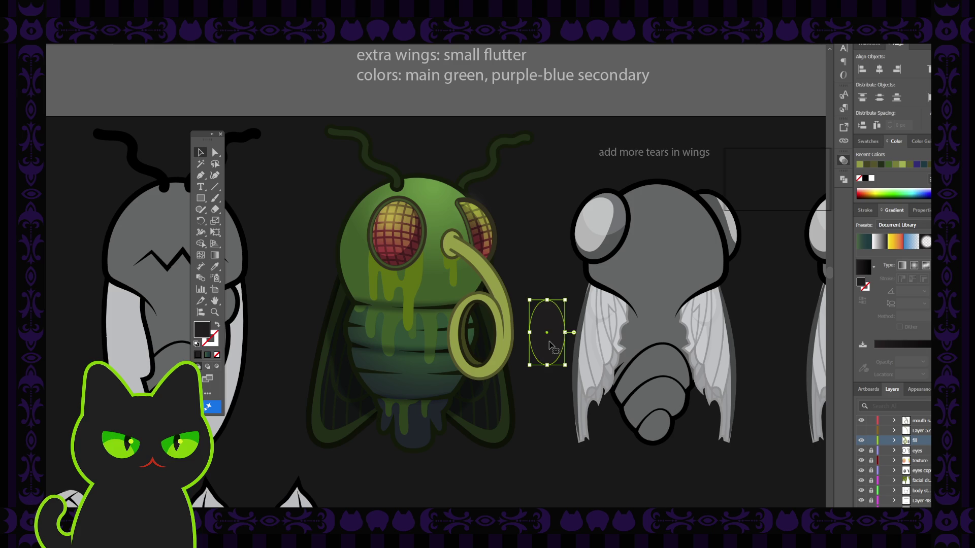
key("ctrl+minus")
key("ctrl+minus")
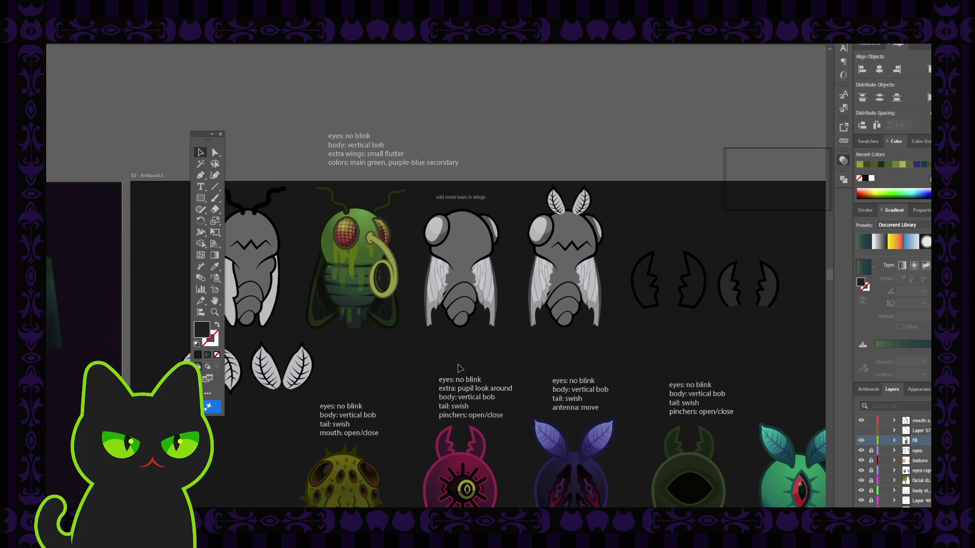
Toggle Layer 57's visibility to compare the proboscis.
key("ctrl+minus")
key("ctrl+minus")
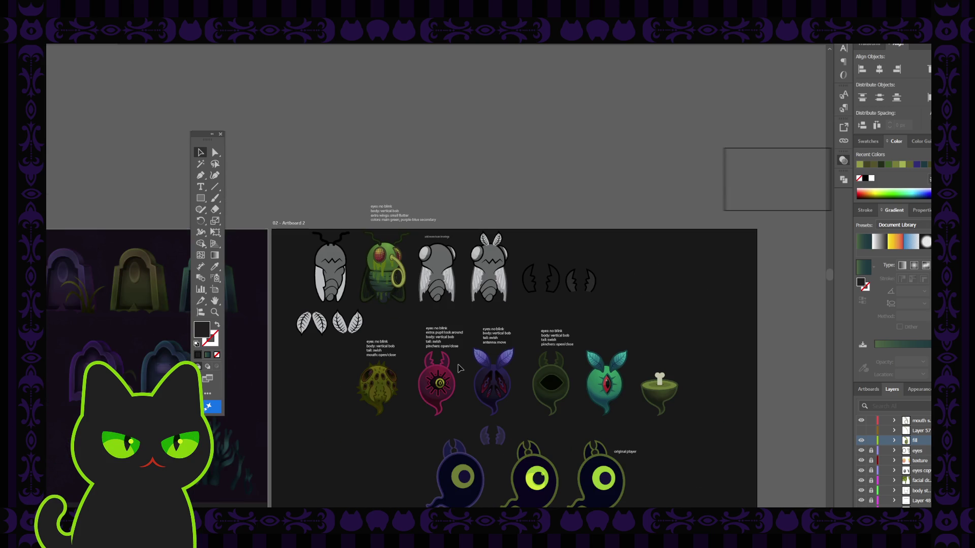
key("ctrl+plus")
key("ctrl+plus")
key("ctrl+plus")
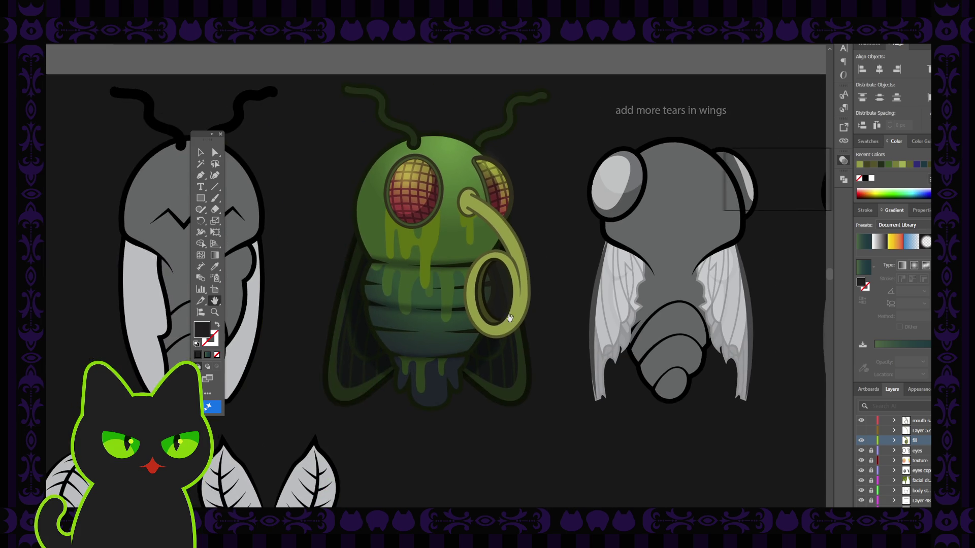
scroll(391, 305, "left", 5)
left_click(200, 153)
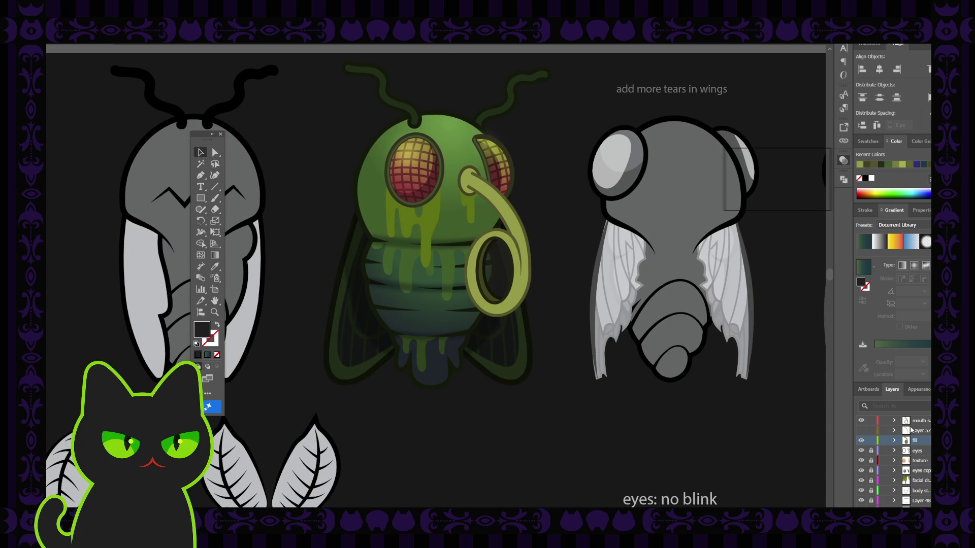
left_click(896, 431)
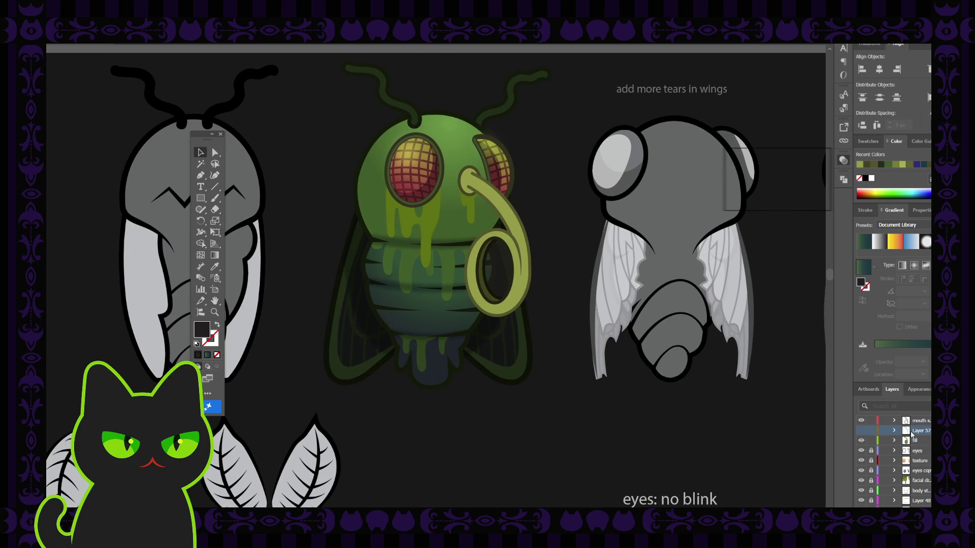
left_click(861, 430)
left_click(862, 431)
left_click(861, 431)
Unlock the wings layer and select the fly's left wing shape.
scroll(906, 479, "down", 2)
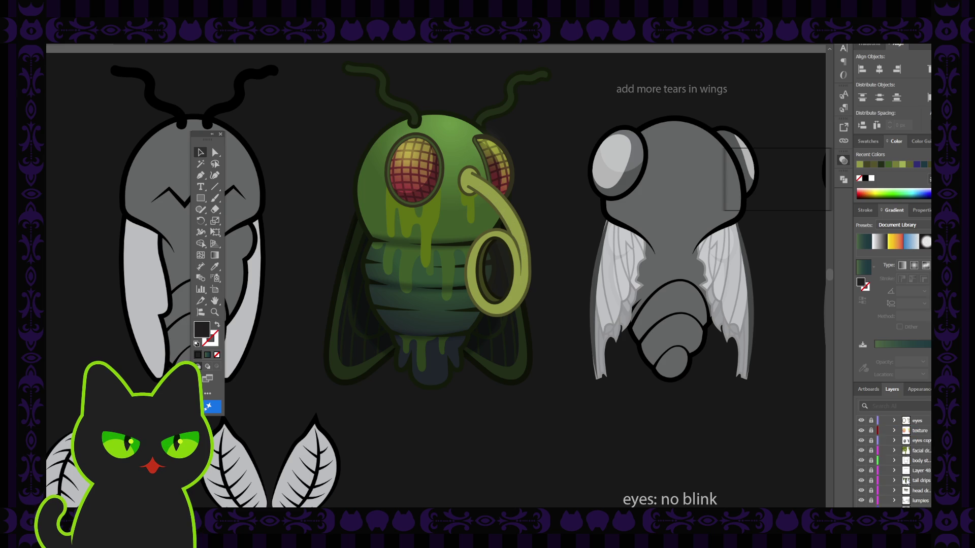
scroll(906, 481, "down", 1)
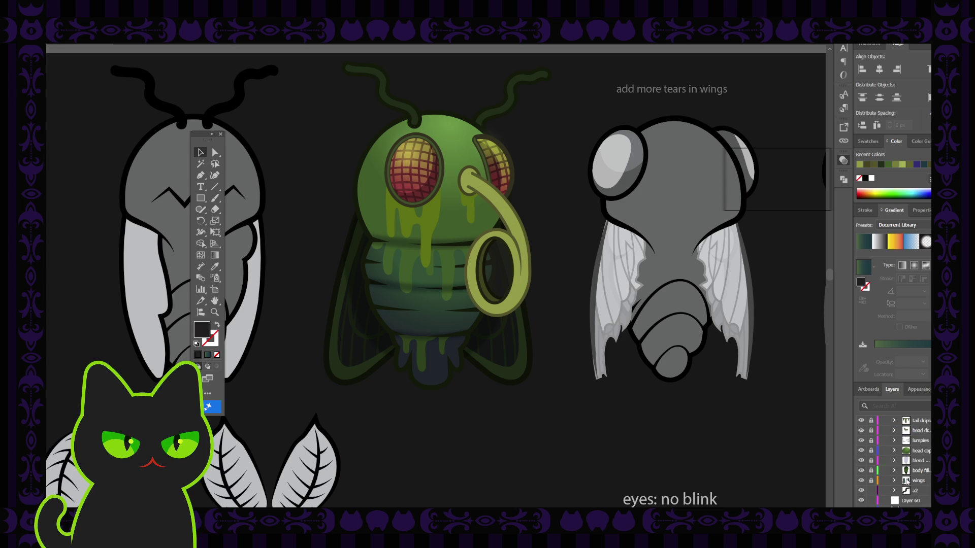
left_click(871, 480)
left_click(331, 377)
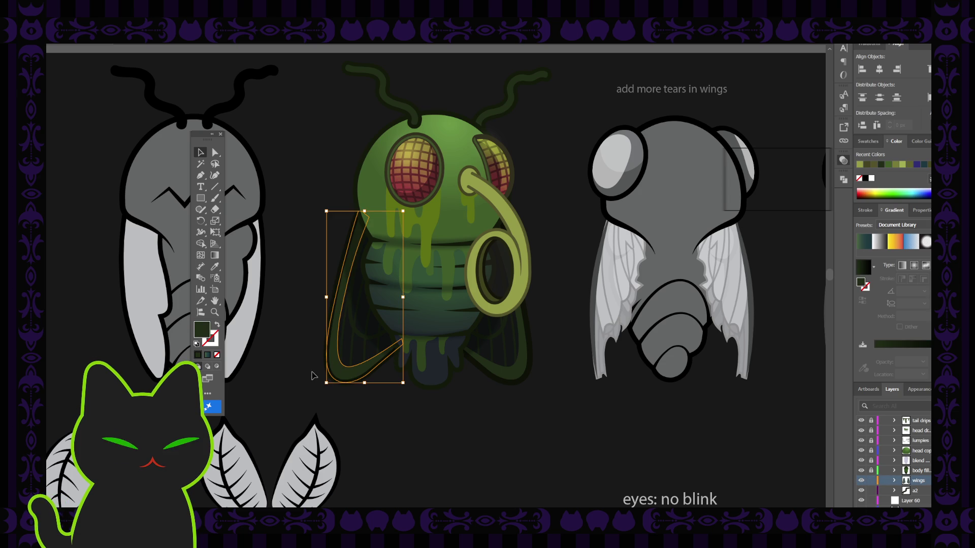
Fill the left wing with a green sampled from the artwork.
key("i")
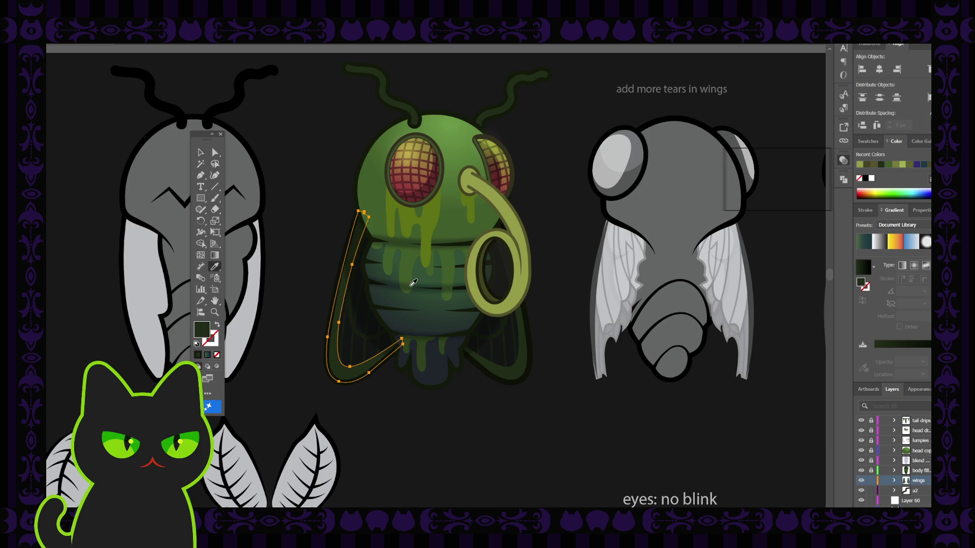
left_click(328, 274)
key("v")
left_click(287, 174)
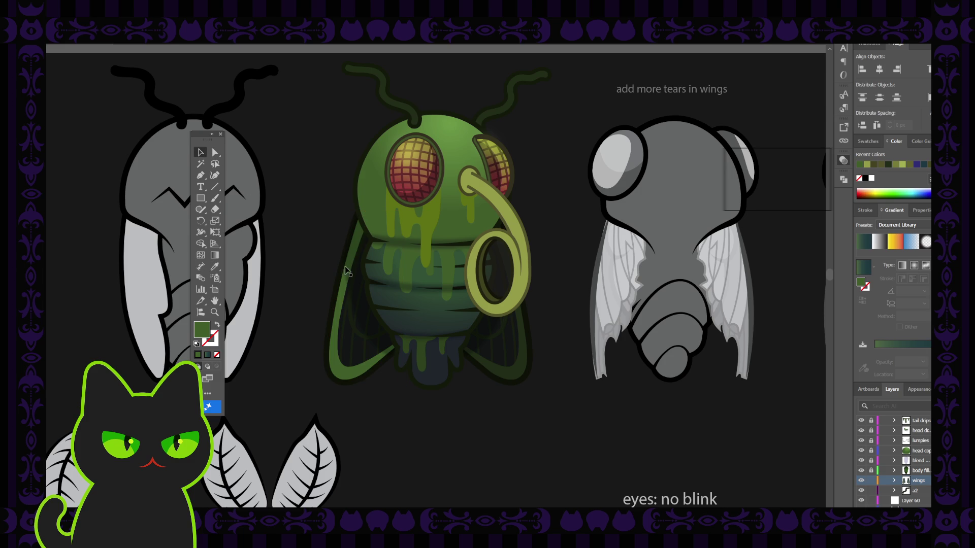
left_click(344, 304)
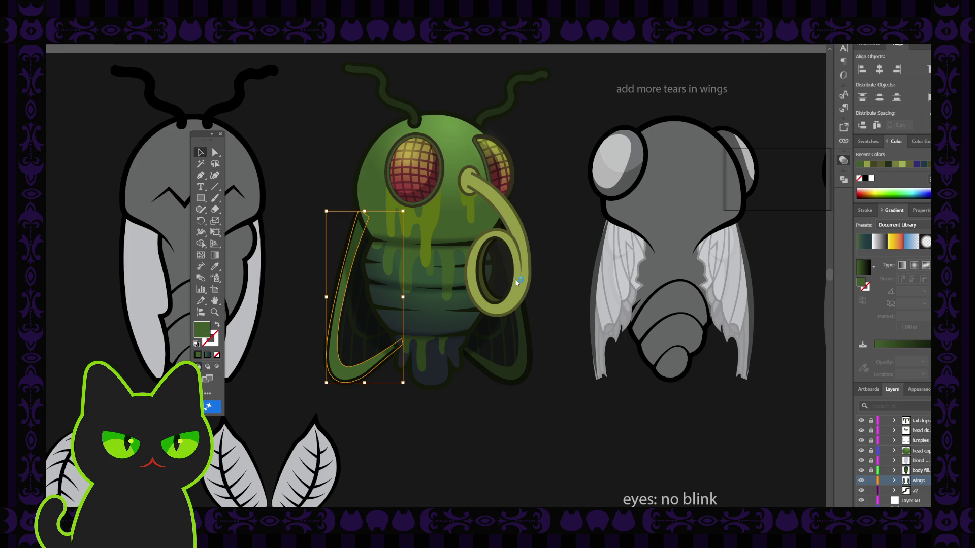
left_click(712, 202)
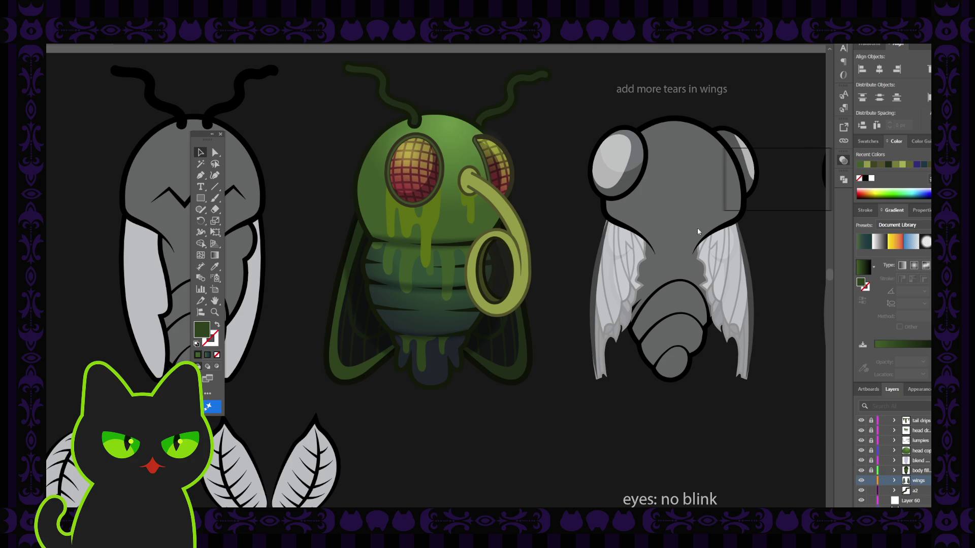
left_click(327, 277)
Give the isolated right wing group a brighter sampled green fill.
left_click(518, 374)
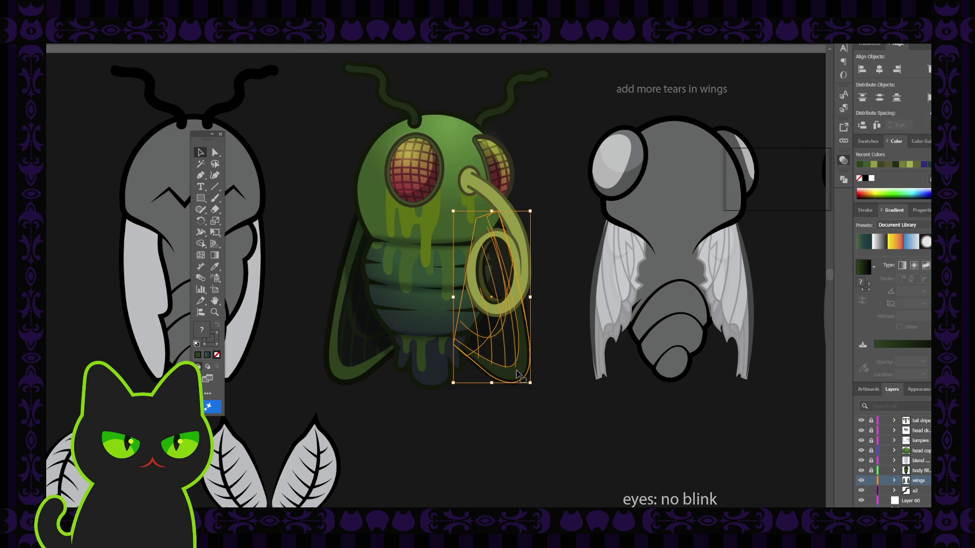
double_click(518, 374)
key("i")
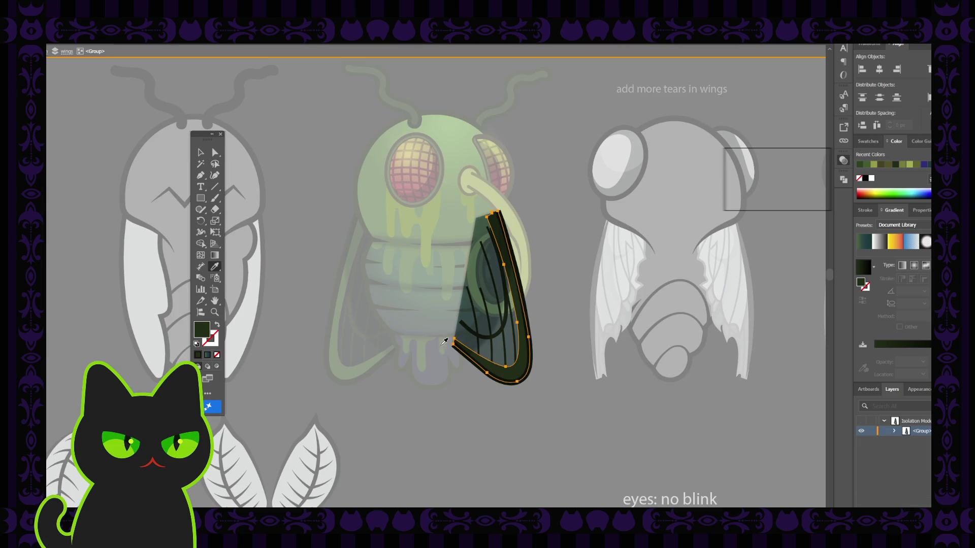
left_click(375, 357)
key("v")
key("Escape")
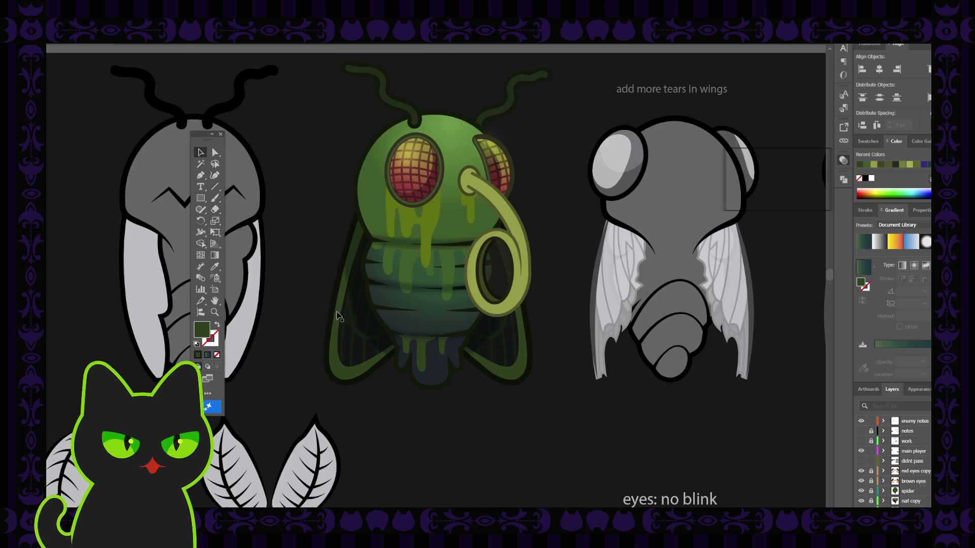
Mirror a copy of the veins onto the right wing, swapping stroke to fill.
left_click(350, 346)
left_click(353, 340)
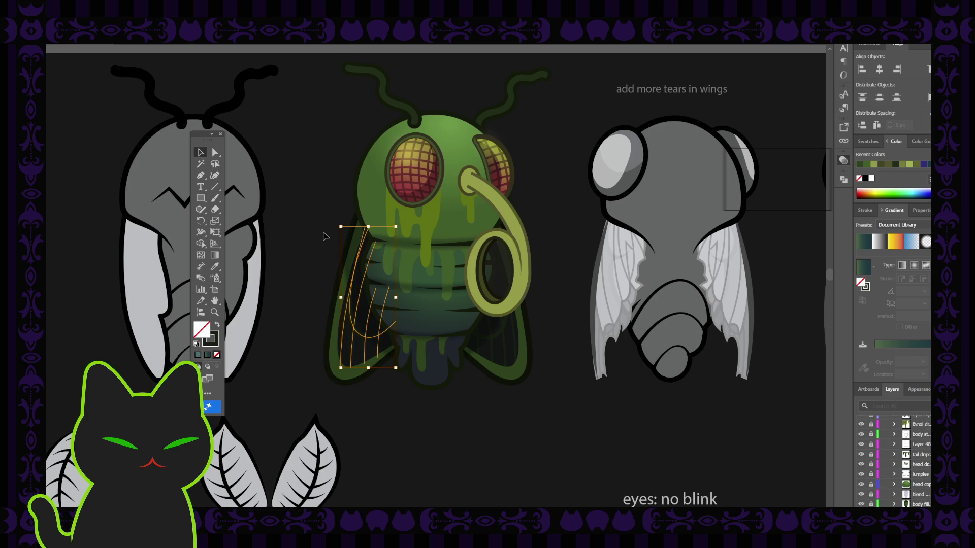
key("ctrl+d")
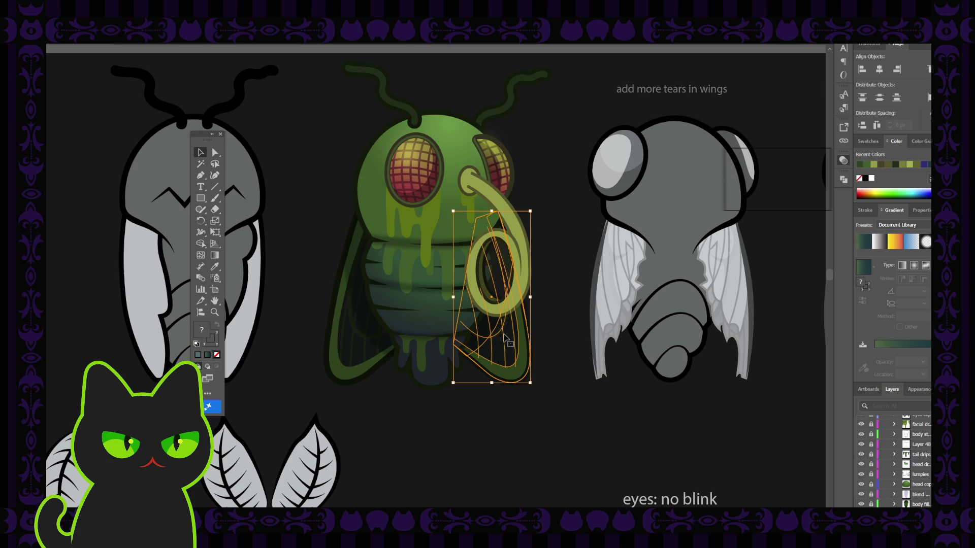
double_click(504, 338)
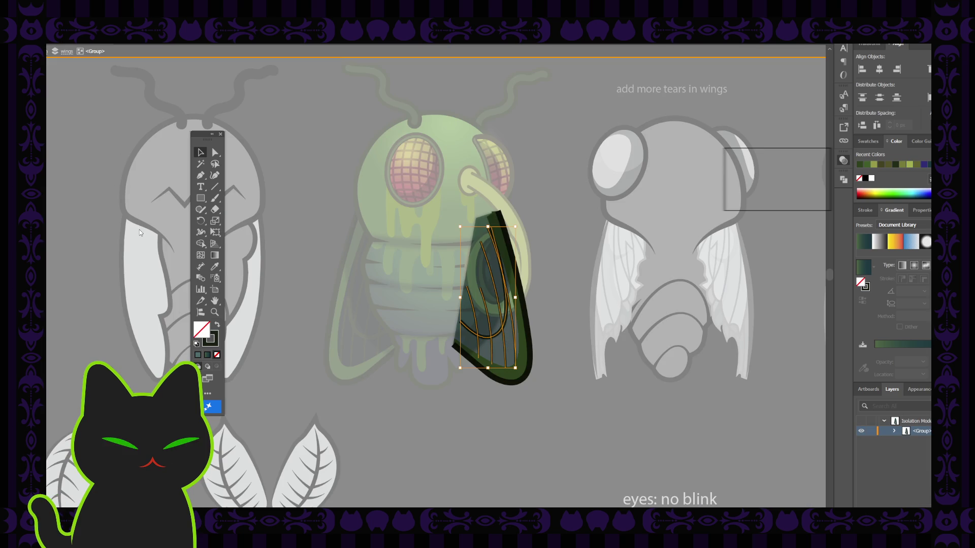
key("shift+x")
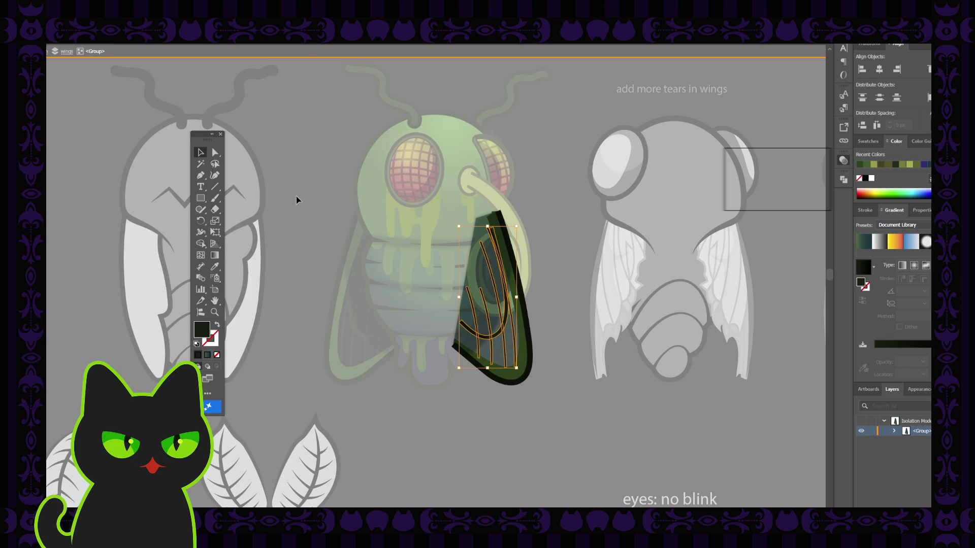
double_click(301, 208)
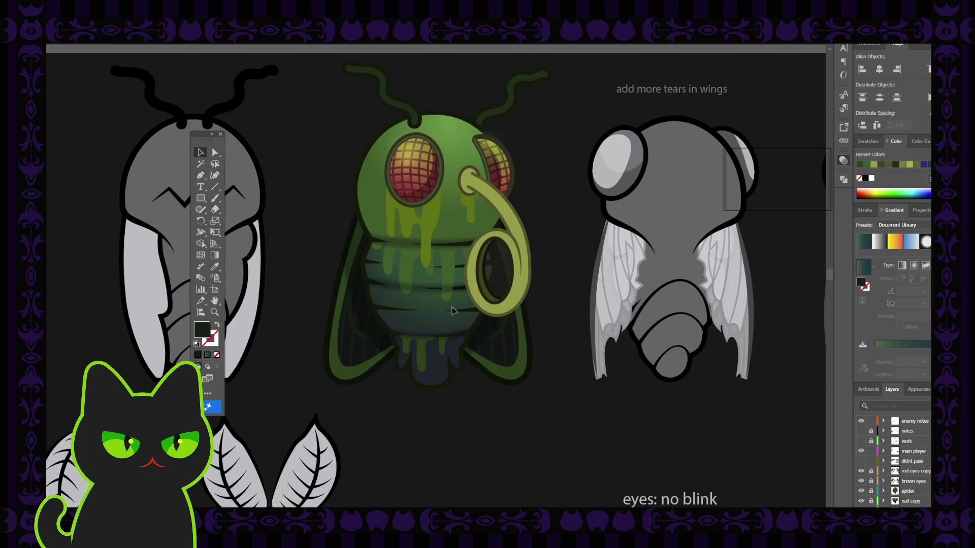
Fill the right wing's veins with the wing's dark green.
double_click(503, 341)
left_click(502, 341)
key("i")
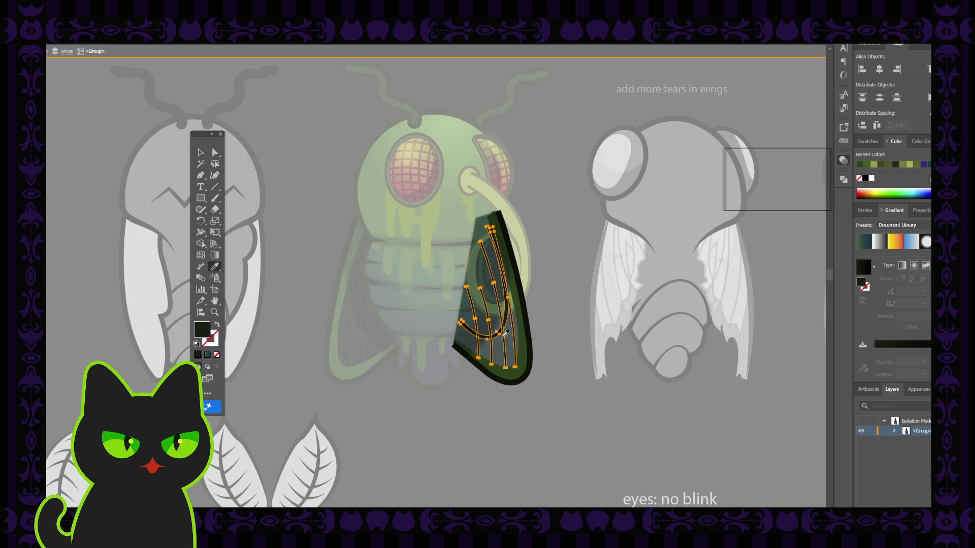
left_click(525, 340)
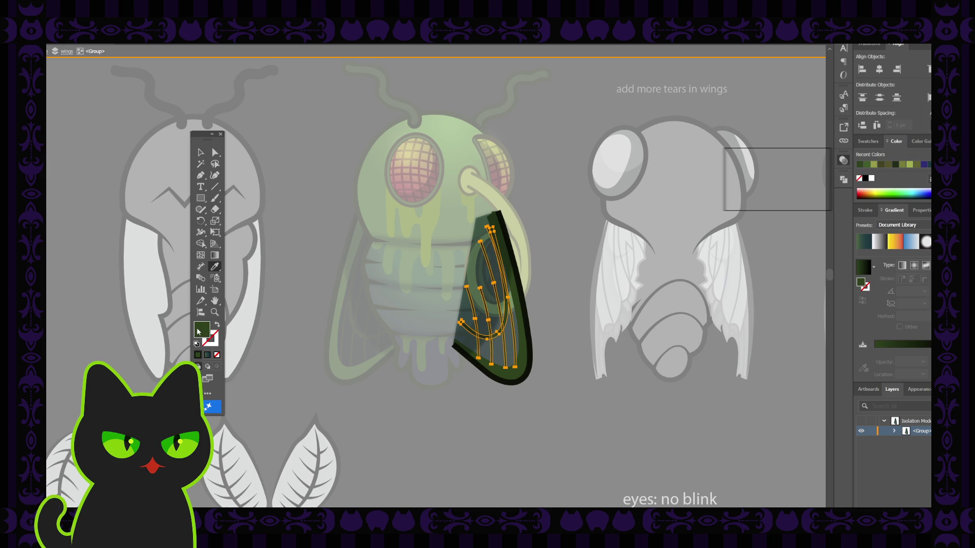
left_click(716, 222, "ctrl")
key("ctrl+z")
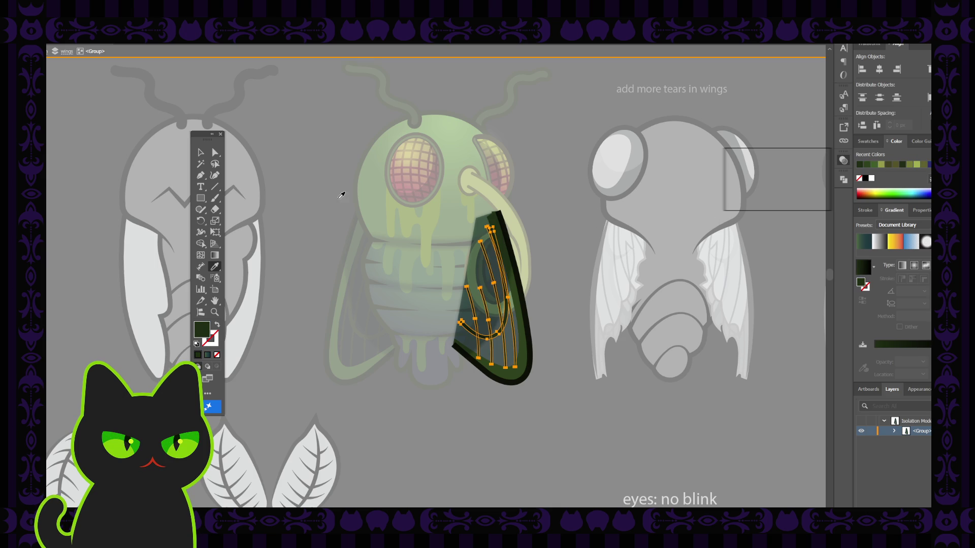
key("v")
double_click(276, 152)
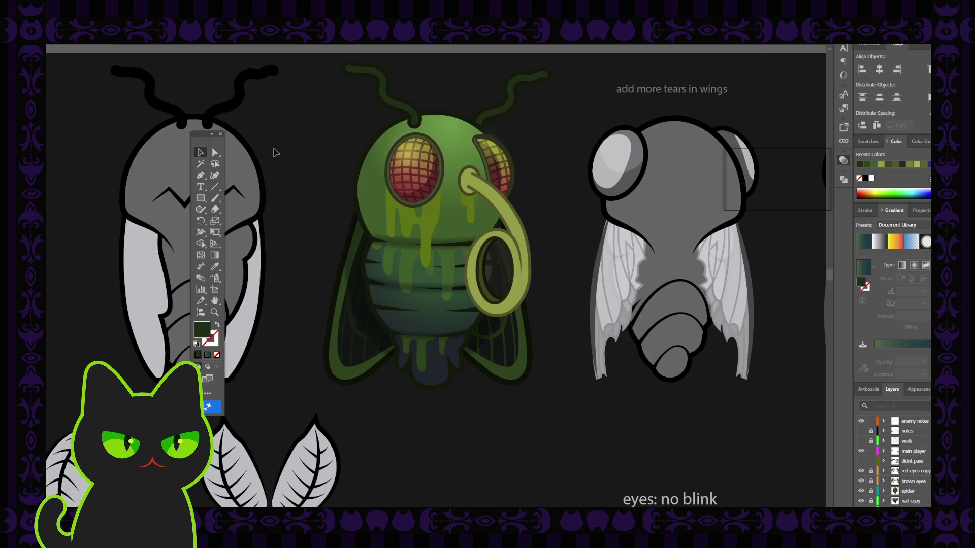
Isolate the left wing's vein group and select all its veins.
left_click(361, 339)
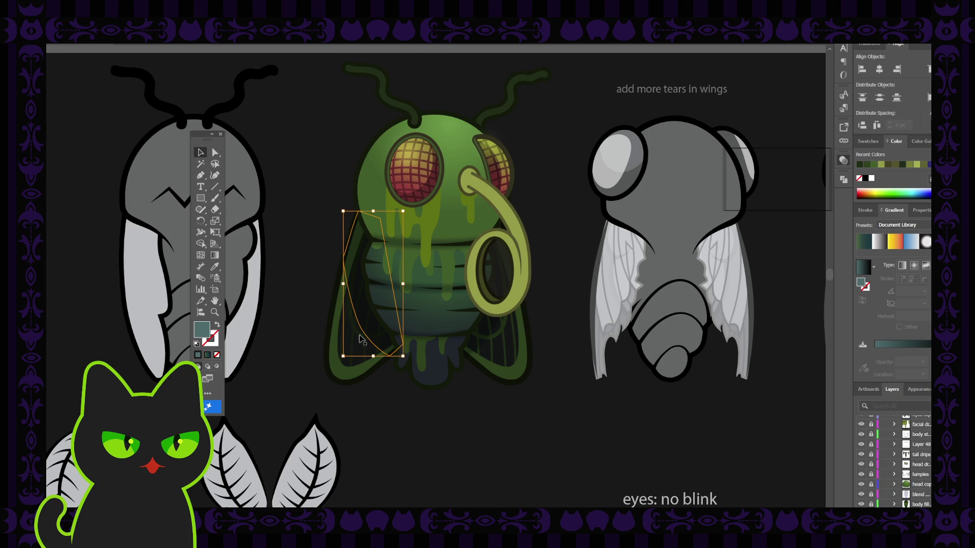
left_click(358, 340)
left_click(361, 339)
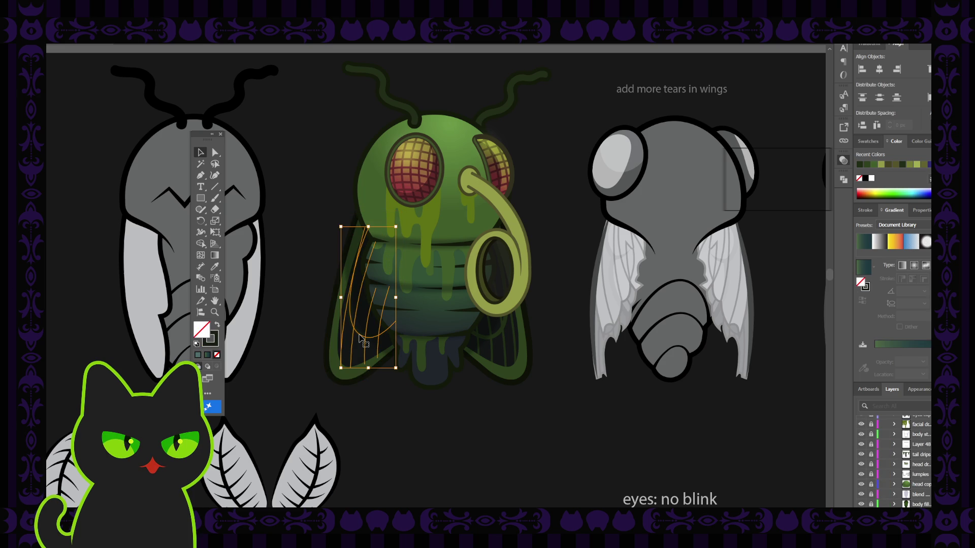
double_click(359, 339)
left_click(351, 307)
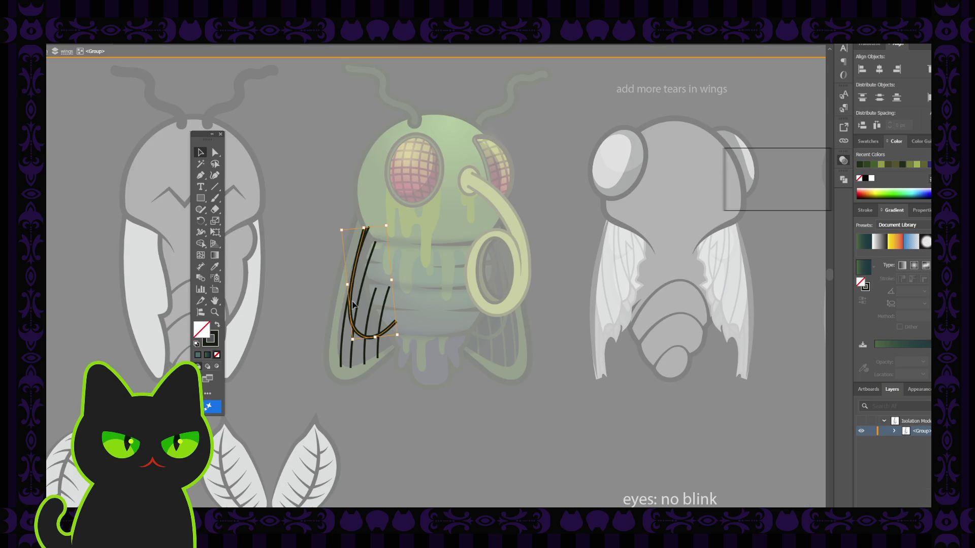
left_click_drag(342, 223, 351, 233)
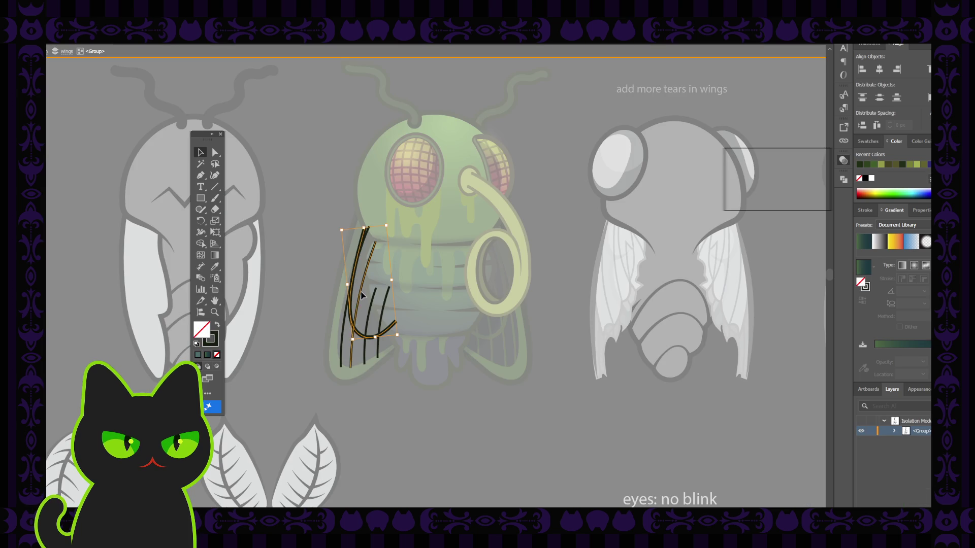
left_click(344, 329, "shift")
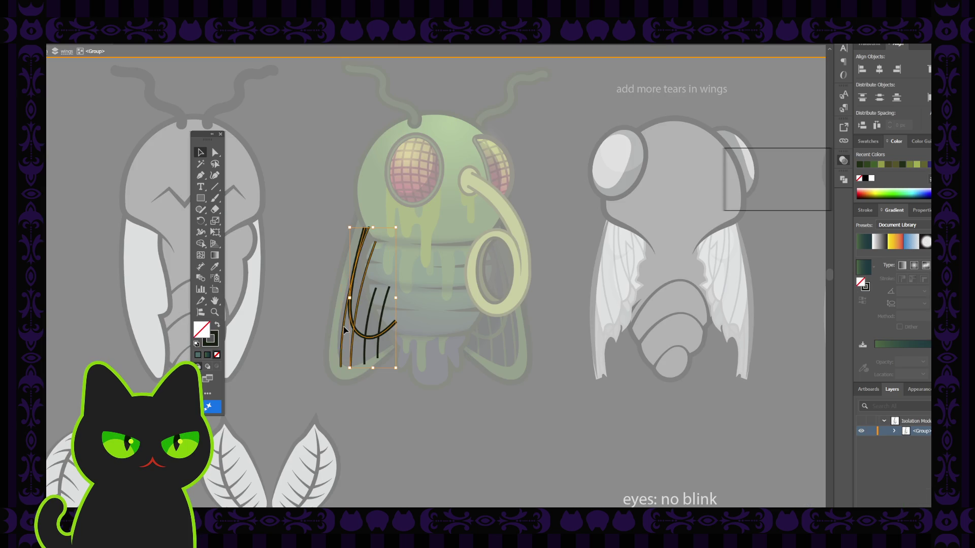
left_click(367, 350, "shift")
left_click(378, 350, "shift")
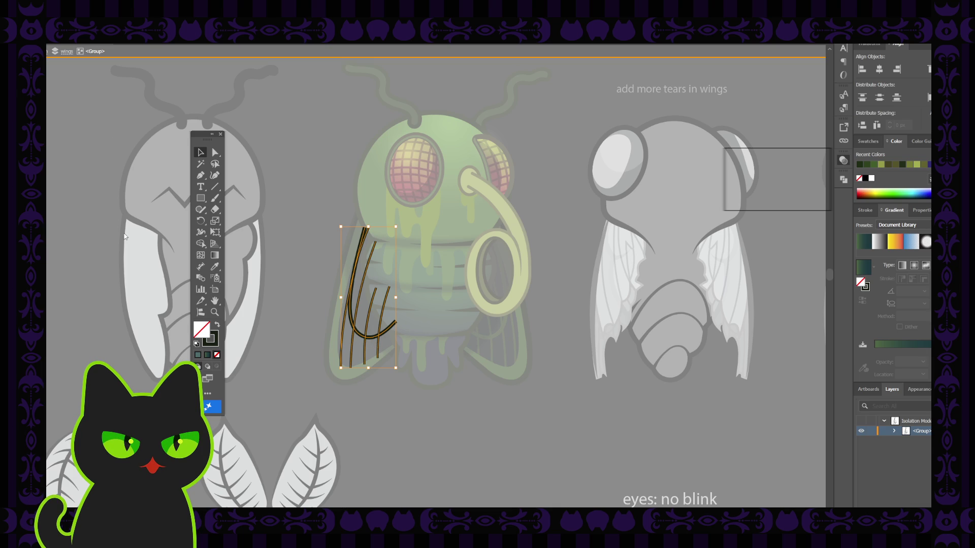
Fill the selected veins with the wing's sampled dark green.
left_click(215, 266)
left_click(360, 233)
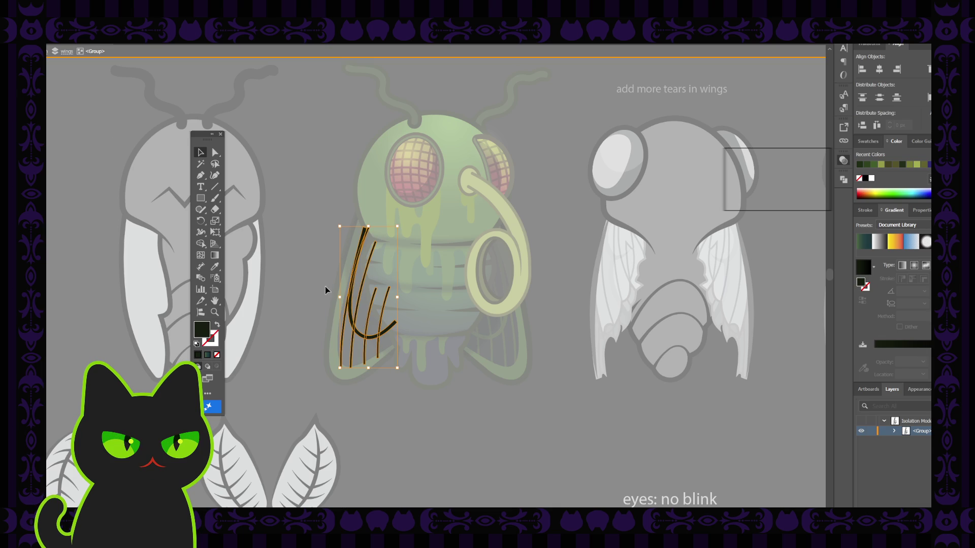
left_click(505, 338)
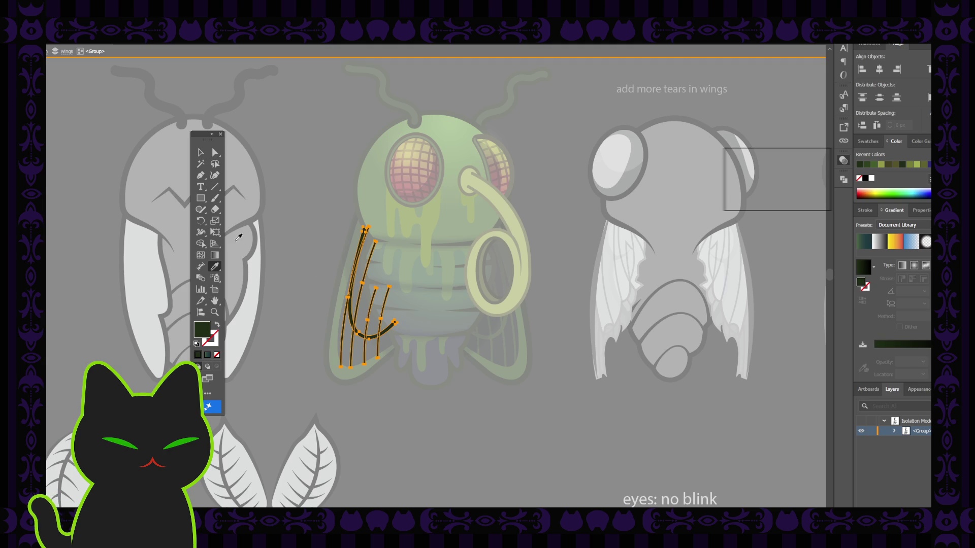
left_click(201, 154)
double_click(296, 160)
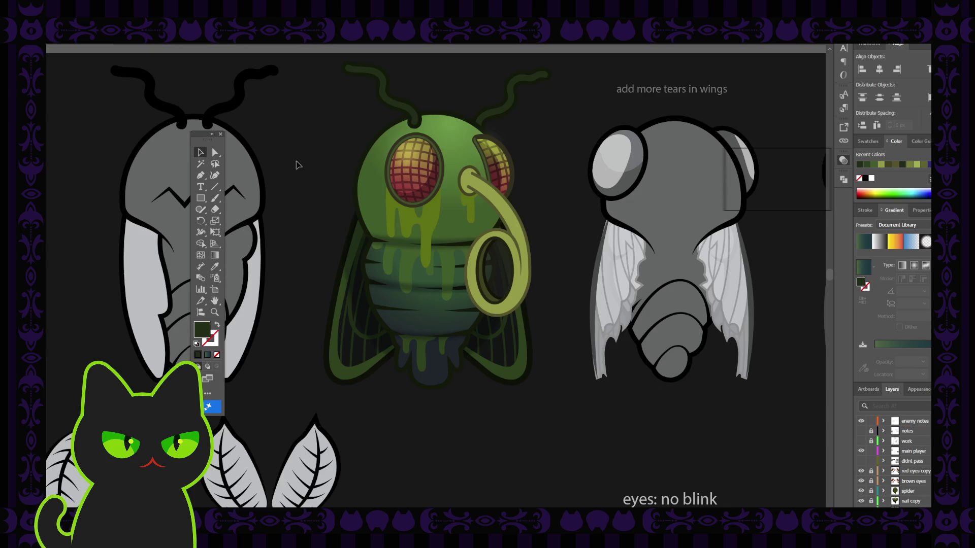
key("ctrl+minus")
key("ctrl+minus")
key("ctrl+minus")
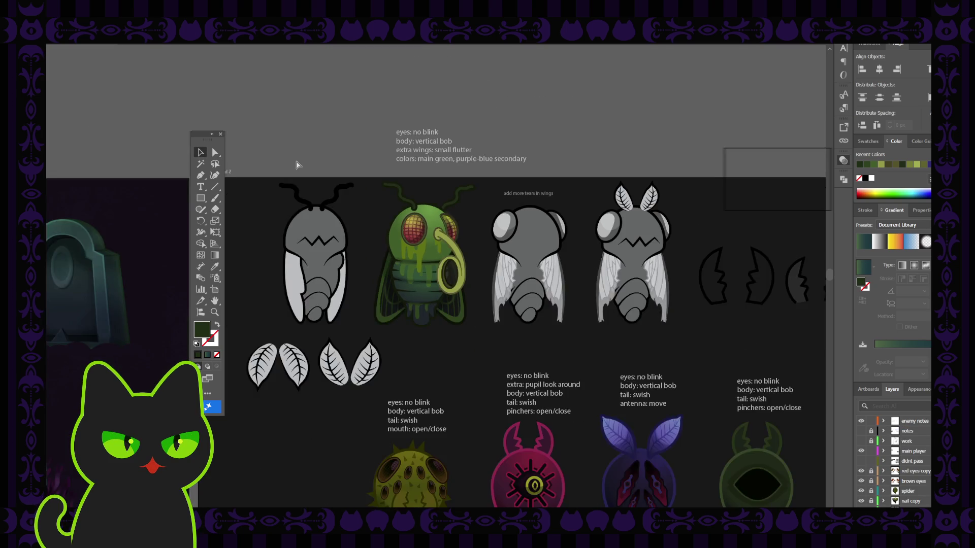
Collapse the hawk moth group and hide the nail layer so the horned creature disappears.
key("h")
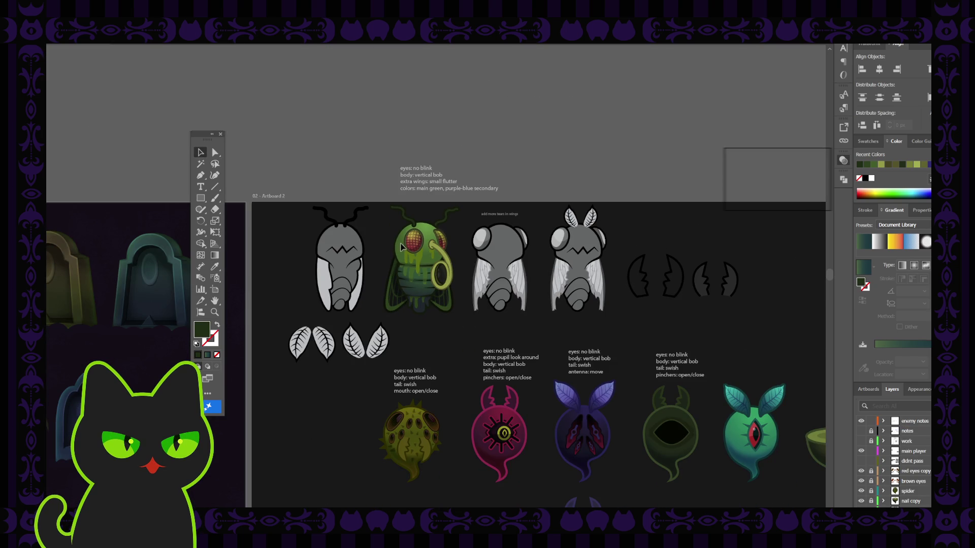
left_click_drag(404, 262, 366, 245)
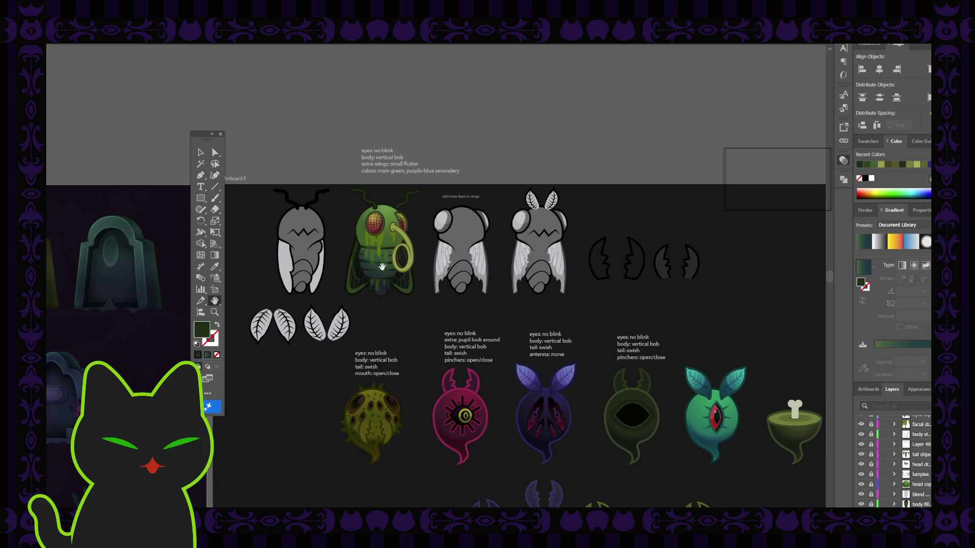
left_click_drag(381, 265, 365, 256)
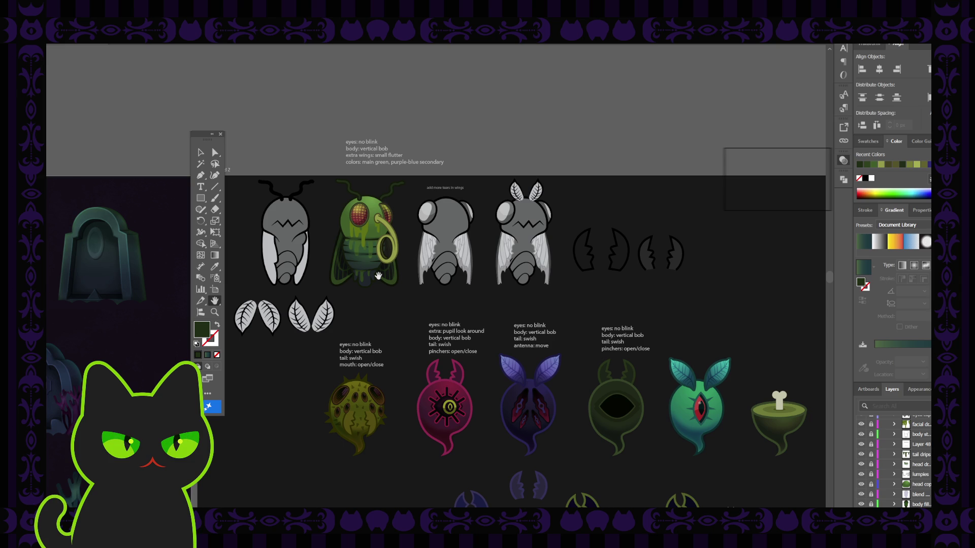
scroll(895, 445, "up", 2)
scroll(895, 444, "up", 3)
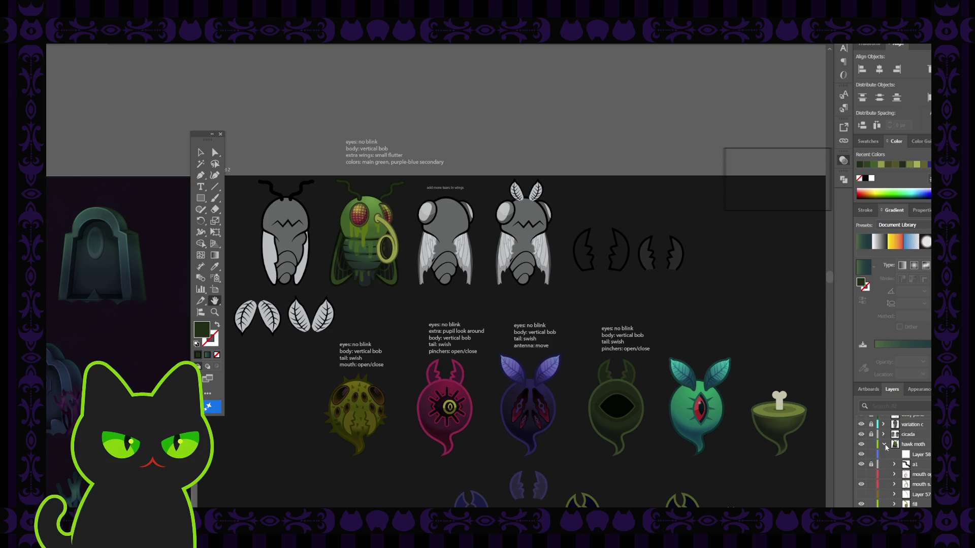
left_click(884, 445)
scroll(886, 447, "down", 3)
scroll(895, 447, "down", 3)
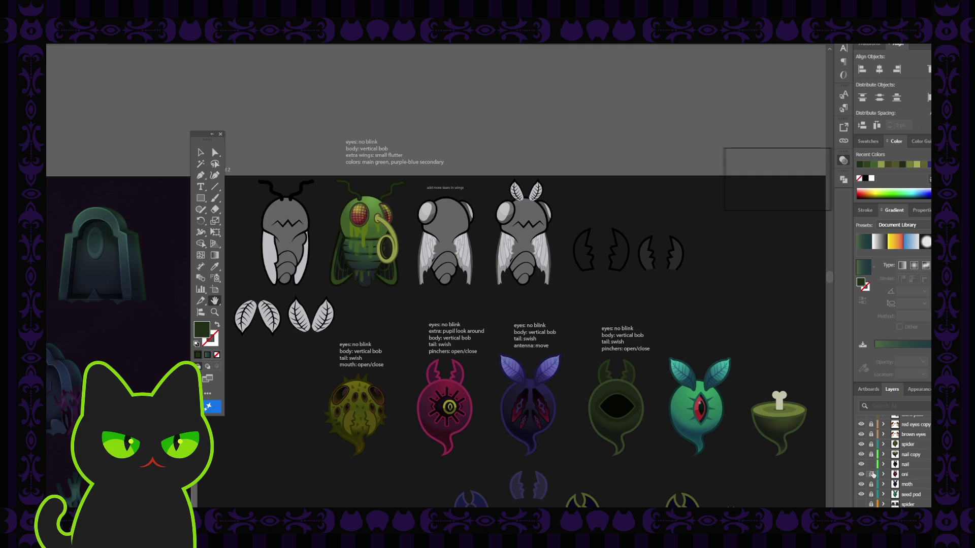
left_click(861, 465)
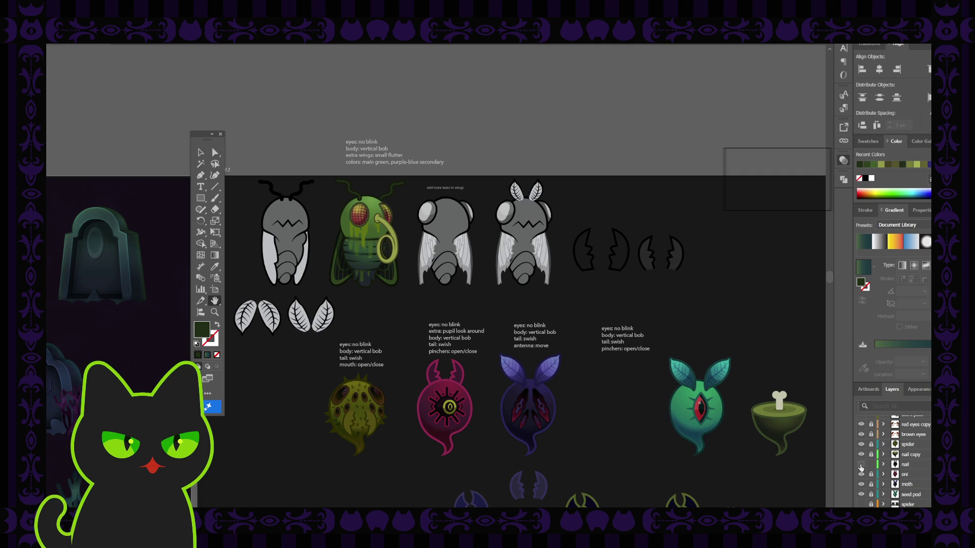
left_click_drag(628, 406, 614, 402)
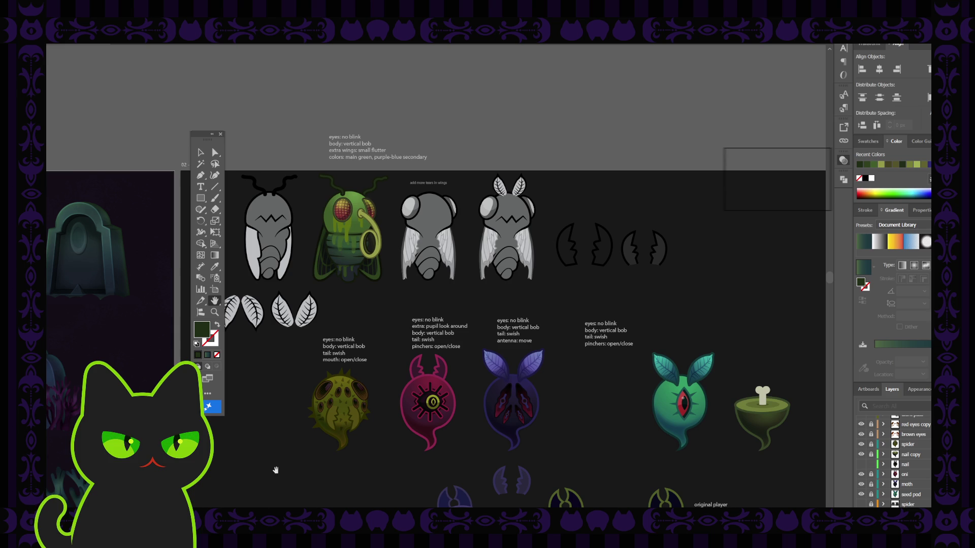
left_click_drag(352, 272, 348, 272)
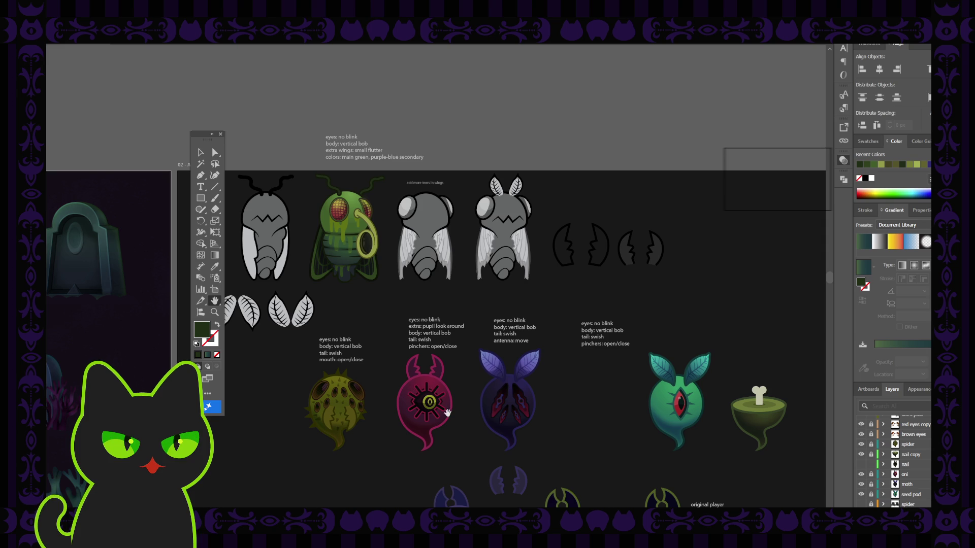
left_click_drag(447, 417, 440, 380)
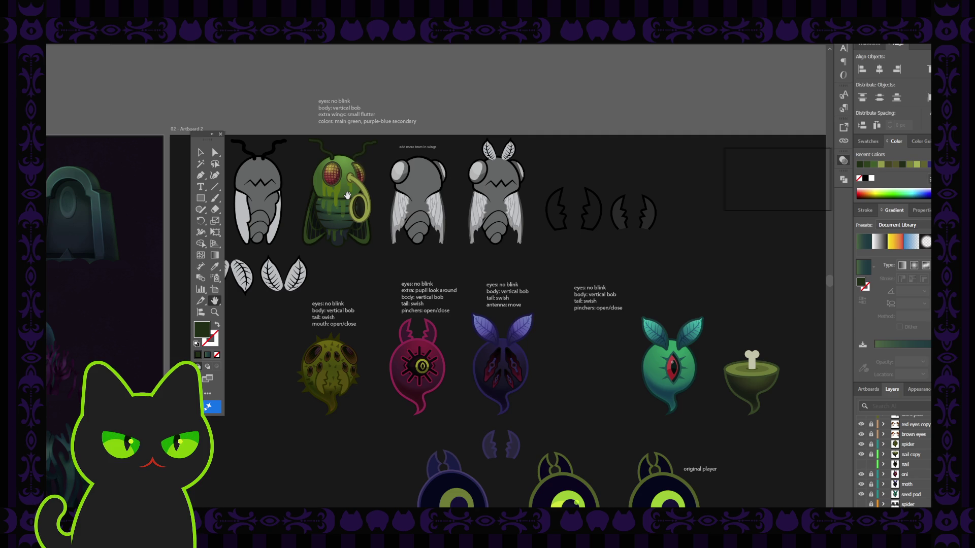
key("ctrl+plus")
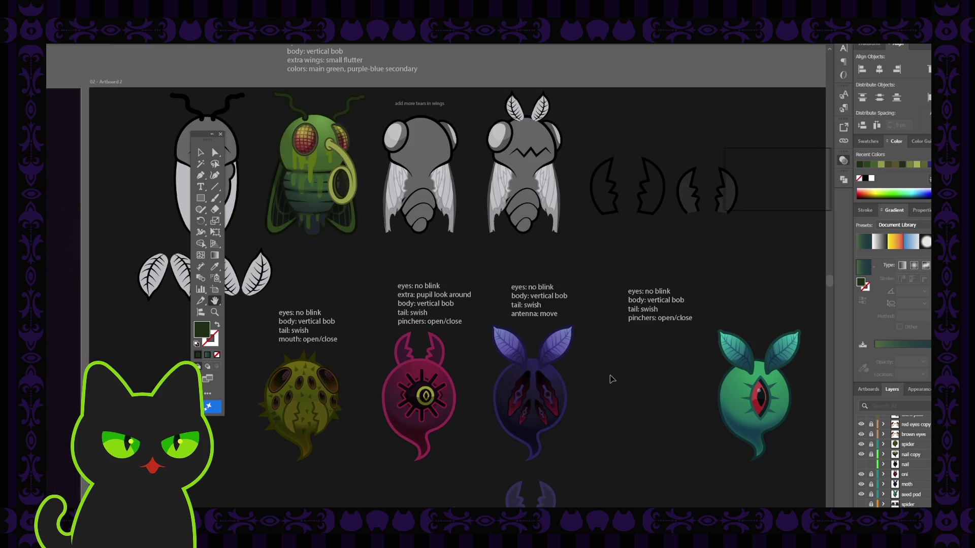
scroll(537, 325, "down", 3)
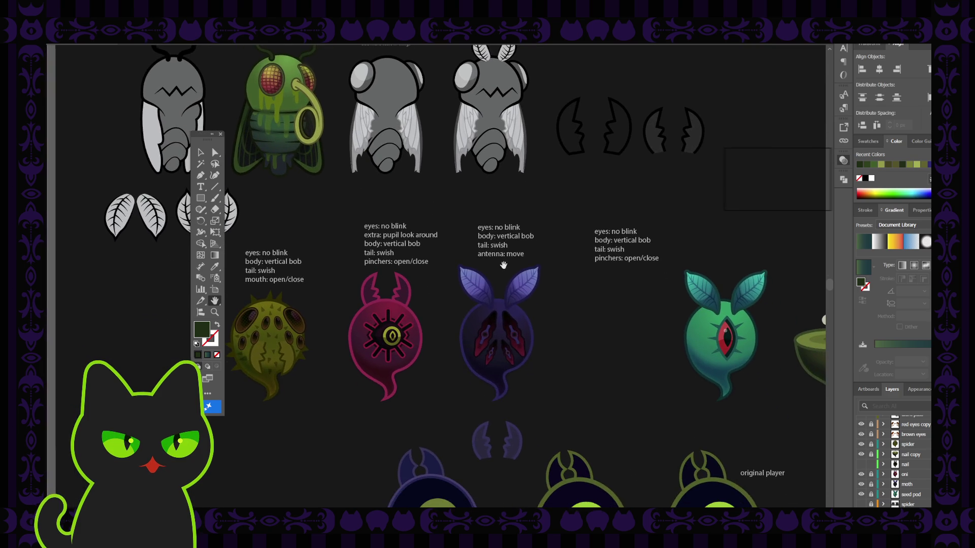
scroll(529, 333, "right", 2)
scroll(522, 333, "right", 1)
scroll(493, 326, "down", 1)
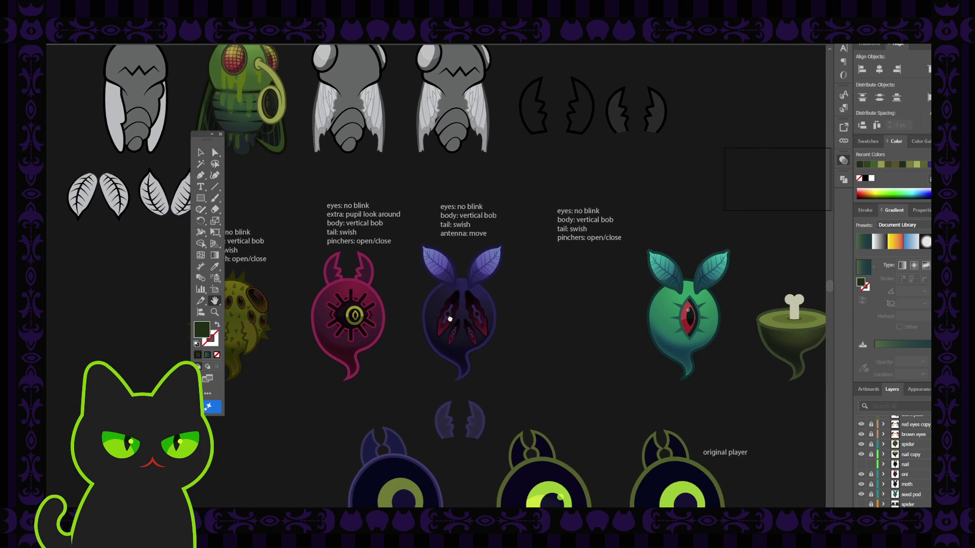
scroll(493, 326, "right", 1)
left_click(221, 134)
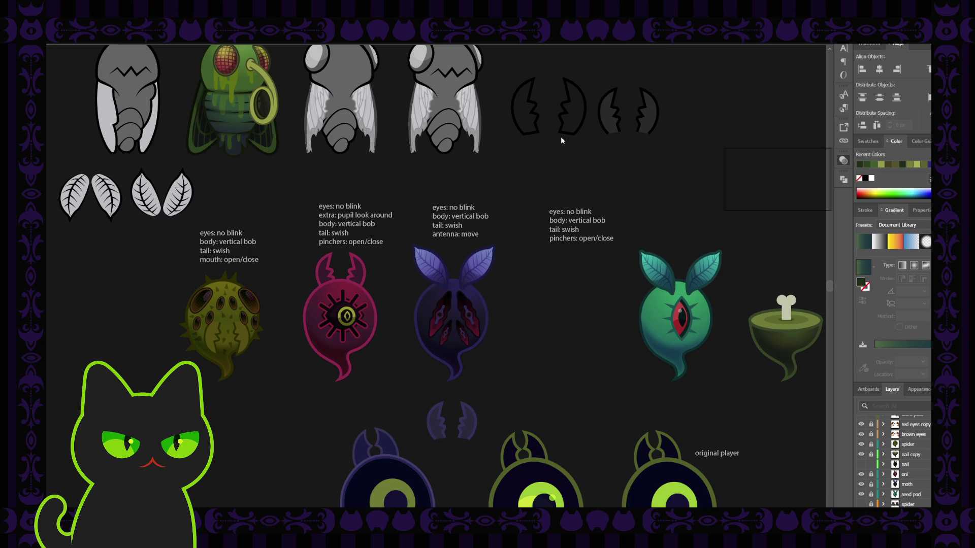
Zoom in on the purple moth and expand the moth layer to show its contents.
key("Tab")
key("ctrl+plus")
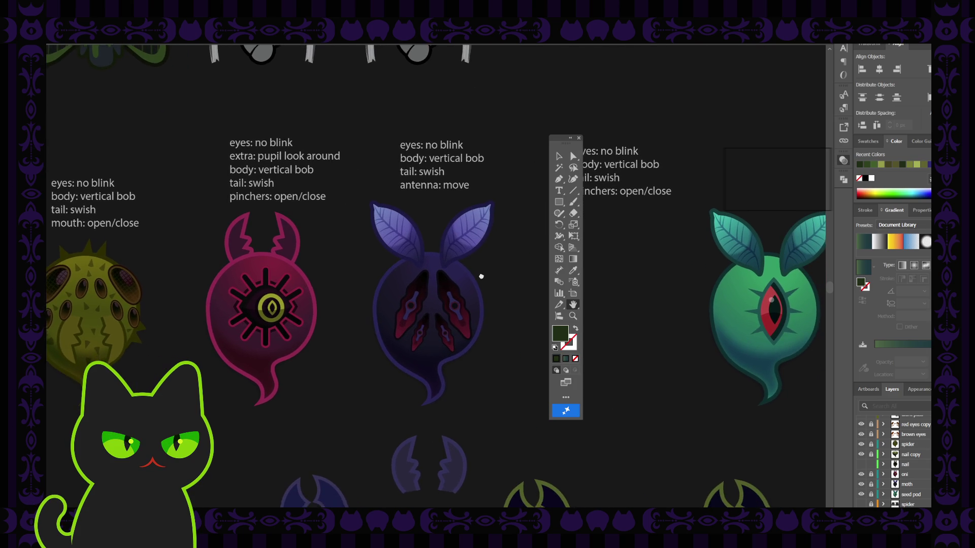
left_click_drag(486, 285, 475, 275)
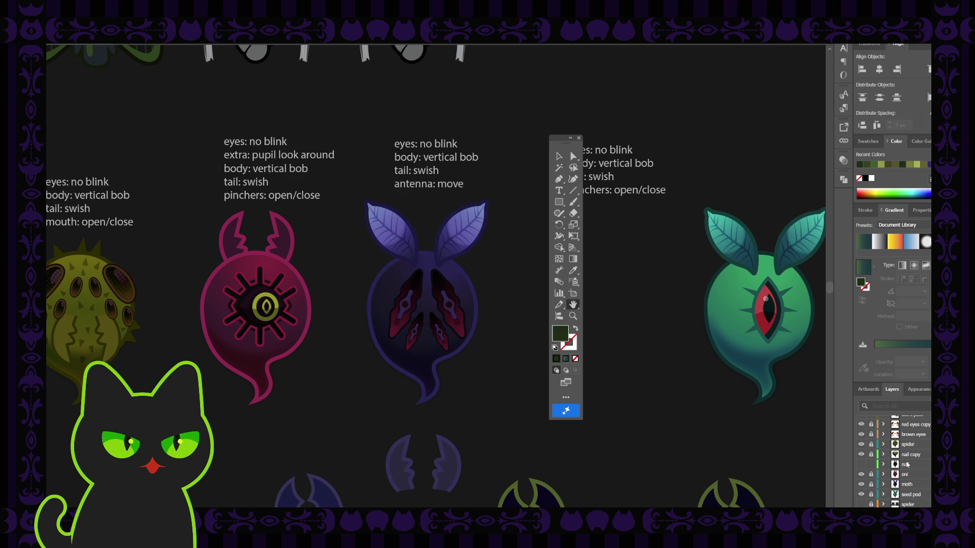
left_click(884, 484)
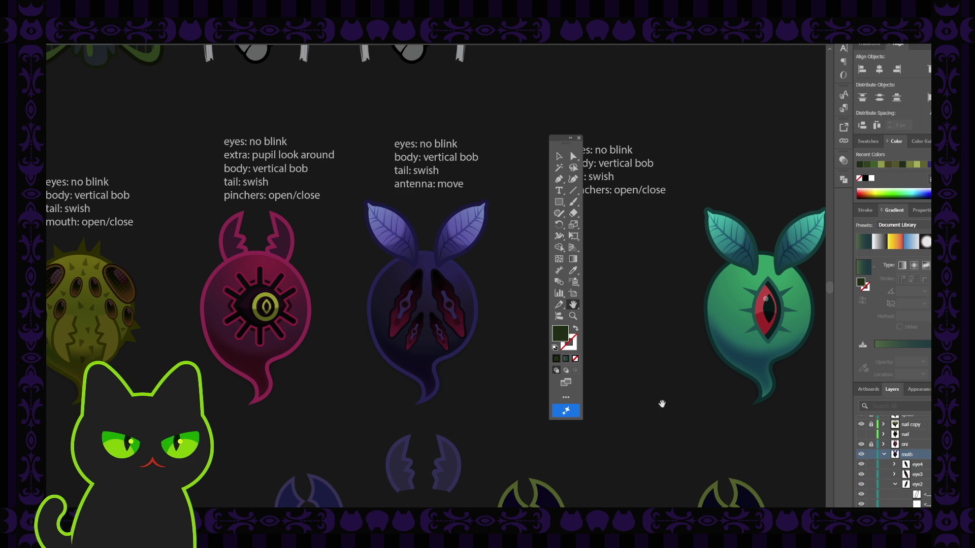
key("v")
left_click(460, 325)
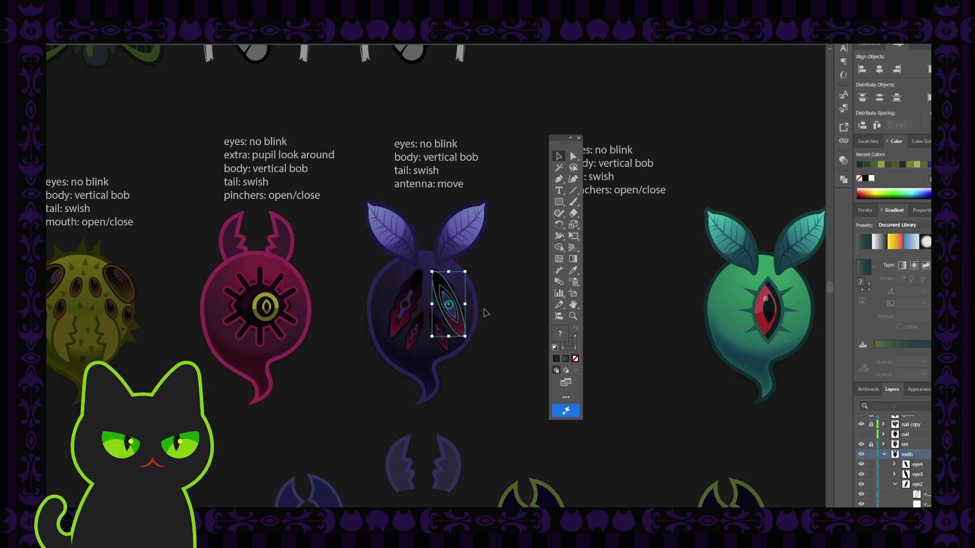
left_click(499, 303)
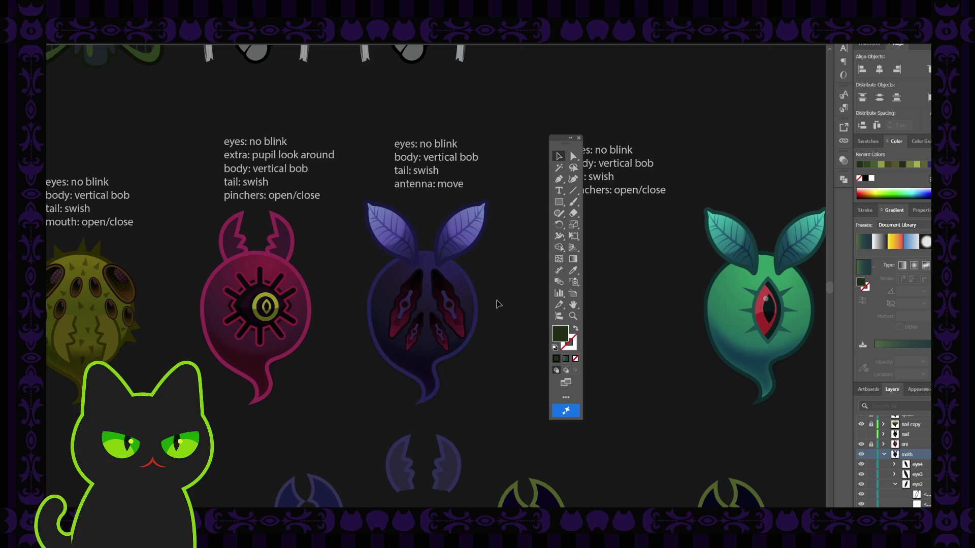
Zoom closer to the moth and collapse the eye2 and eye1 sublayers.
key("ctrl+plus")
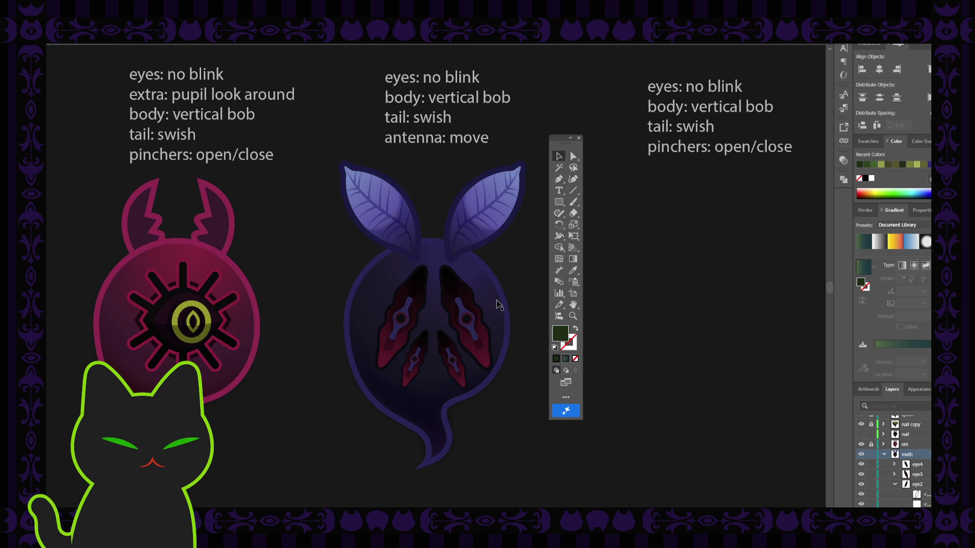
key("space")
left_click_drag(490, 319, 466, 305)
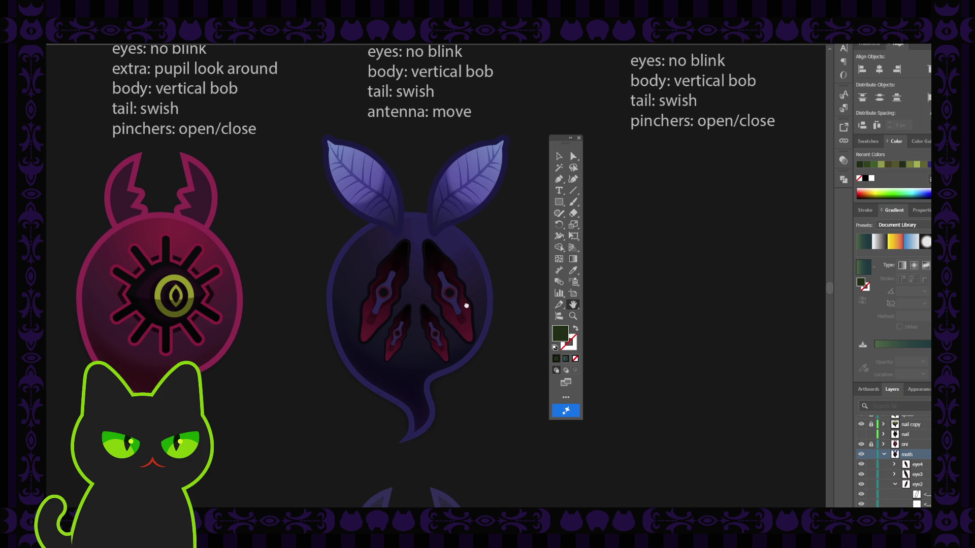
left_click(558, 156)
left_click(894, 485)
left_click(894, 495)
scroll(896, 496, "down", 3)
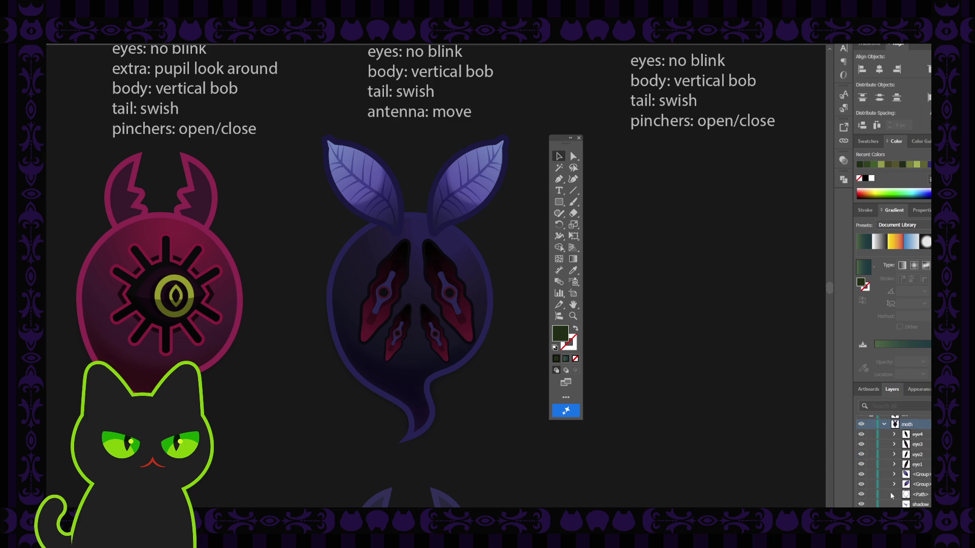
Lock the moth's two background groups, its base path and its shadow.
left_click_drag(871, 474, 871, 484)
scroll(907, 494, "down", 3)
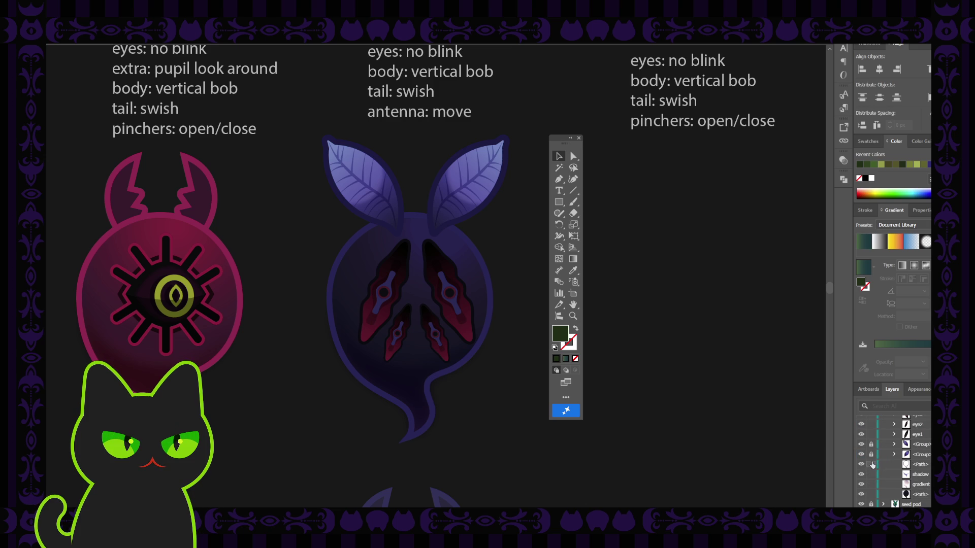
left_click_drag(872, 464, 868, 491)
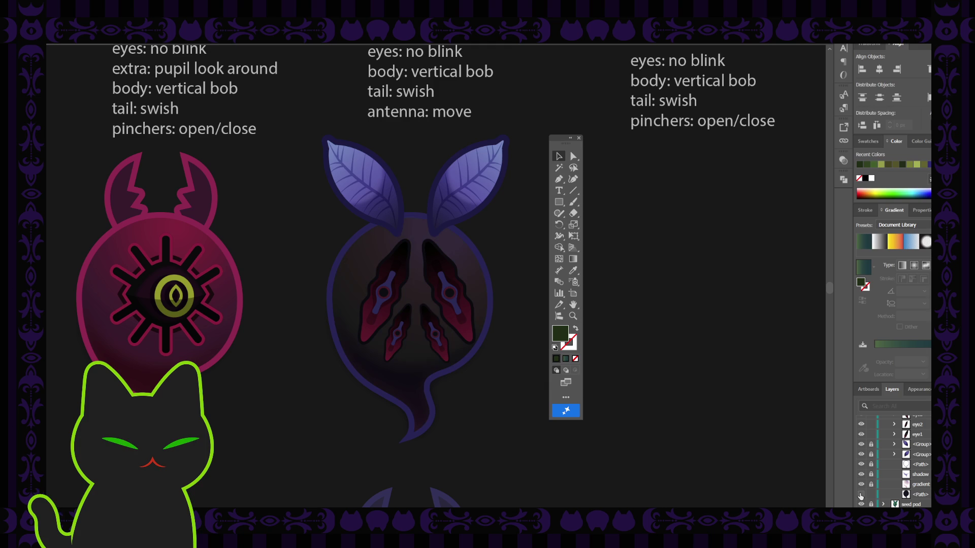
scroll(892, 486, "up", 3)
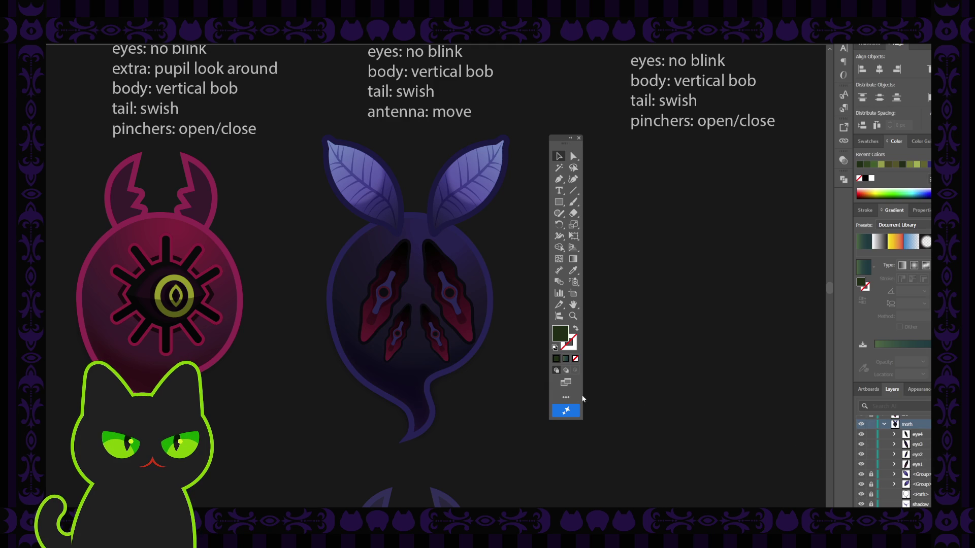
Test-select the wing eye shapes, then enter and exit isolation mode on eye3.
left_click(459, 308)
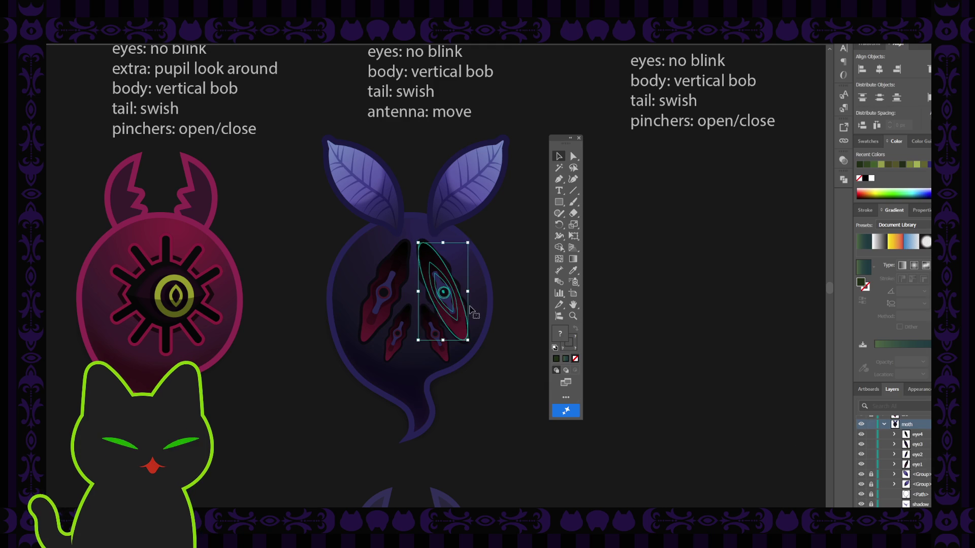
left_click(511, 250)
left_click_drag(527, 278, 494, 261)
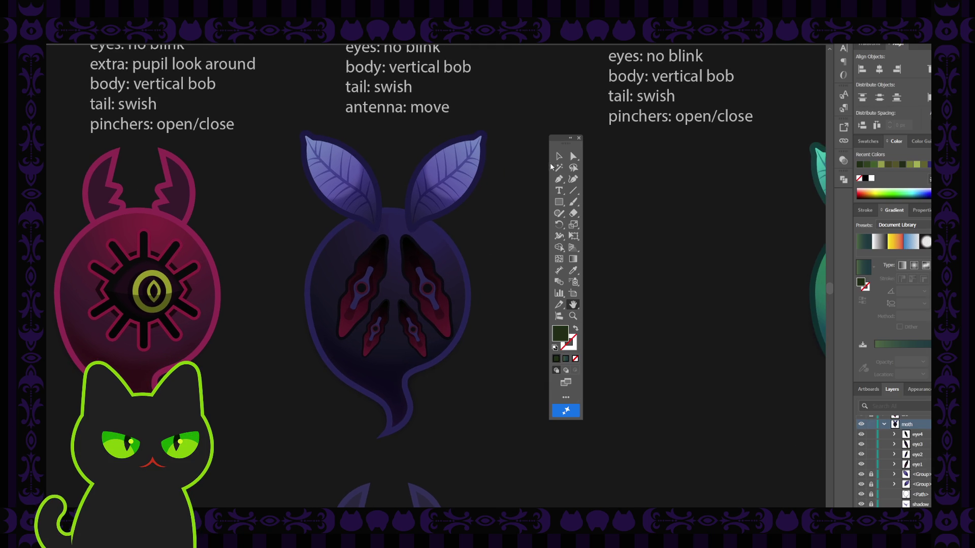
left_click_drag(553, 139, 546, 141)
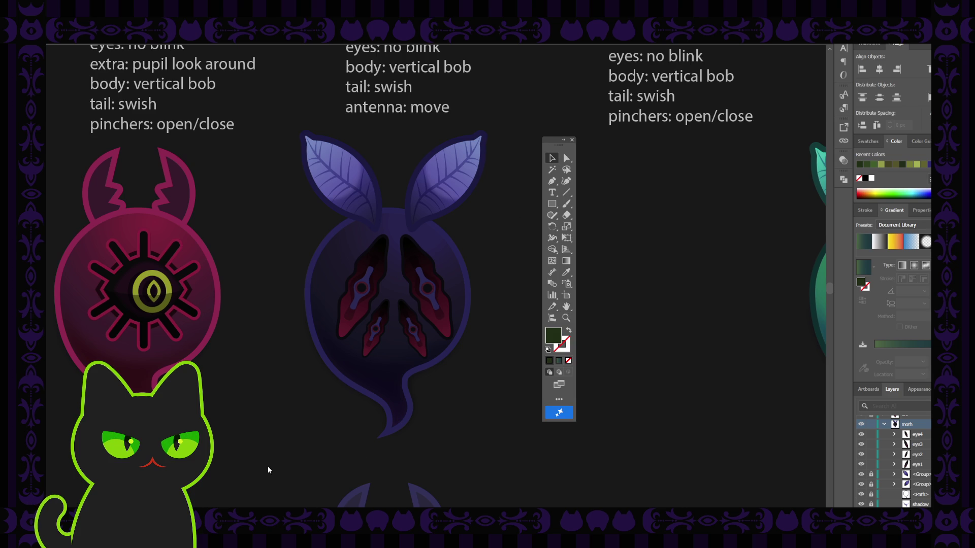
left_click(427, 270)
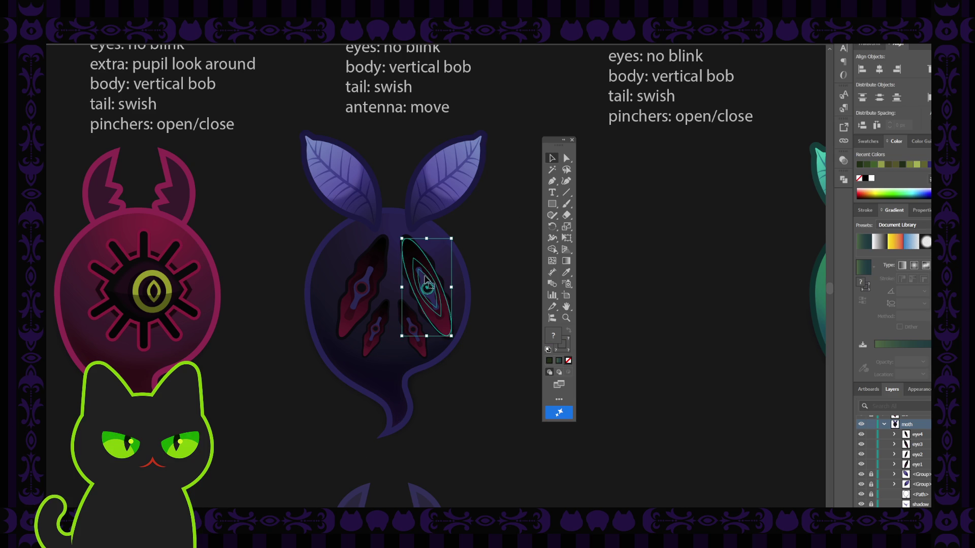
left_click(481, 239)
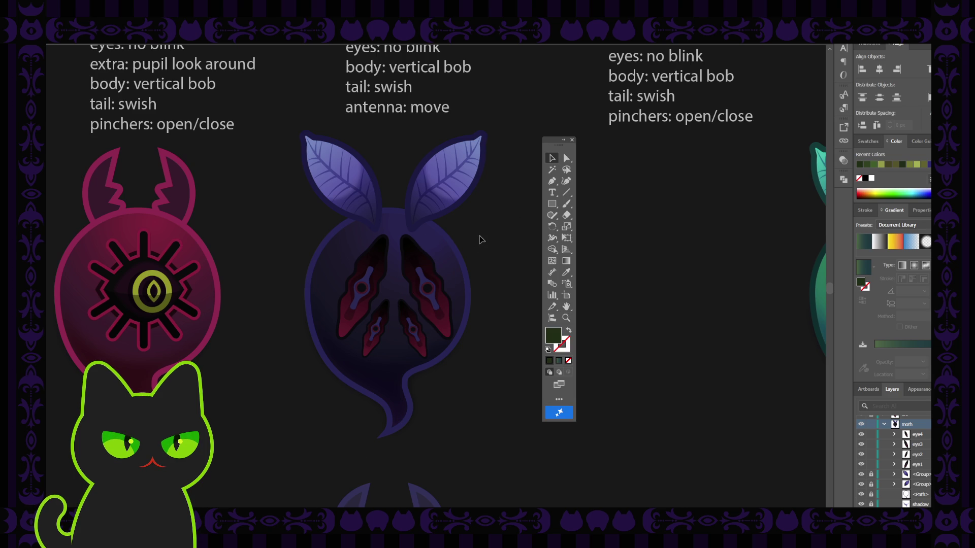
double_click(420, 262)
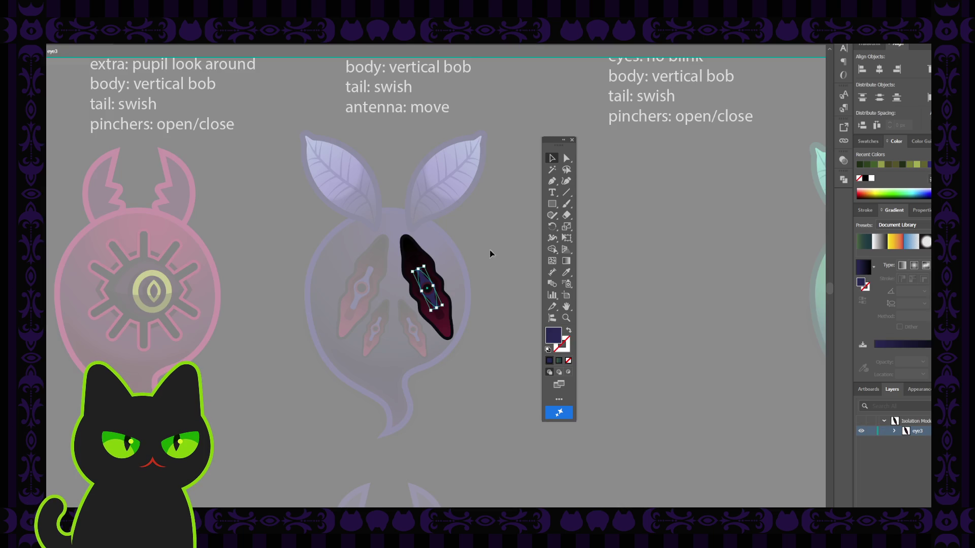
double_click(489, 250)
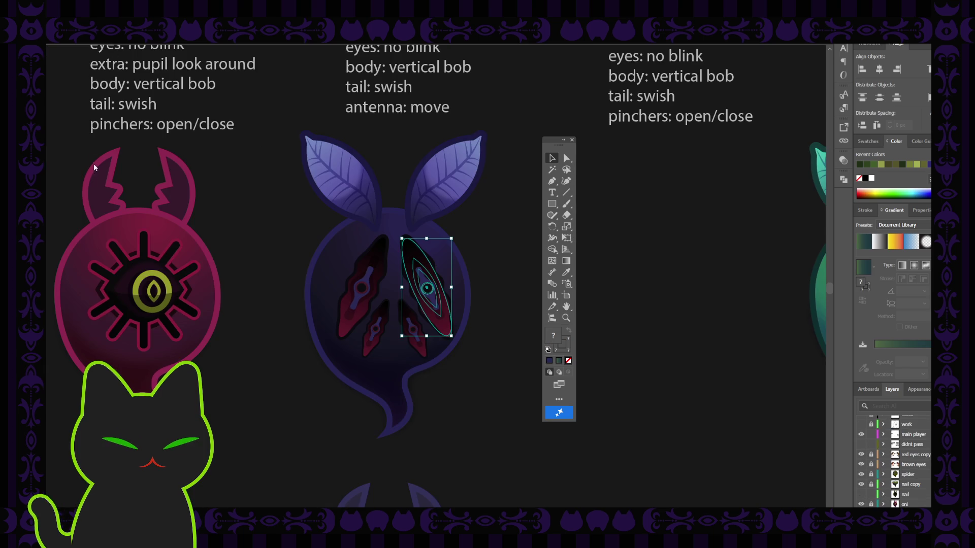
left_click(227, 200)
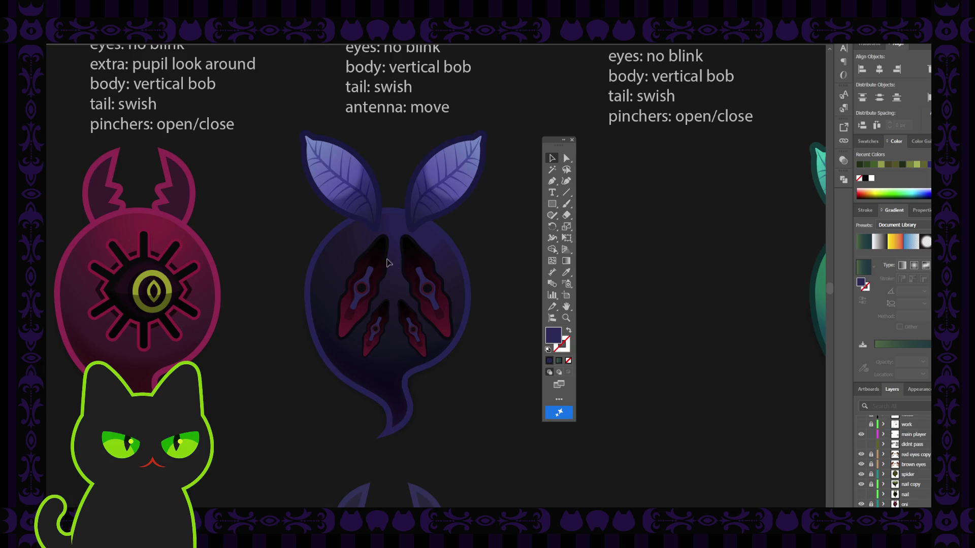
left_click(414, 268)
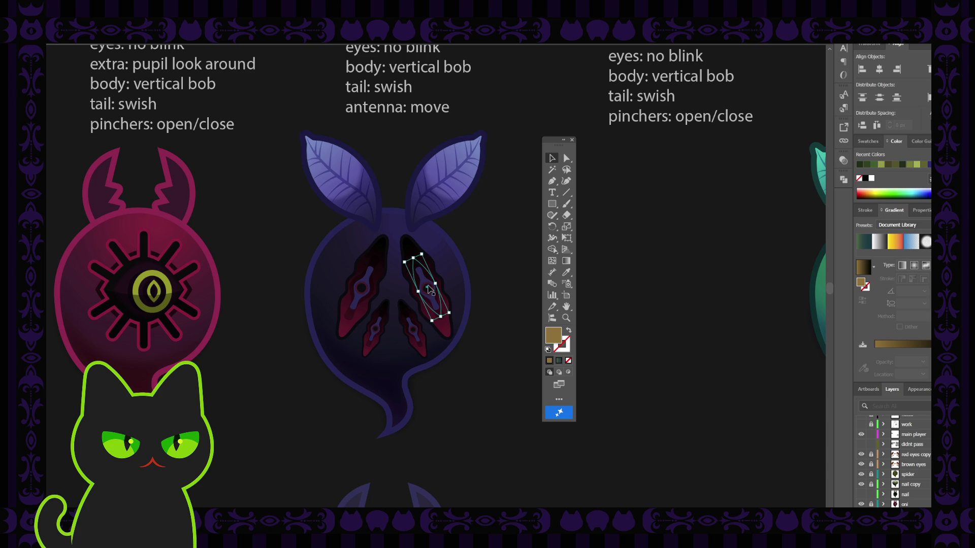
left_click(465, 274)
left_click(427, 288)
left_click(464, 274)
left_click(445, 311)
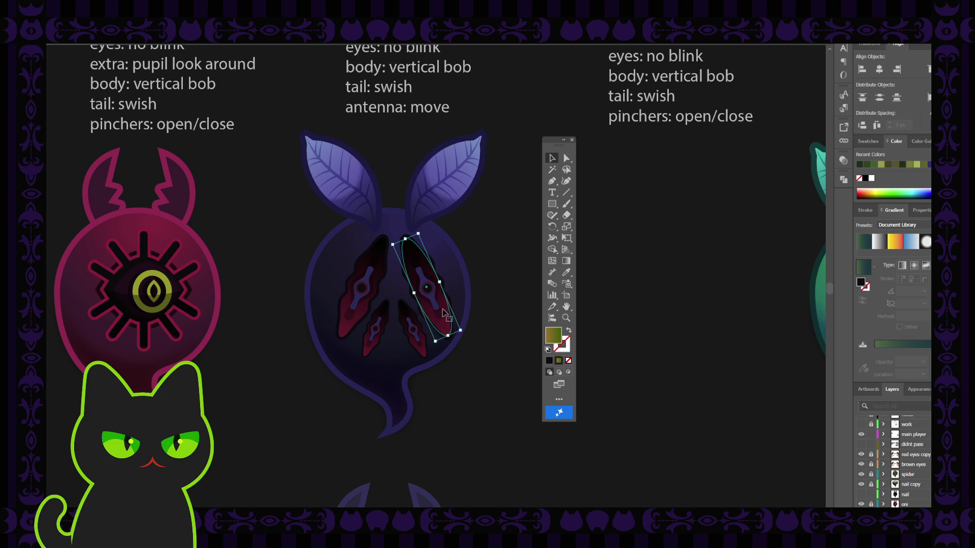
left_click(467, 294)
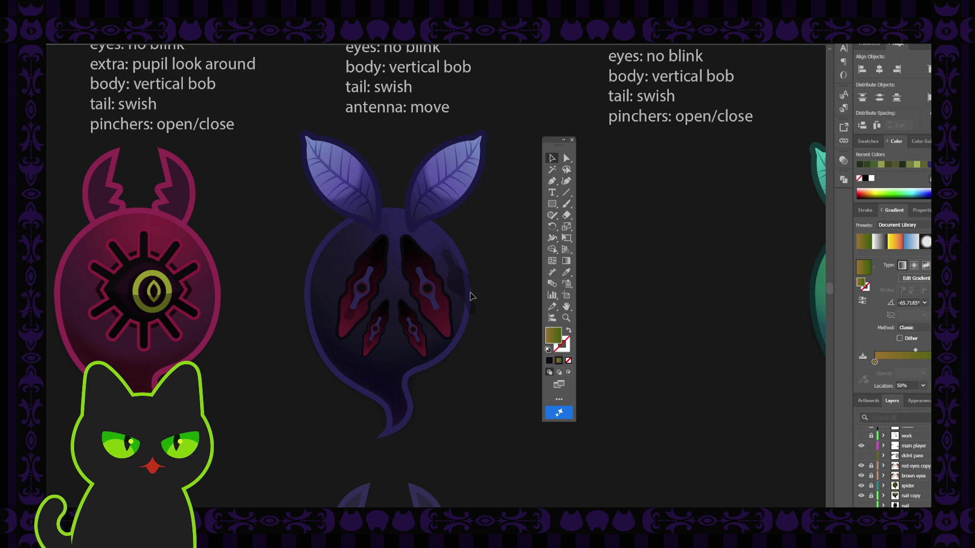
left_click(433, 299)
left_click(489, 281)
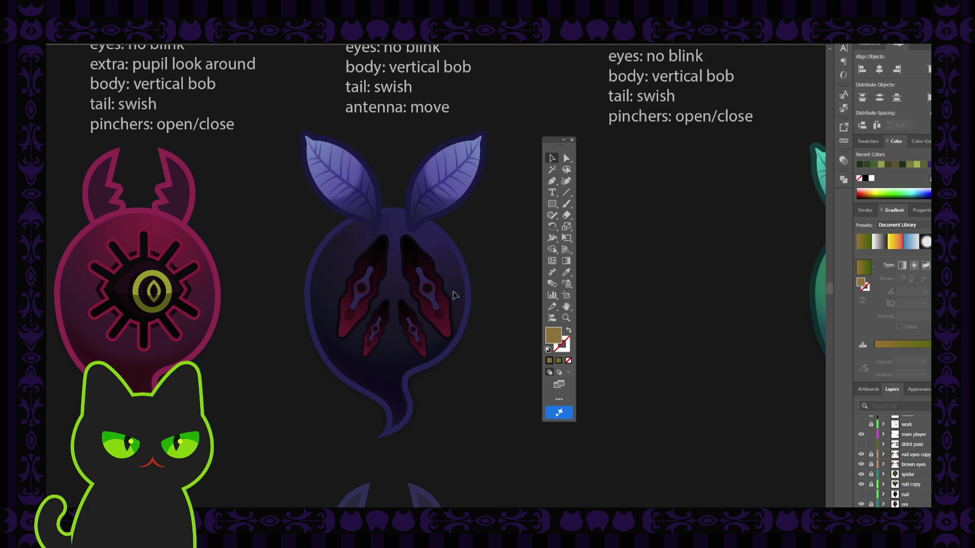
left_click(440, 315)
left_click(504, 278)
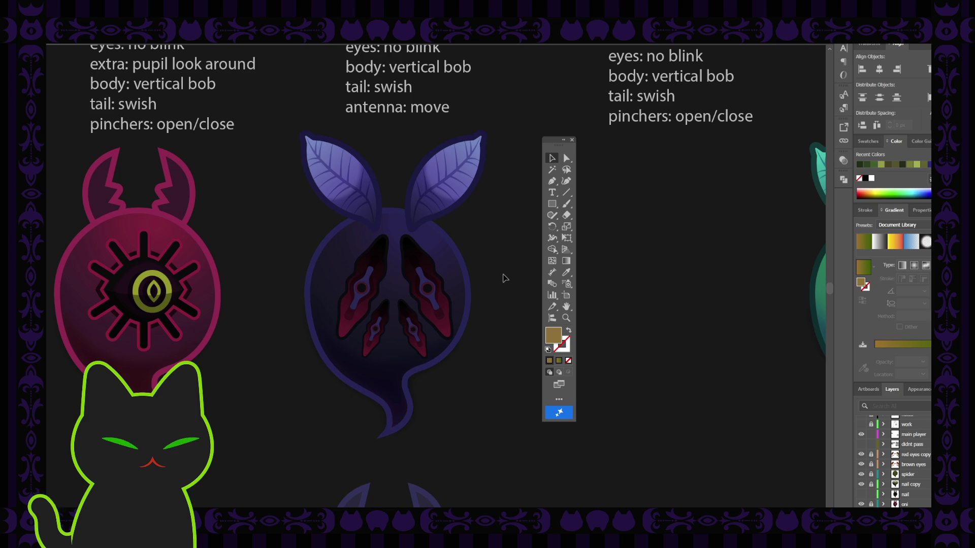
left_click(427, 291)
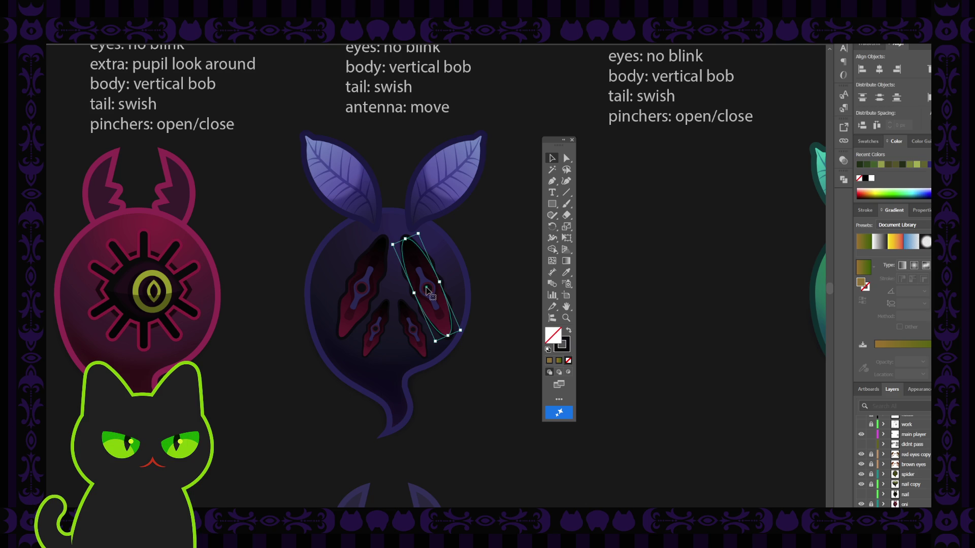
scroll(909, 462, "down", 3)
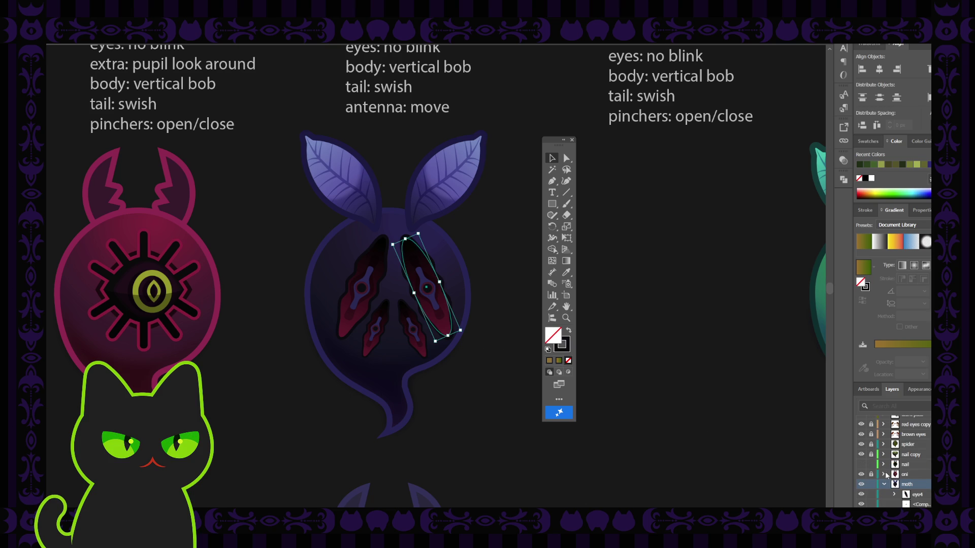
scroll(928, 482, "down", 3)
scroll(928, 481, "down", 3)
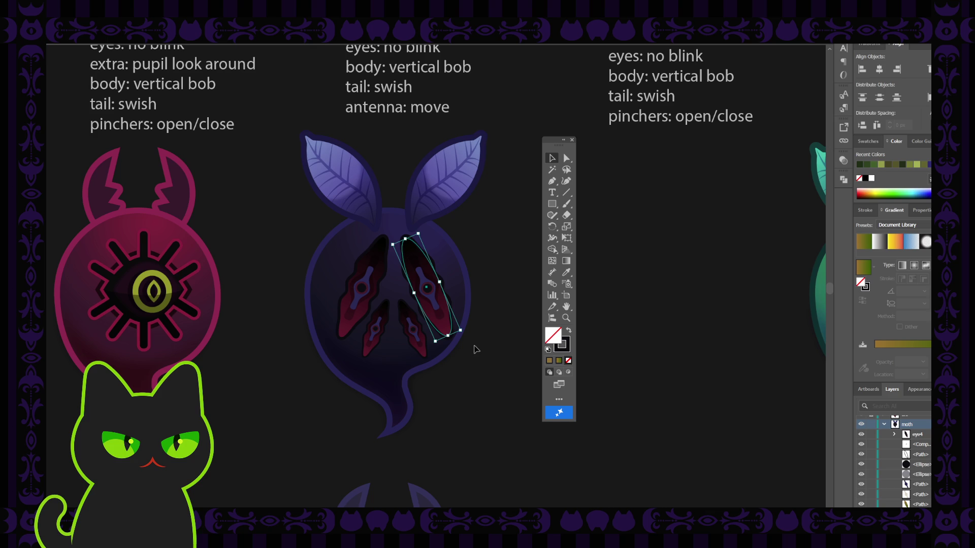
left_click(479, 310)
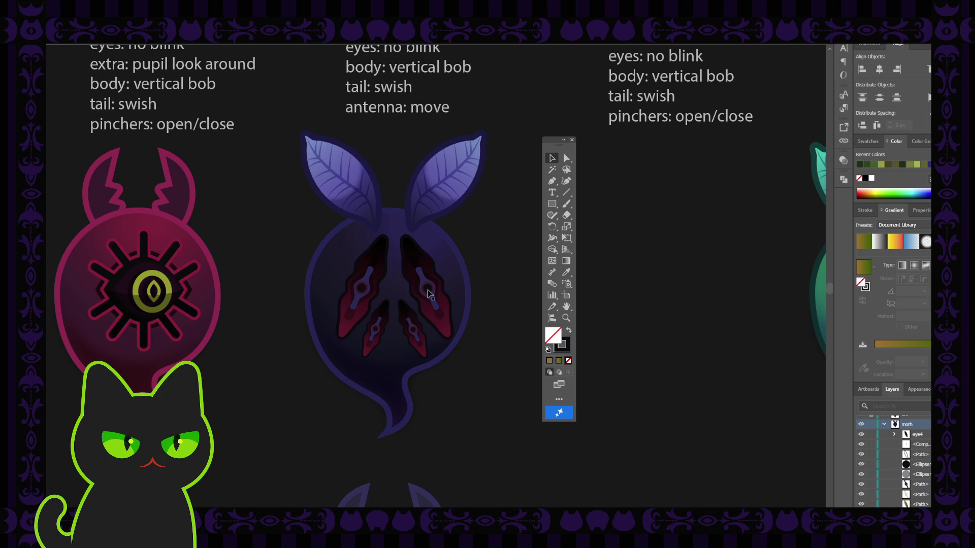
scroll(429, 293, "up", 2)
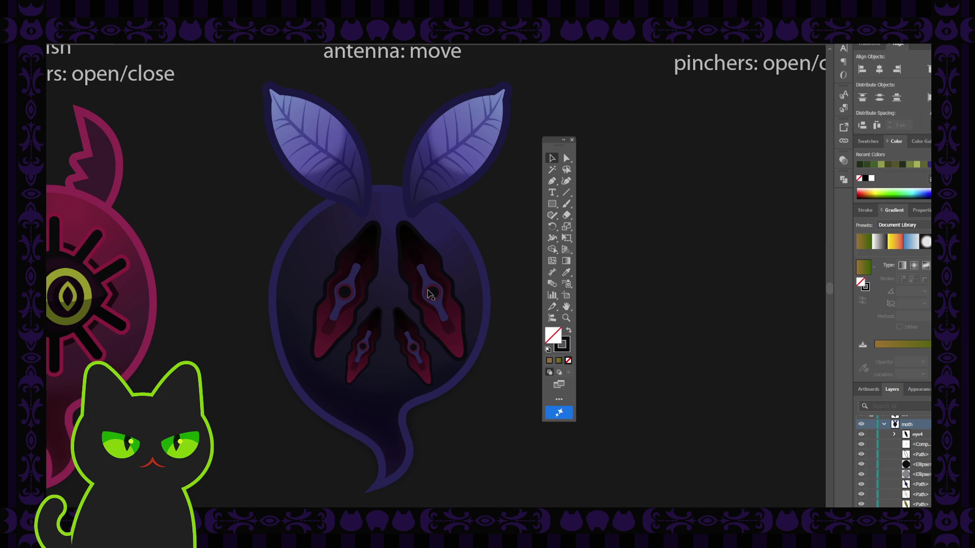
Select the right wing's eye pieces and shift them out and back into the wing.
left_click(431, 294)
left_click(425, 274, "shift")
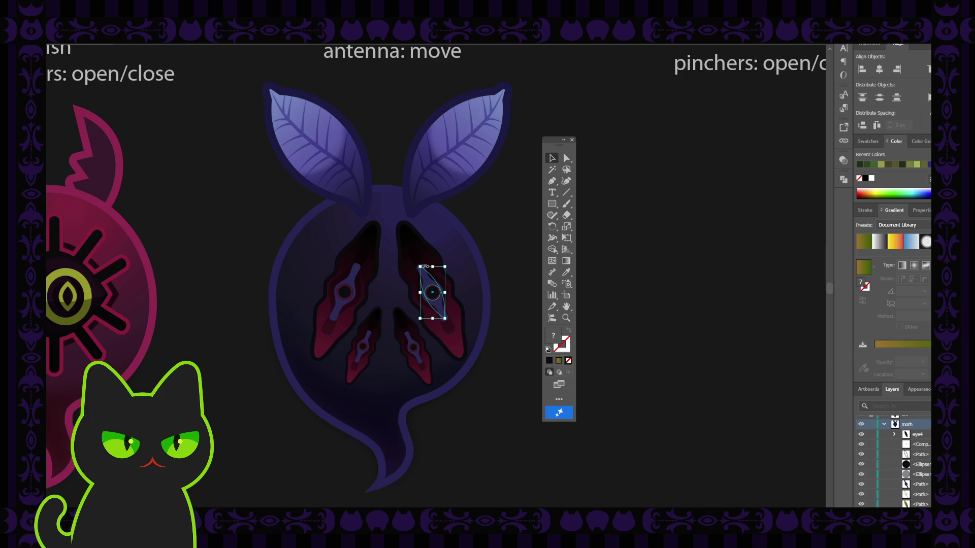
left_click(415, 260, "shift")
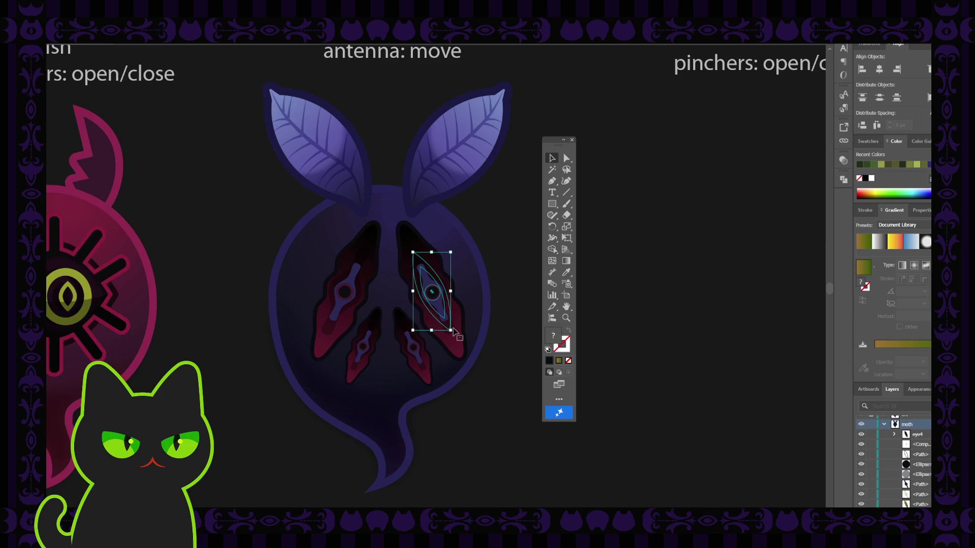
left_click_drag(453, 331, 465, 311)
mouse_move(461, 302)
left_mouse_down()
mouse_move(438, 300)
mouse_move(523, 293)
left_mouse_up()
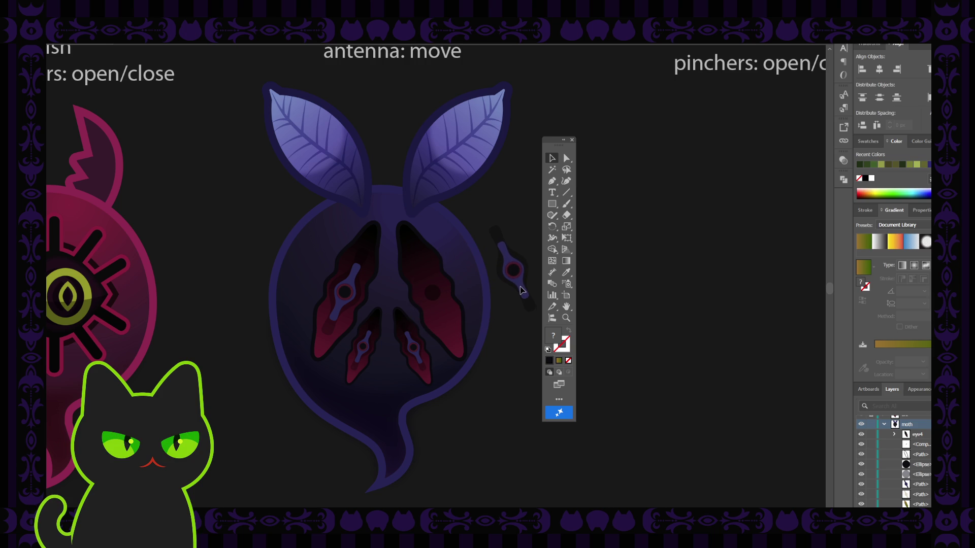
Try pulling the right wing's red slit out, undo it, and reselect the slit.
left_click(433, 294)
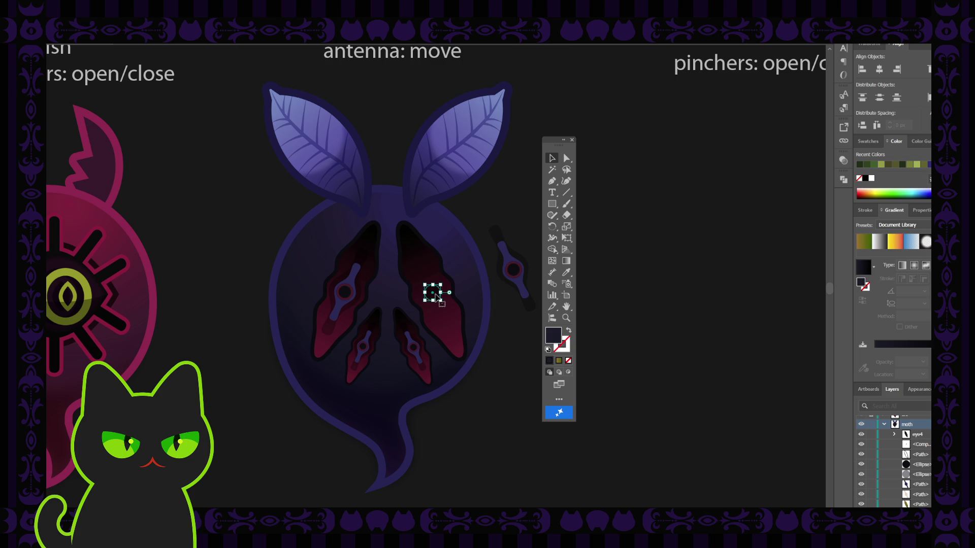
left_click(420, 282)
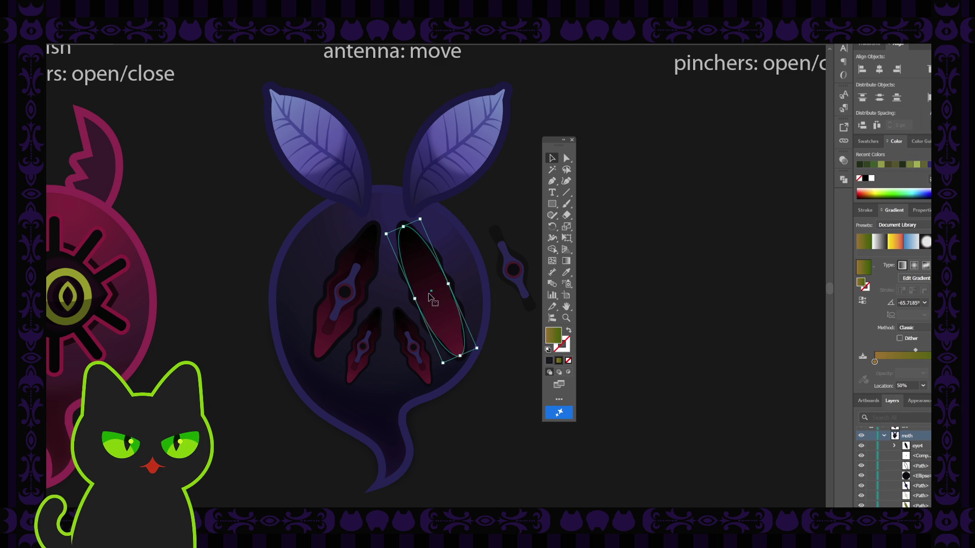
left_click_drag(429, 302, 464, 287)
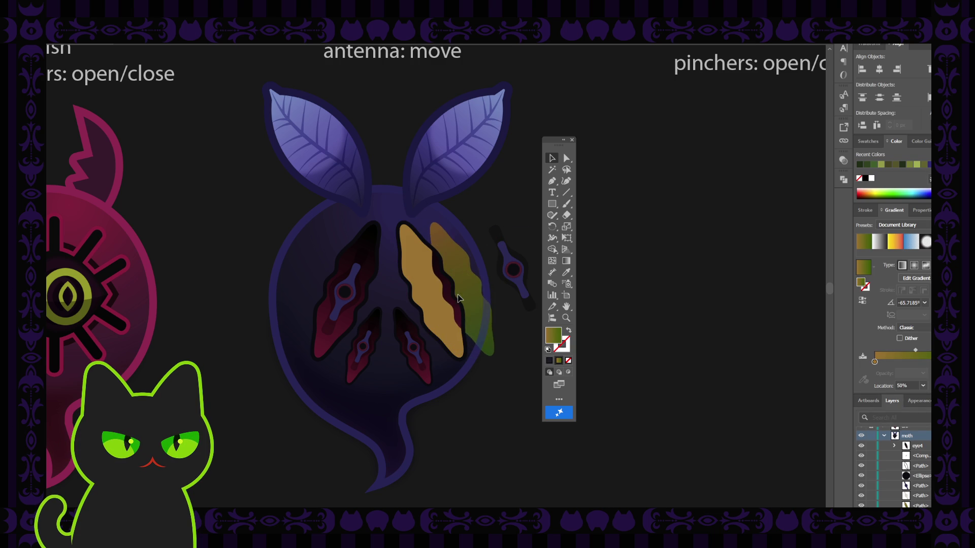
left_click(431, 308)
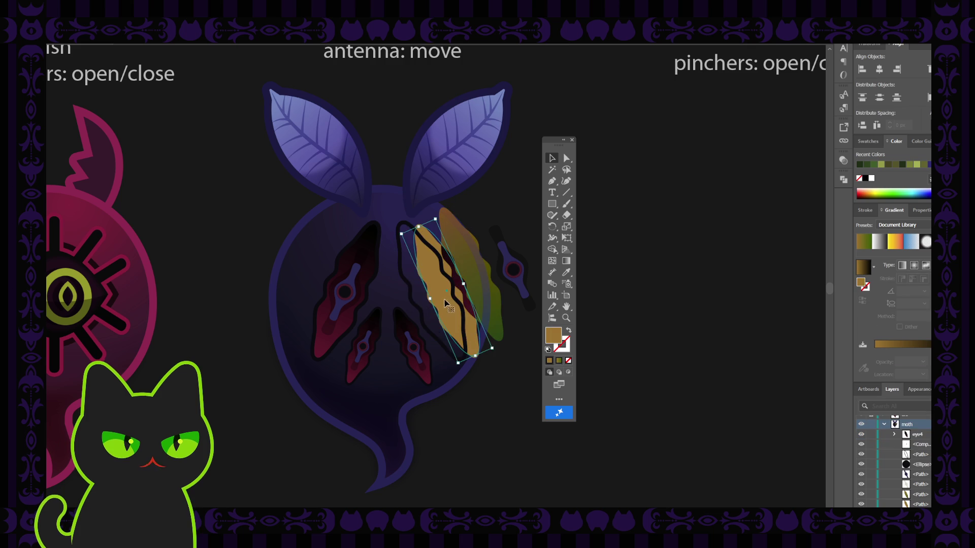
key("ctrl+z")
key("ctrl+z")
left_click(506, 321)
left_click(448, 320)
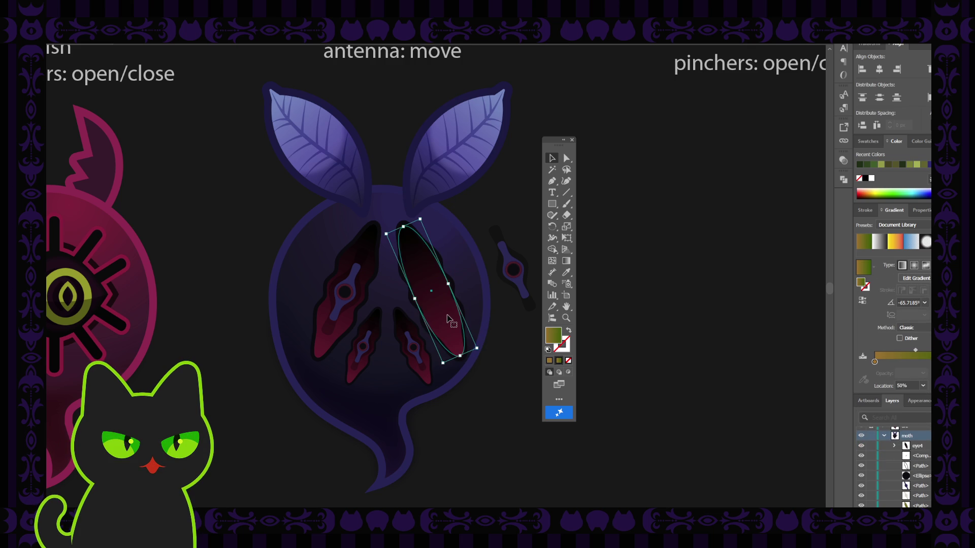
key("ctrl+minus")
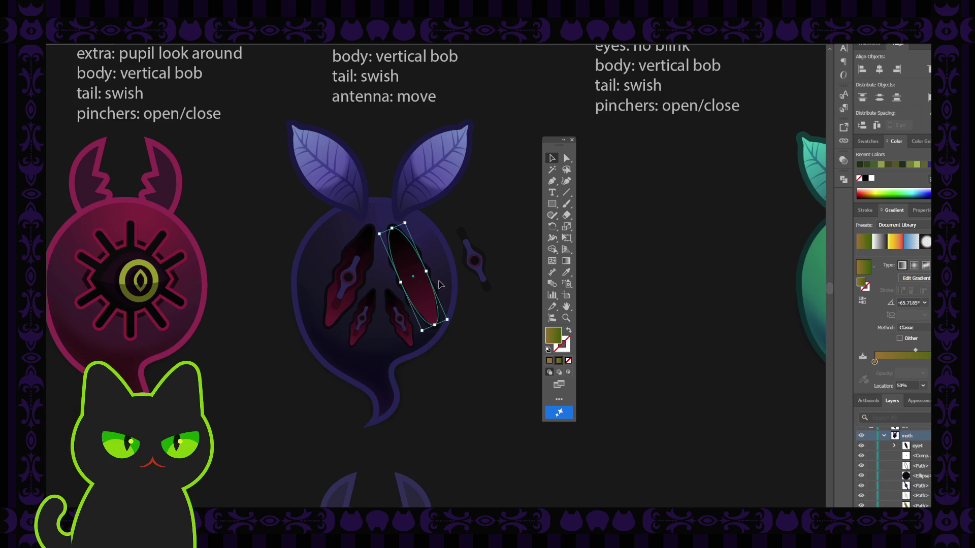
Set the gradient slit beside the body and nudge the orange slit left into its slot.
left_click_drag(421, 299, 514, 250)
left_click(420, 300)
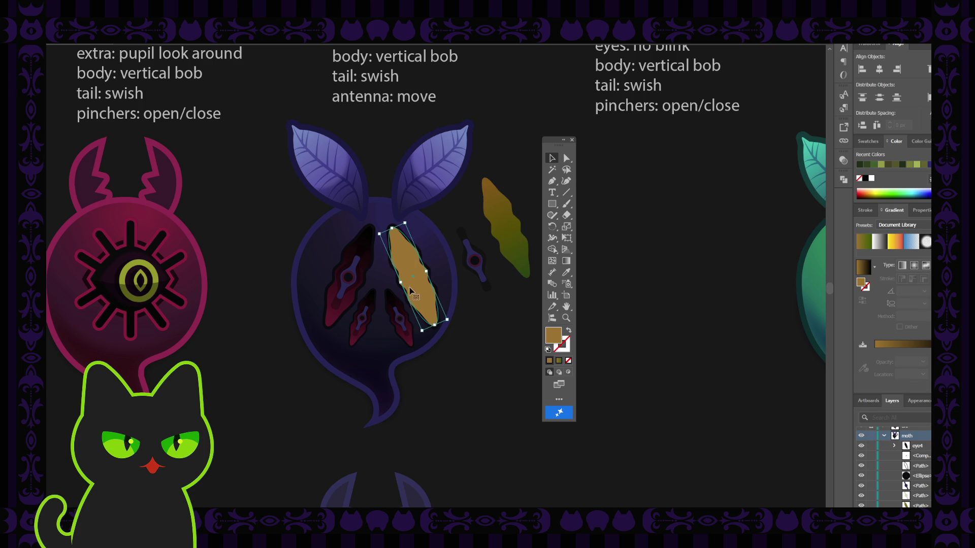
left_click_drag(433, 297, 419, 297)
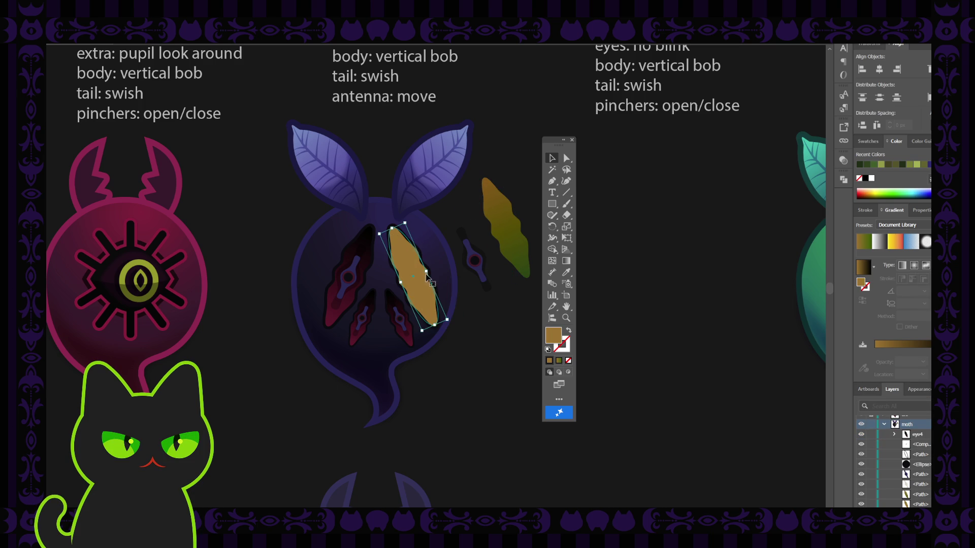
left_click(489, 302)
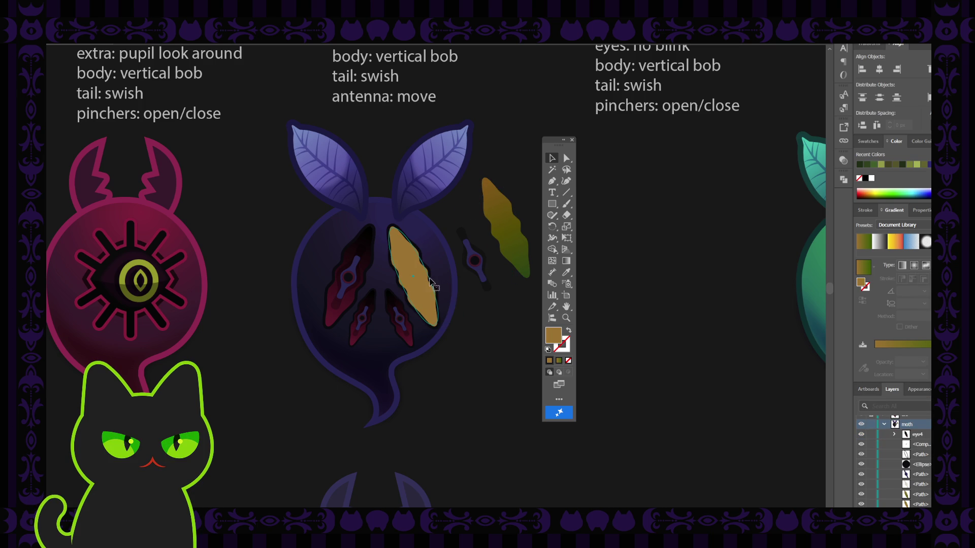
left_click(431, 283)
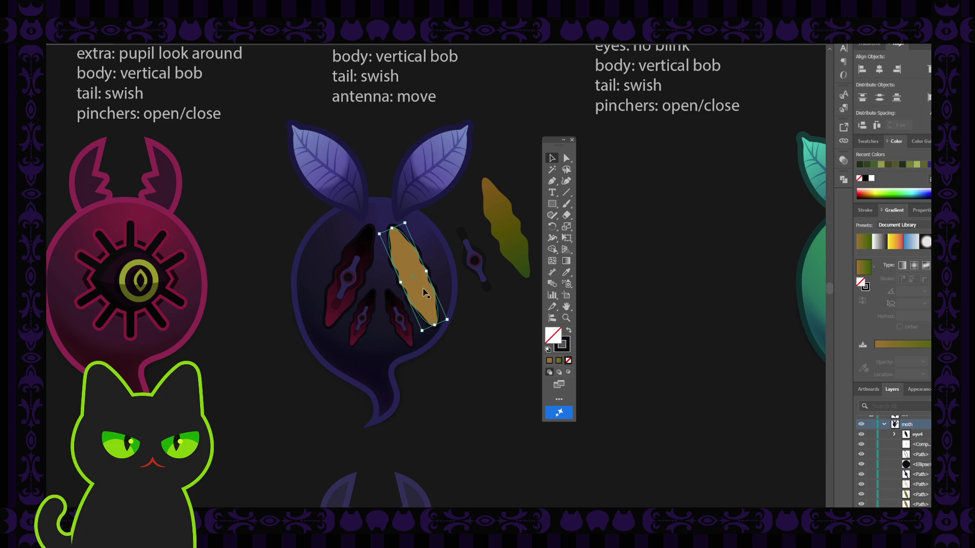
scroll(424, 293, "up", 2)
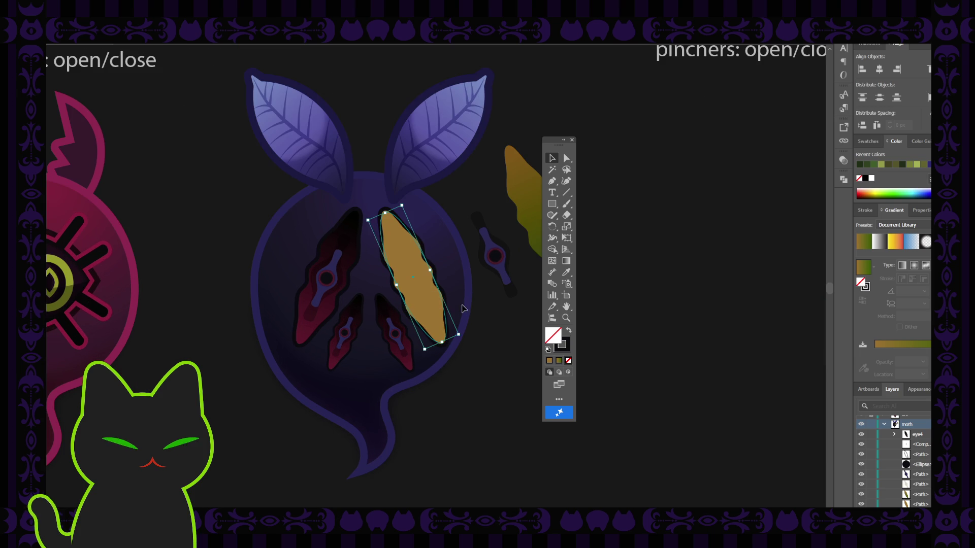
left_click(516, 322)
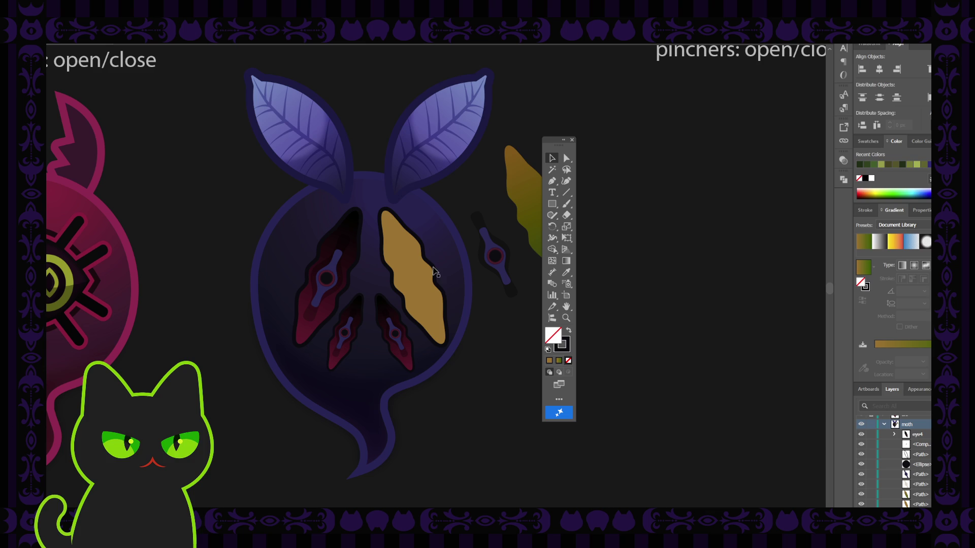
left_click(421, 281)
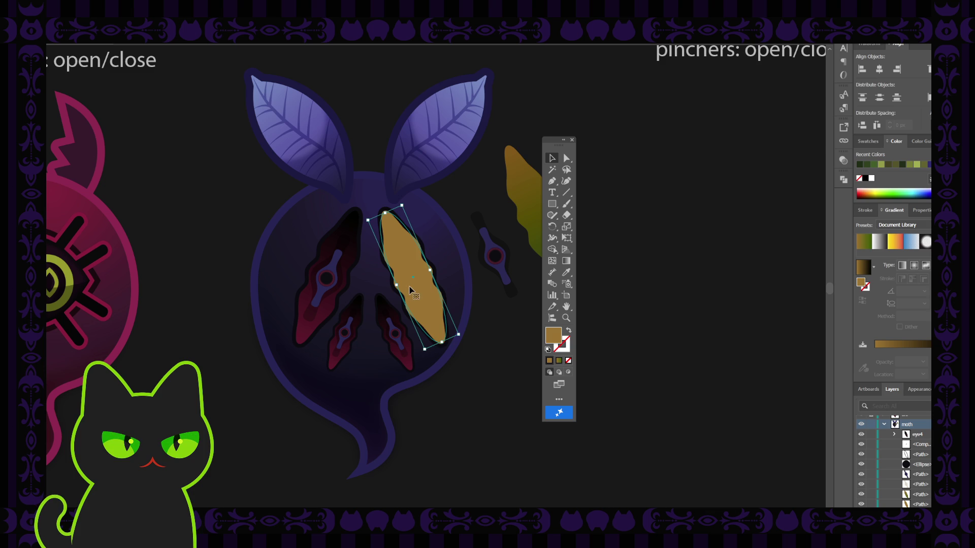
left_click(497, 303)
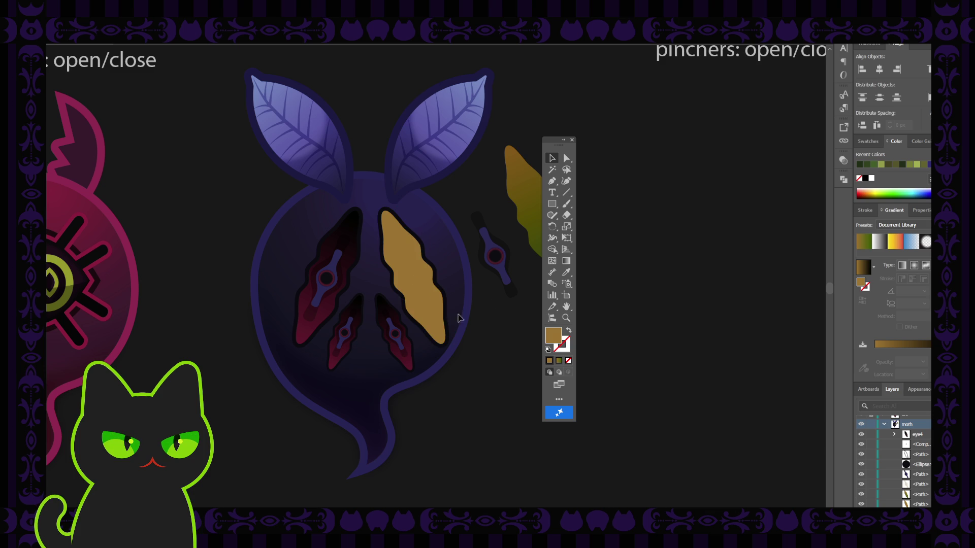
Zoom out to show more of the sheet, moving the floating tools off the artwork.
left_click(572, 140)
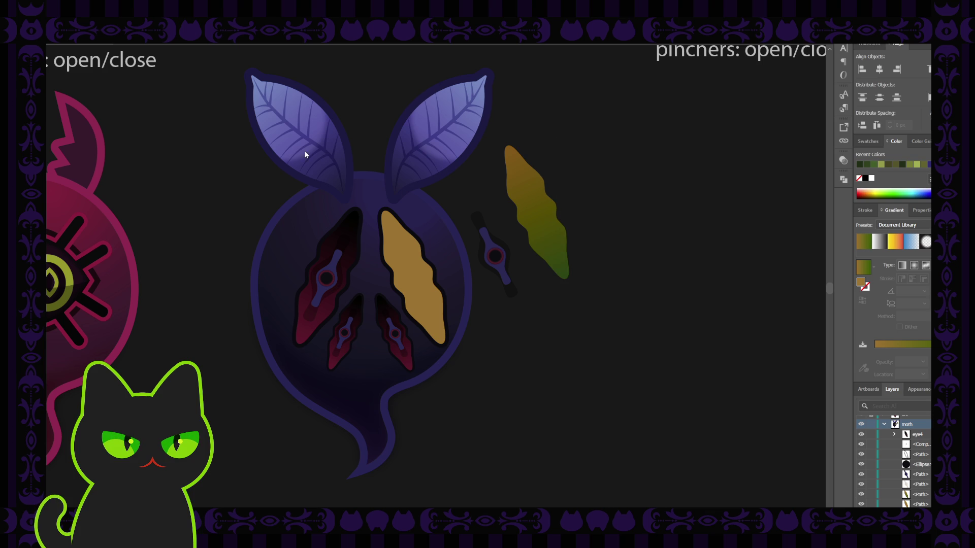
key("Tab")
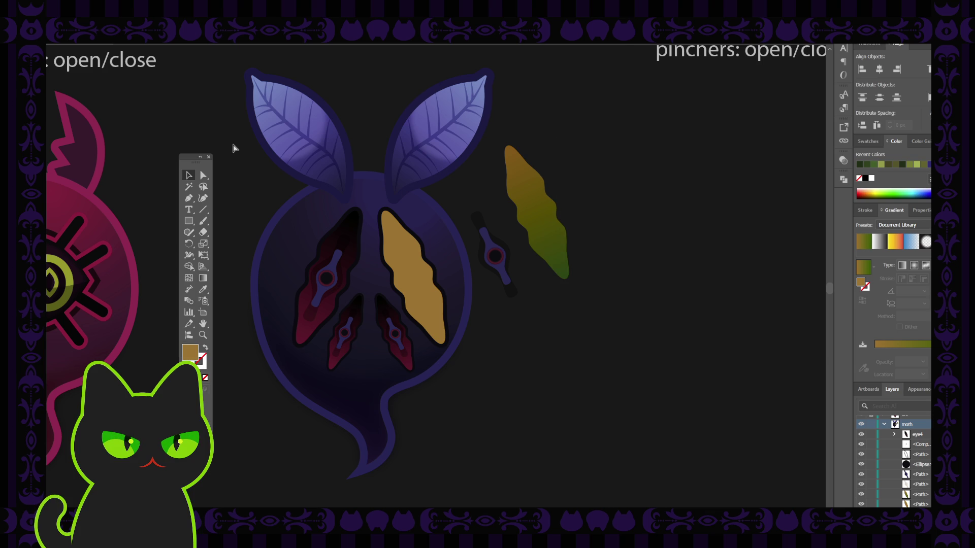
key("ctrl+minus")
left_click_drag(191, 162, 237, 165)
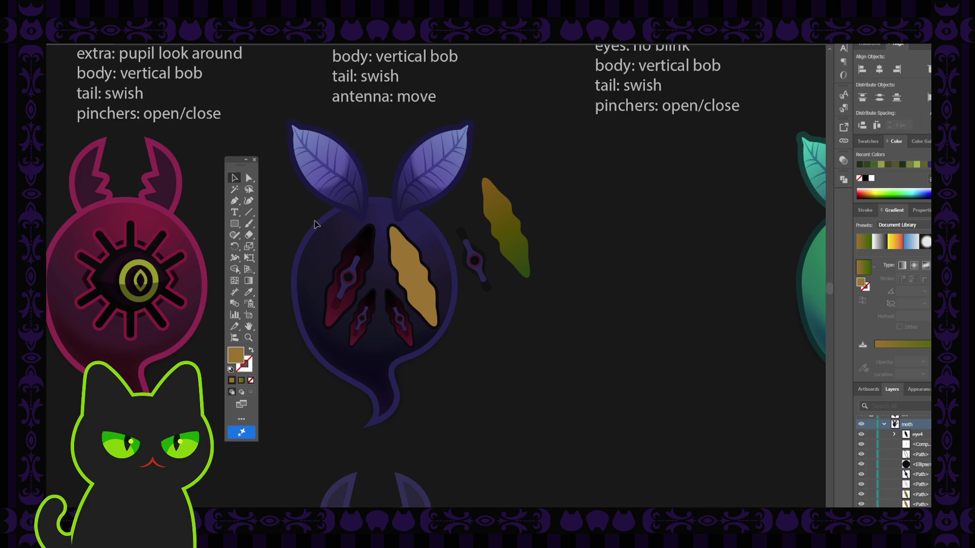
key("ctrl+minus")
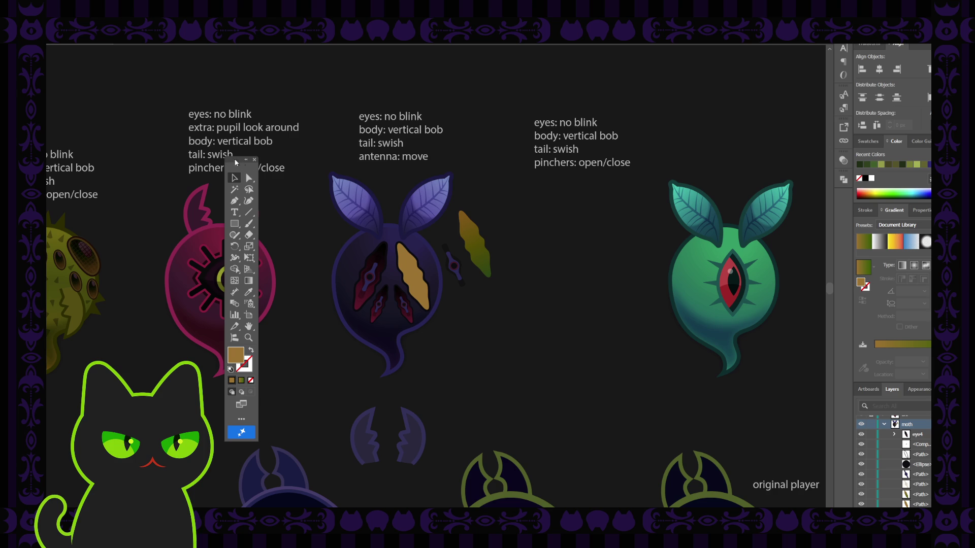
left_click(255, 160)
left_click_drag(292, 161, 293, 161)
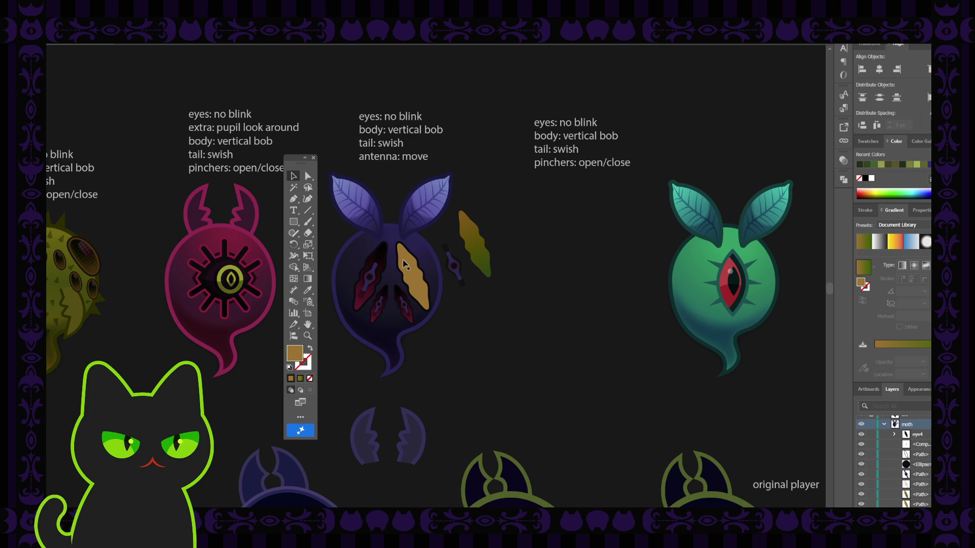
left_click(412, 274)
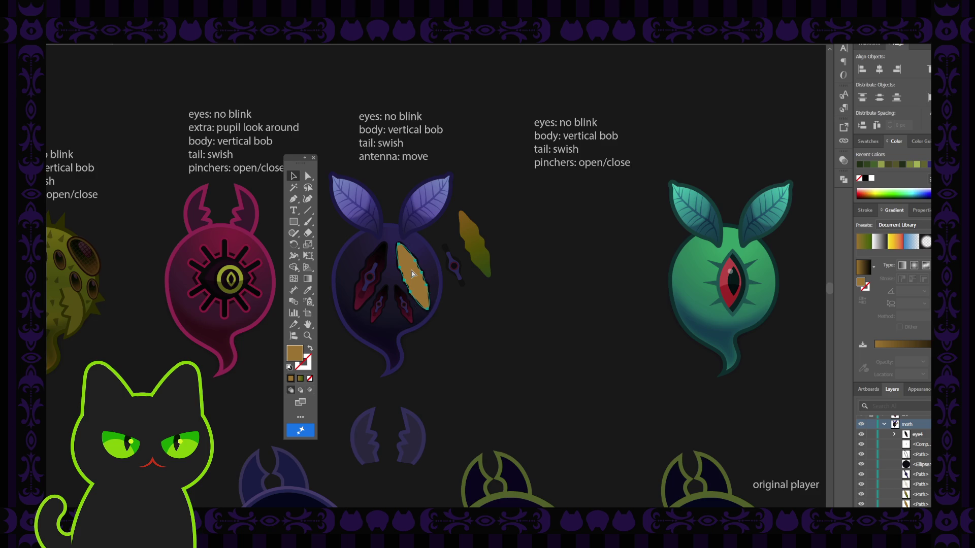
scroll(413, 274, "up", 1)
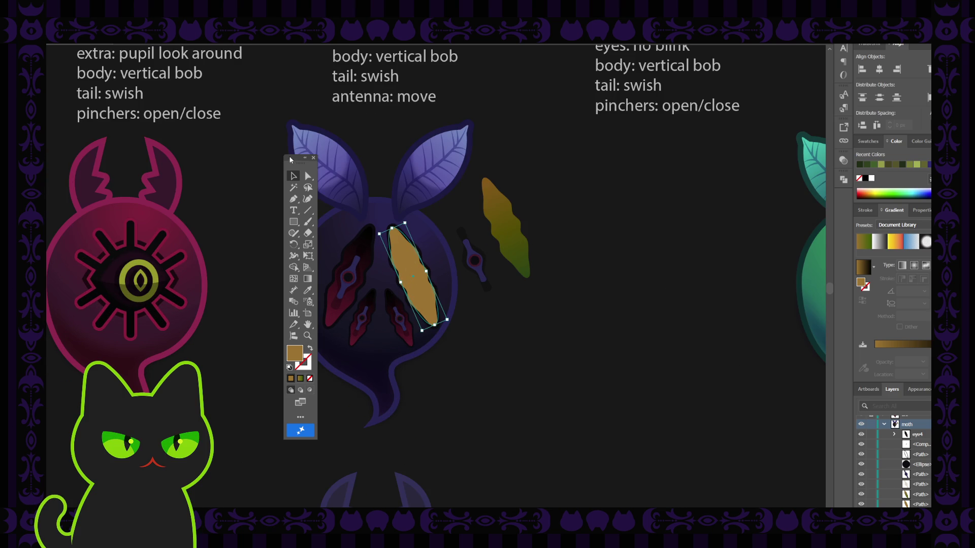
left_click(313, 158)
left_click_drag(250, 166, 252, 167)
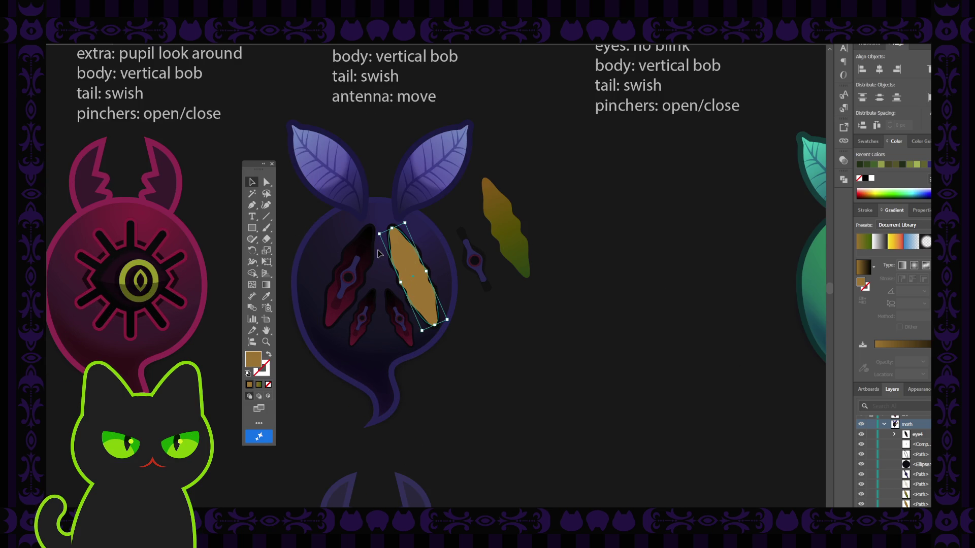
key("i")
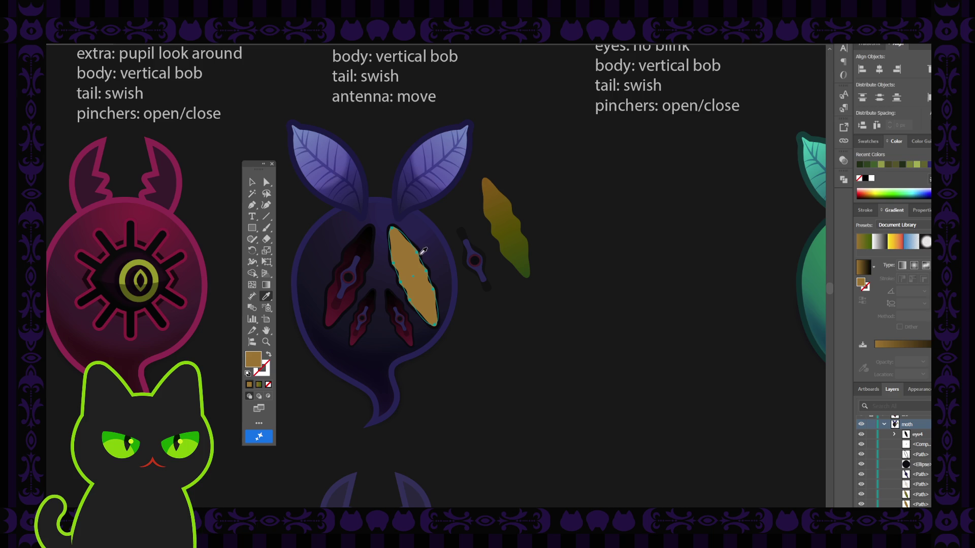
Eyedrop a dark navy shade onto the tan right wing panel, then deselect it.
left_click(292, 308)
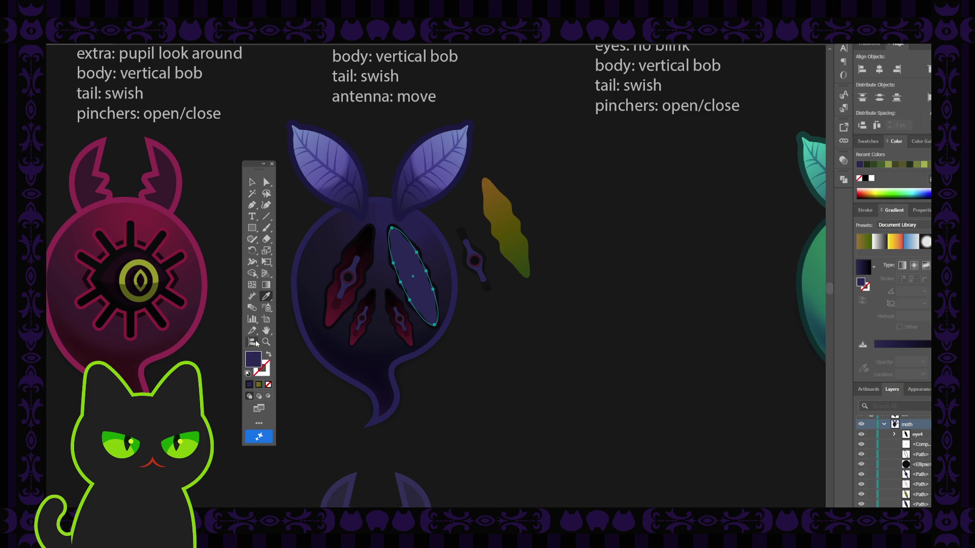
left_click(716, 210)
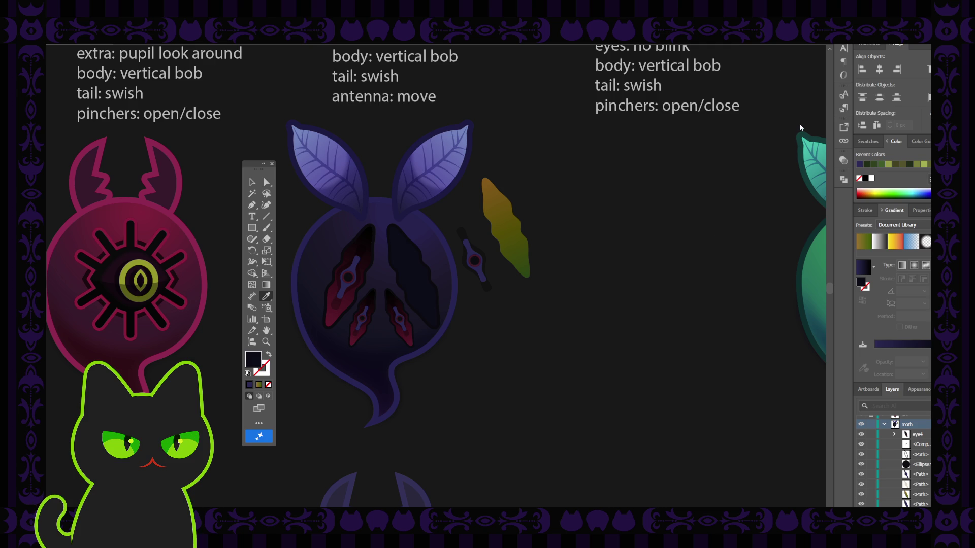
key("v")
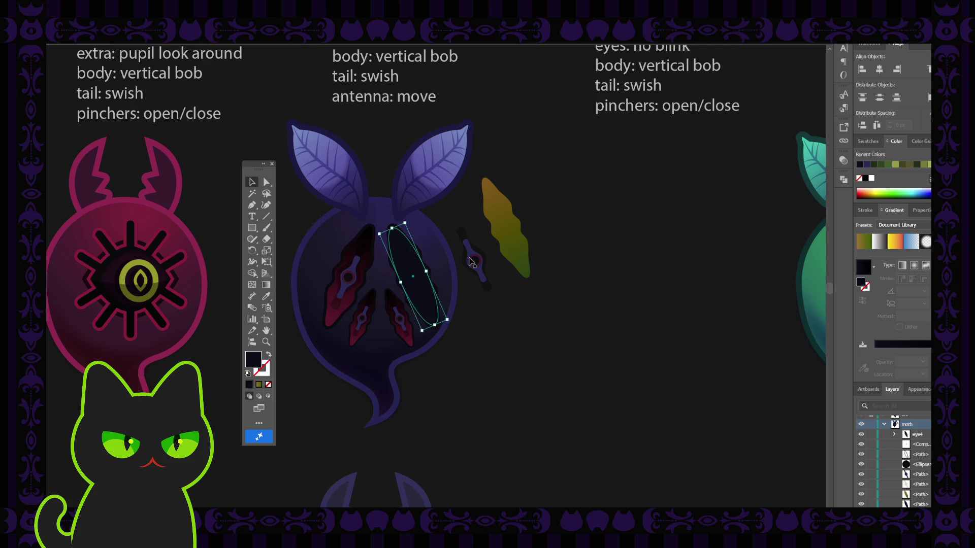
left_click(529, 264)
mouse_move(561, 257)
left_mouse_down()
mouse_move(485, 259)
mouse_move(594, 259)
left_mouse_up()
left_click(251, 182)
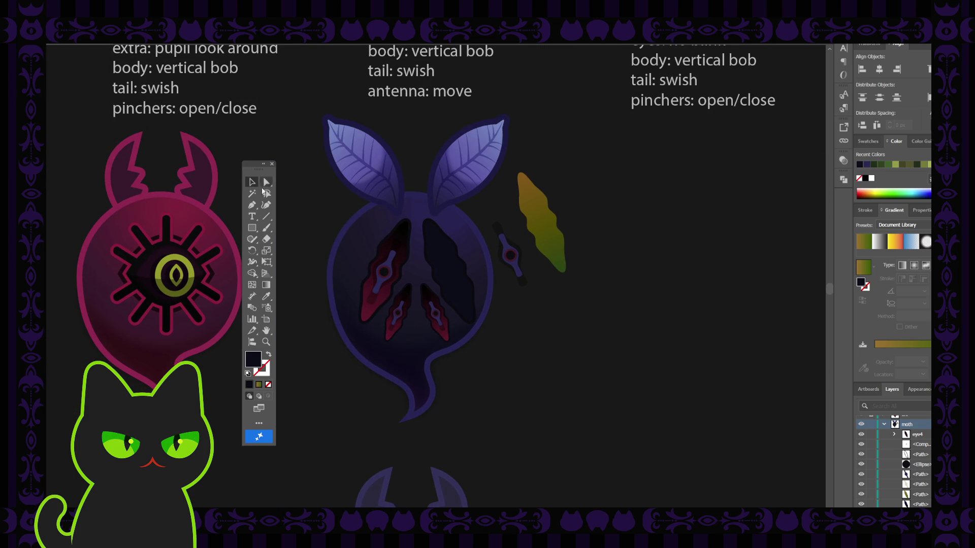
Select the dark oval inside the moth's right wing slit.
left_click(447, 241)
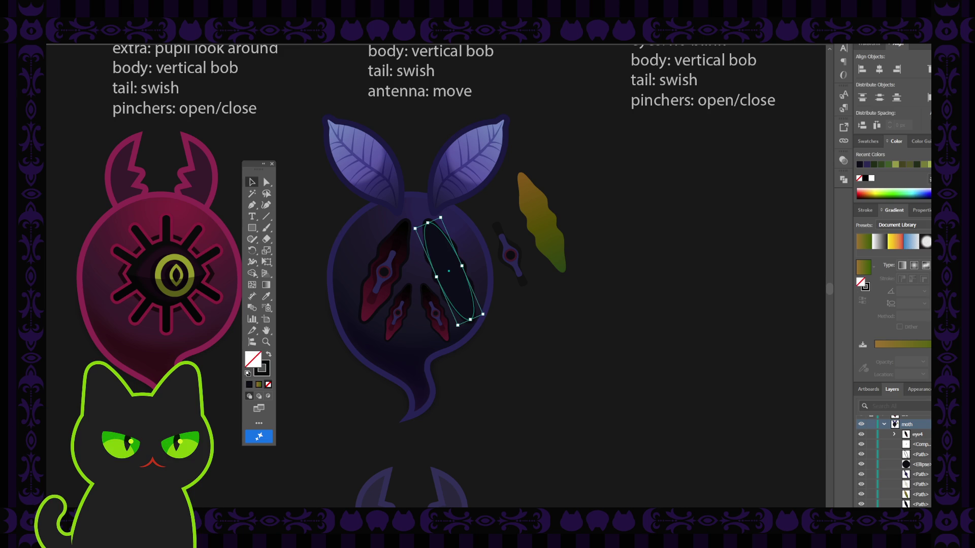
left_click(268, 373)
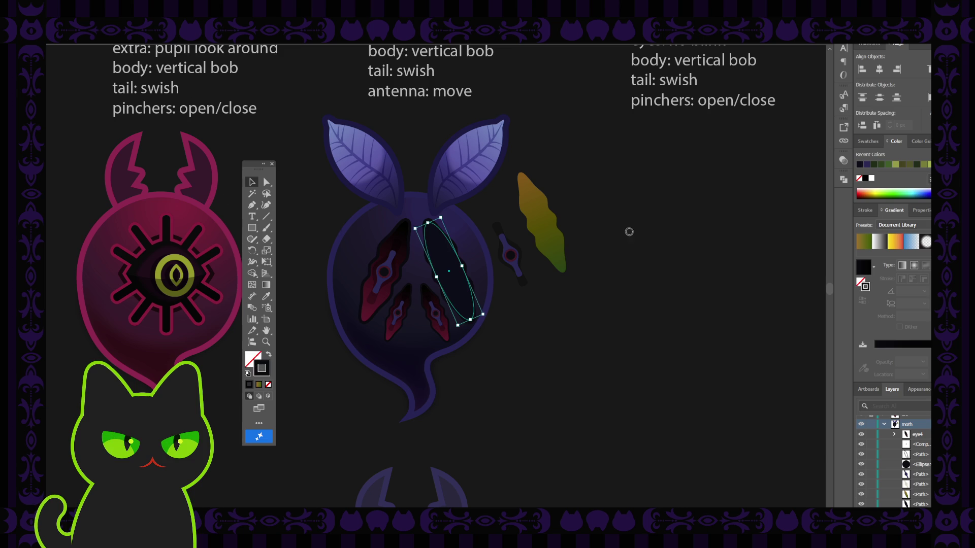
left_click(714, 229)
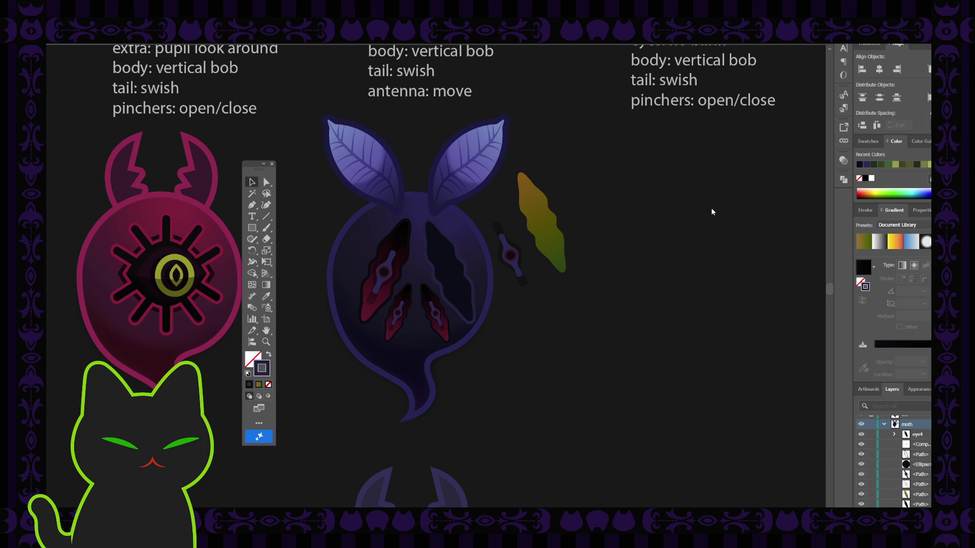
key("ctrl+z")
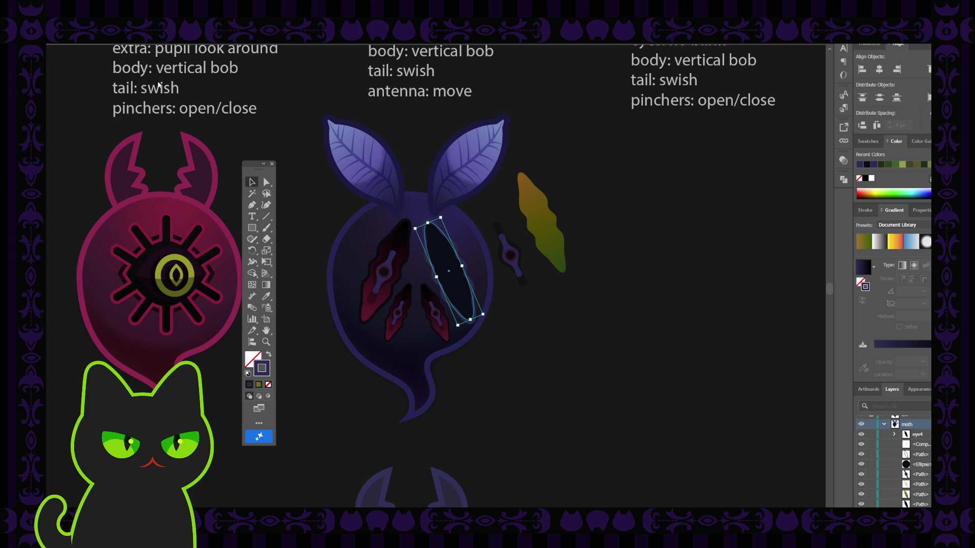
left_click(307, 178)
left_click(450, 243)
Set the oval's Align Stroke to Inside and collapse the moth layer's contents.
left_click(865, 210)
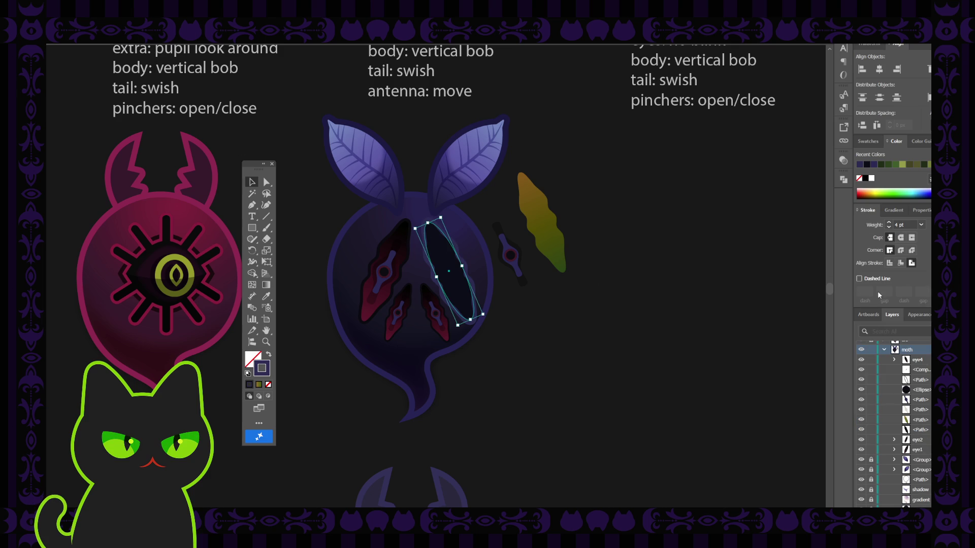
left_click(900, 264)
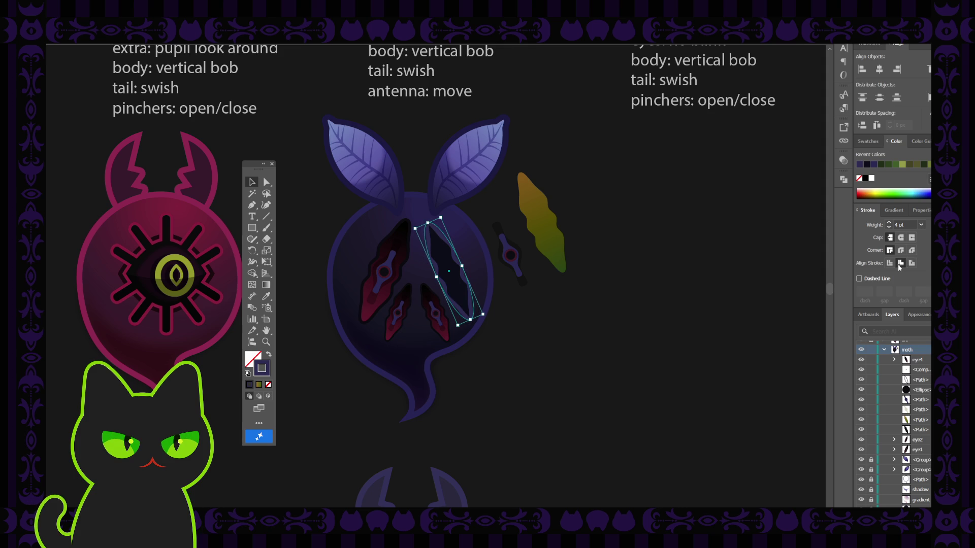
left_click(891, 265)
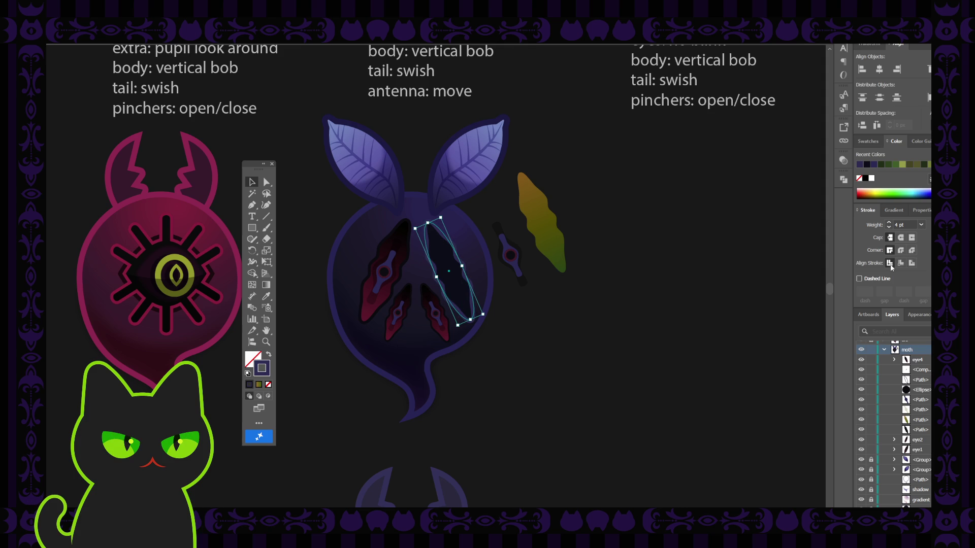
left_click(563, 308)
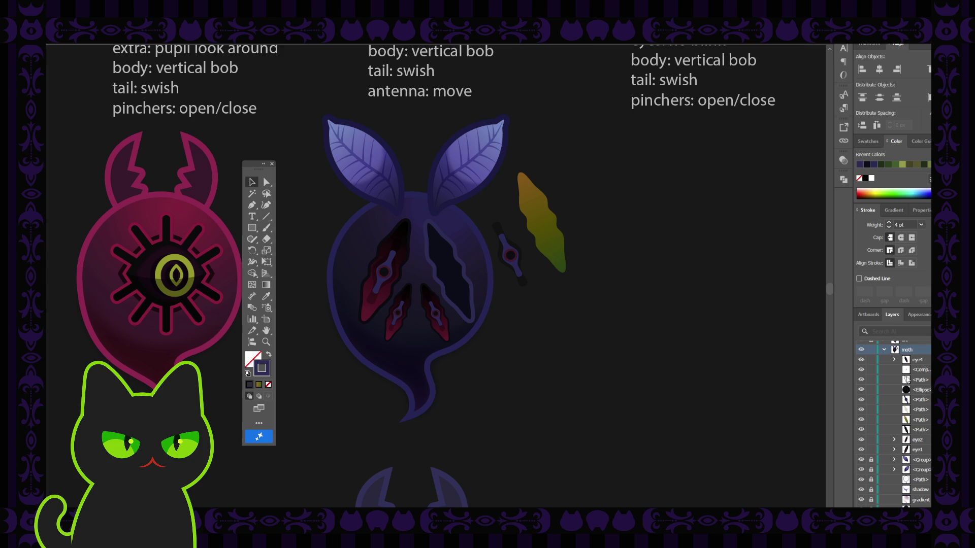
left_click(885, 350)
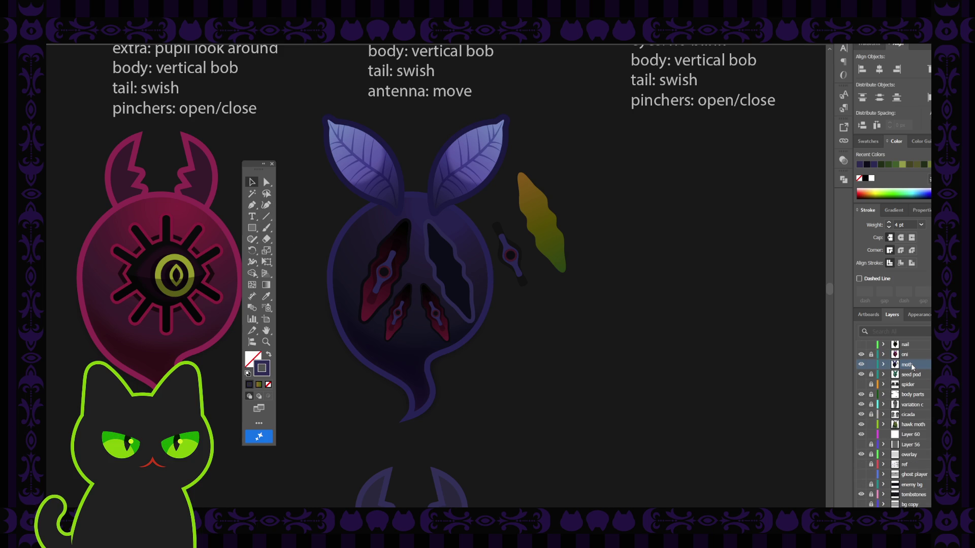
Create Layer 59 above the moth layer.
key("ctrl+l")
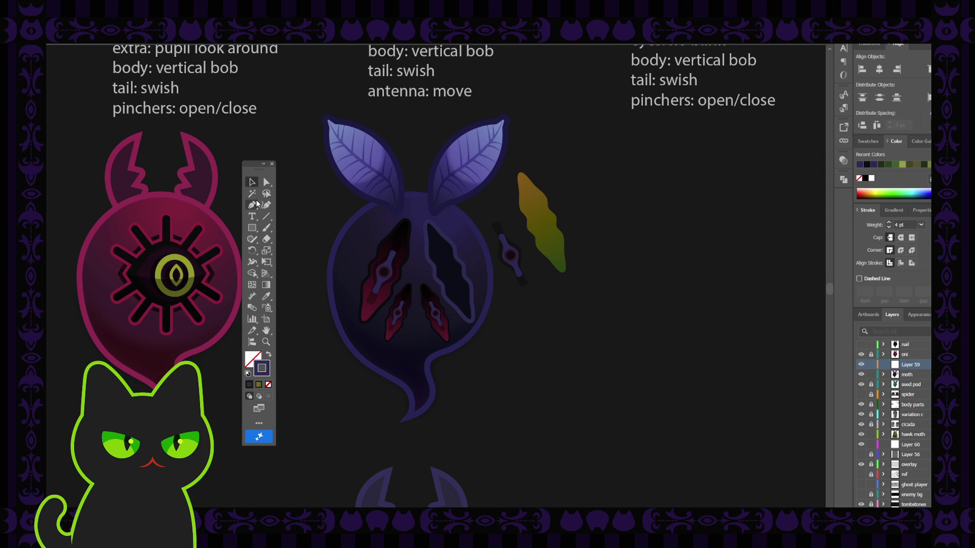
left_click(266, 205)
left_click(253, 184)
Select the dark oval on the moth and drag it out below-right of the body.
left_click(440, 255)
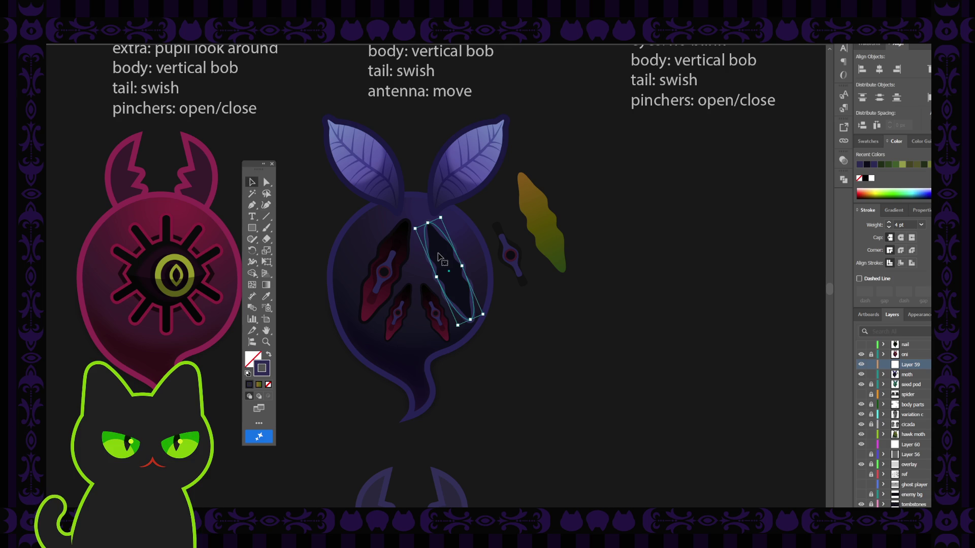
left_click(440, 257)
key("a")
left_click_drag(440, 256, 536, 332)
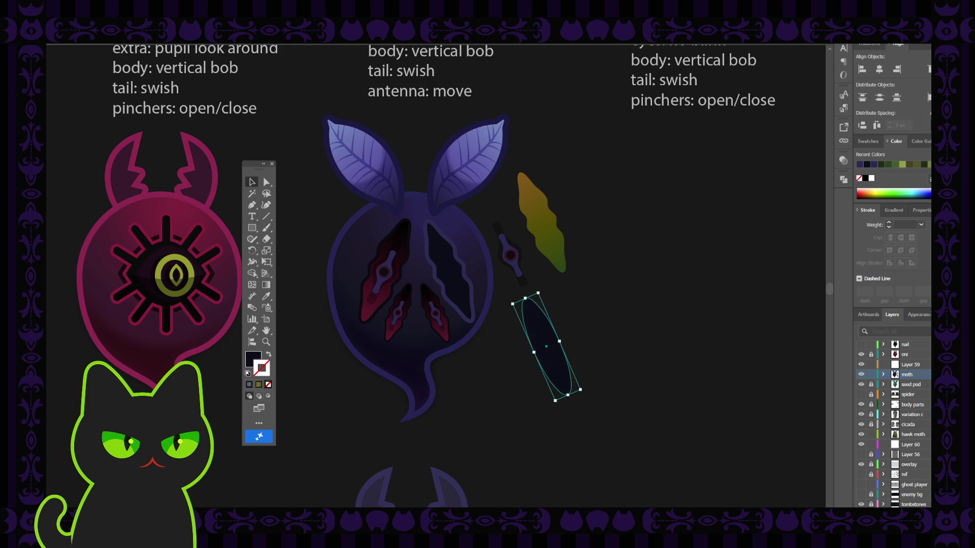
Turn off the oval's Zig Zag effect and eyedrop a dark crimson fill onto it.
left_click(913, 314)
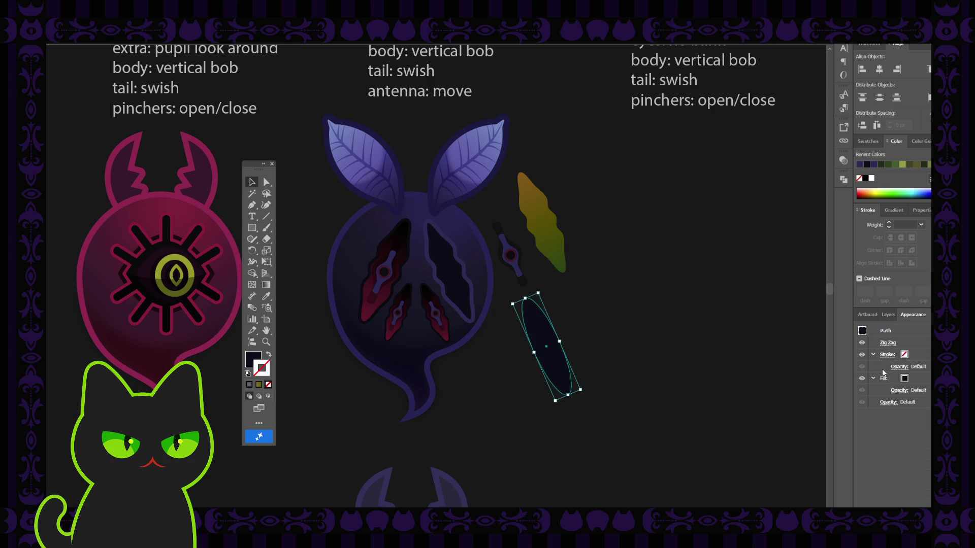
left_click(861, 343)
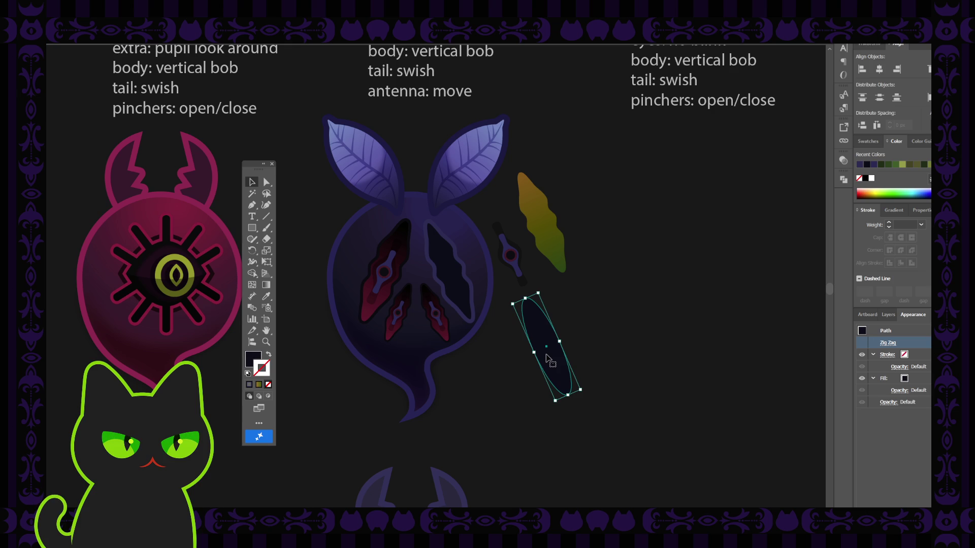
key("i")
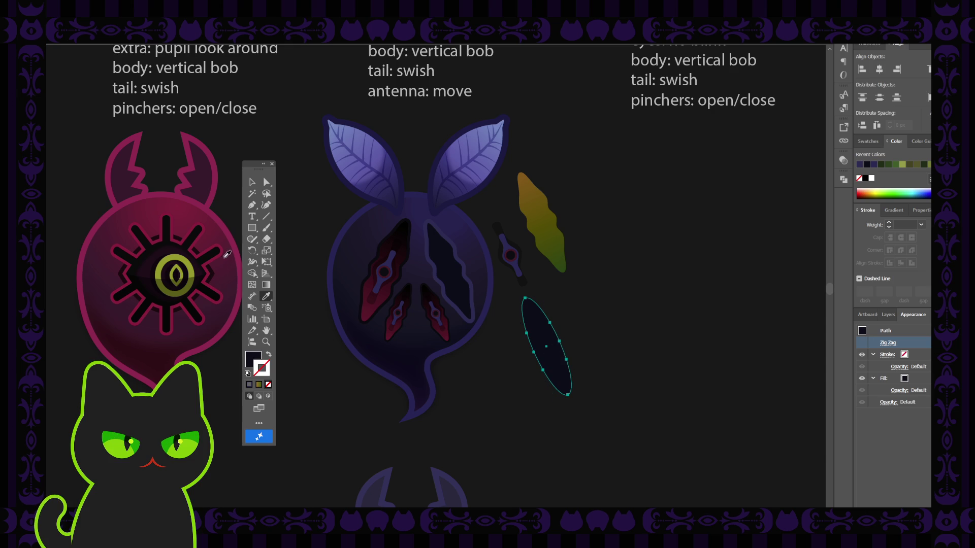
left_click(225, 269)
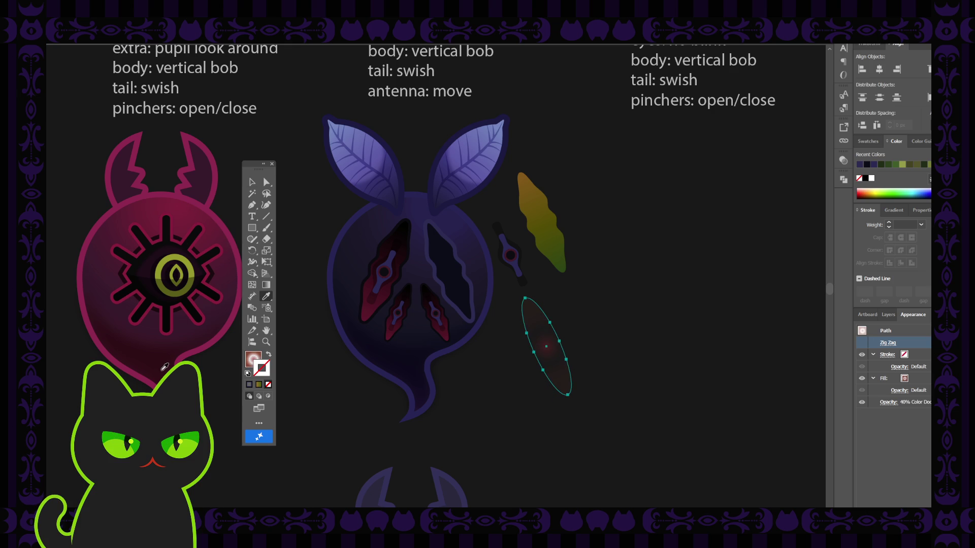
left_click(166, 364)
left_click(196, 185)
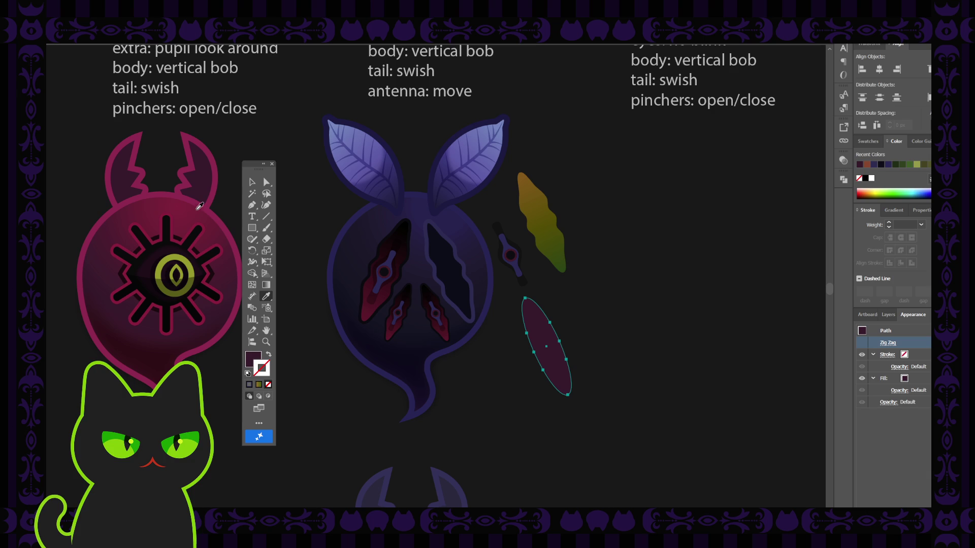
key("v")
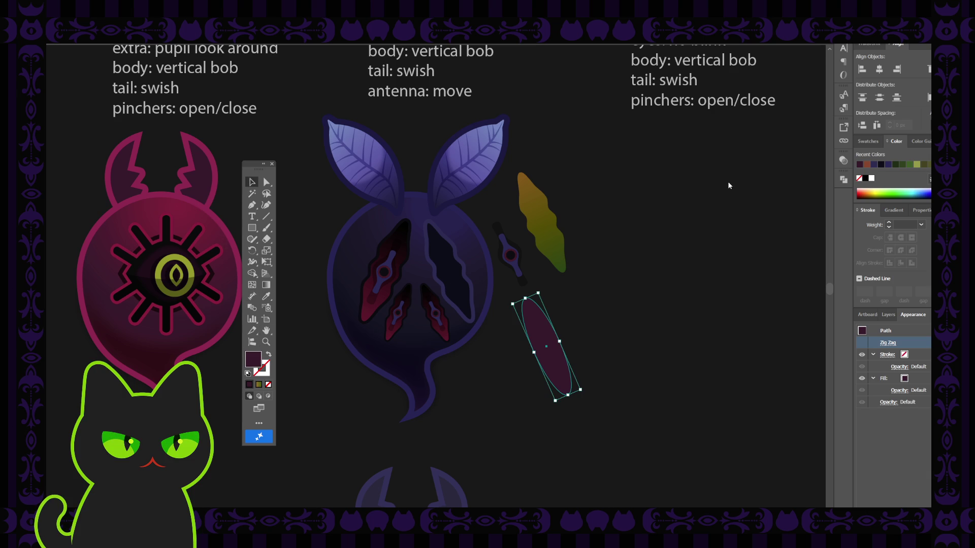
left_click(713, 173)
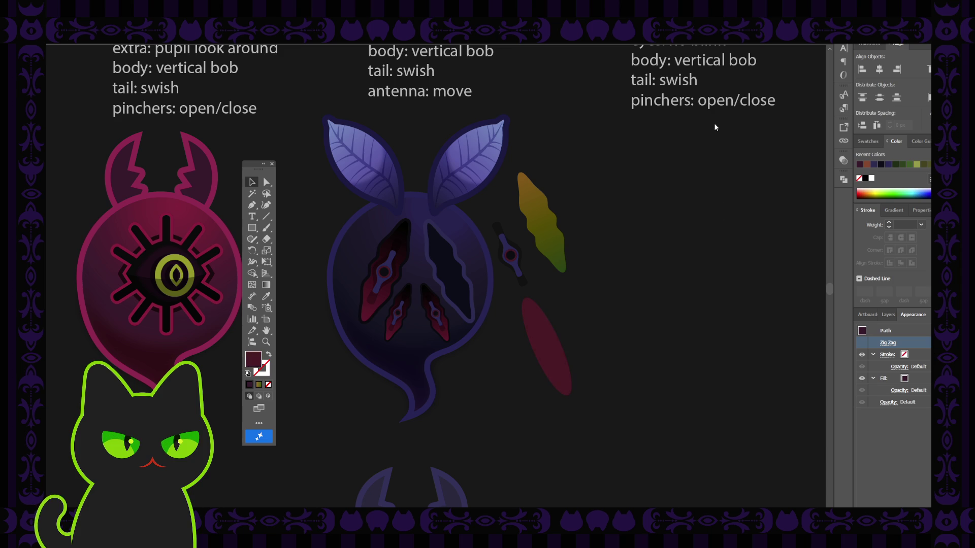
left_click(340, 225)
Move the crimson oval into the moth's right wing slot and preview it.
left_click_drag(557, 348, 459, 277)
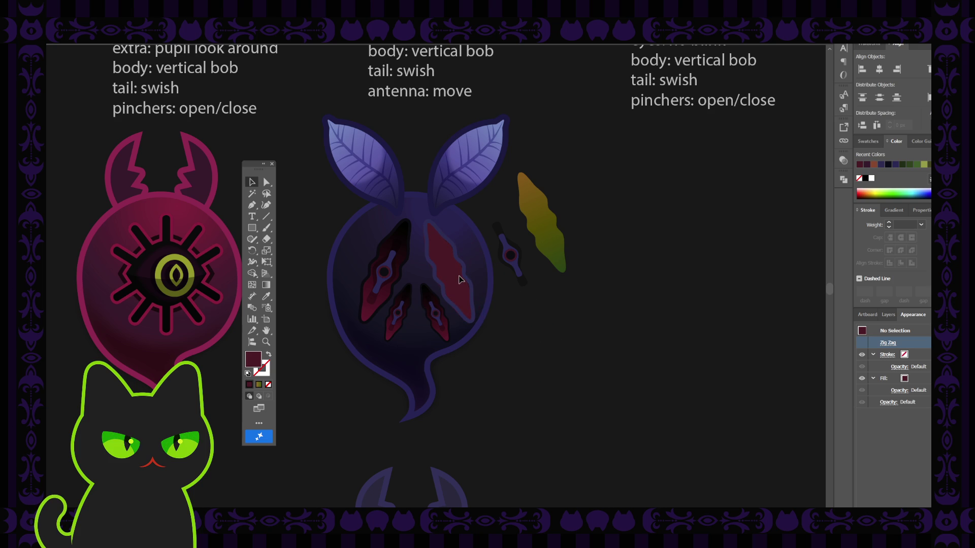
left_click(459, 278)
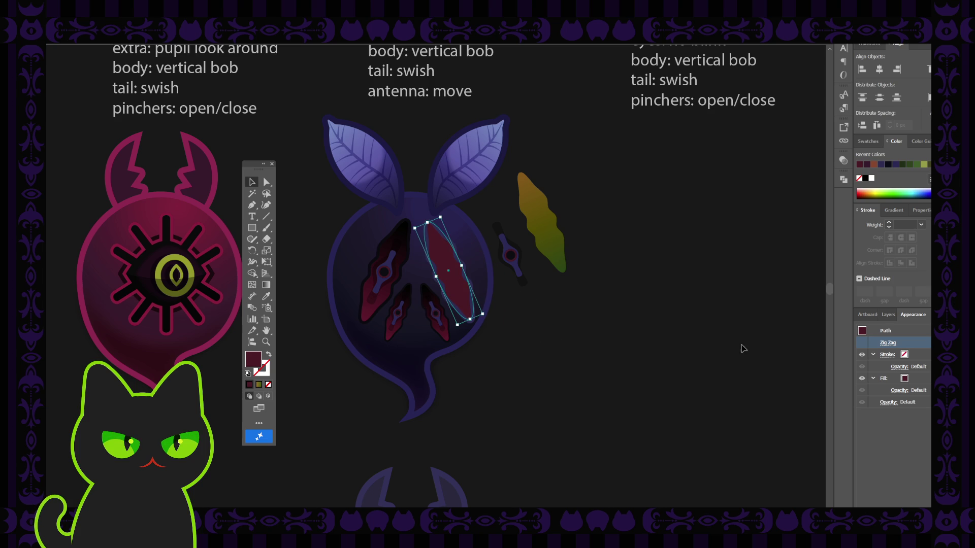
left_click(893, 317)
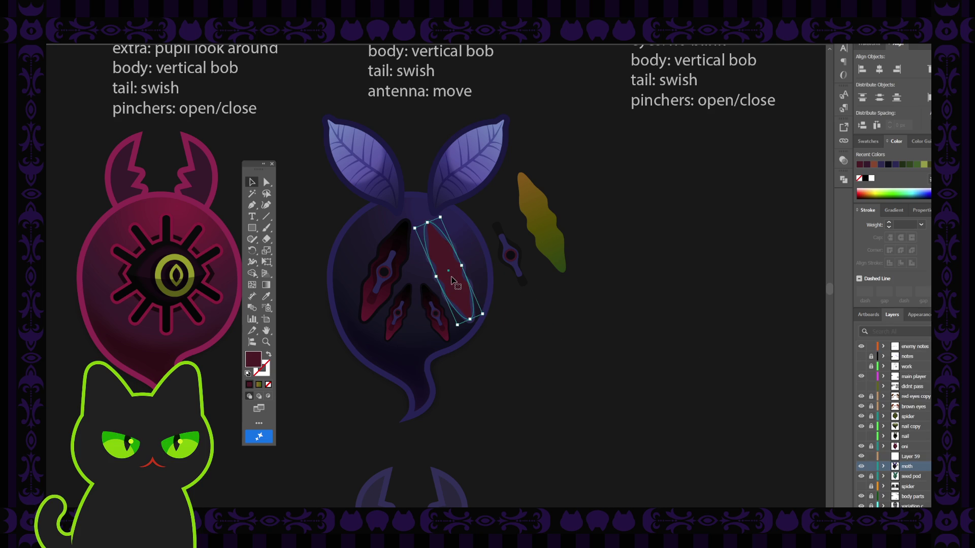
left_click(453, 280)
left_click(528, 313)
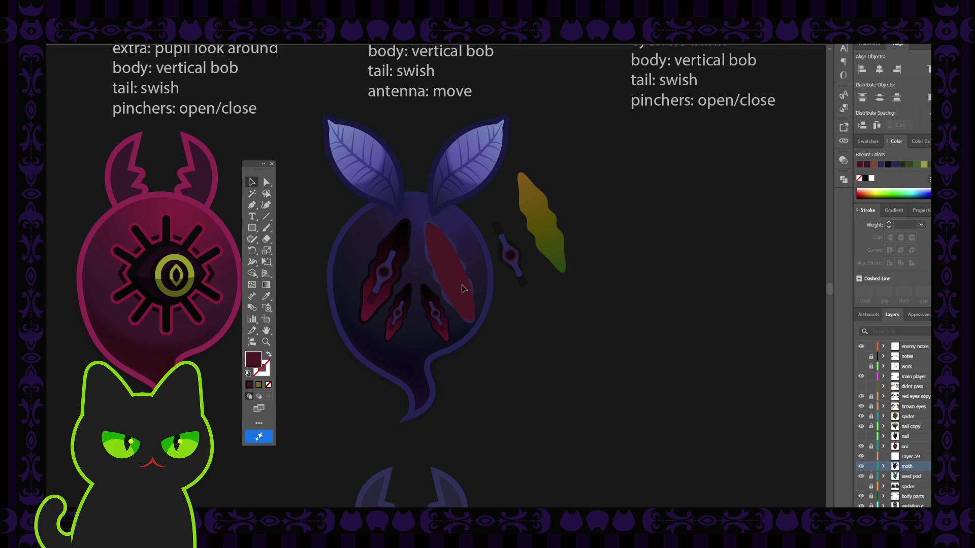
left_click(463, 287)
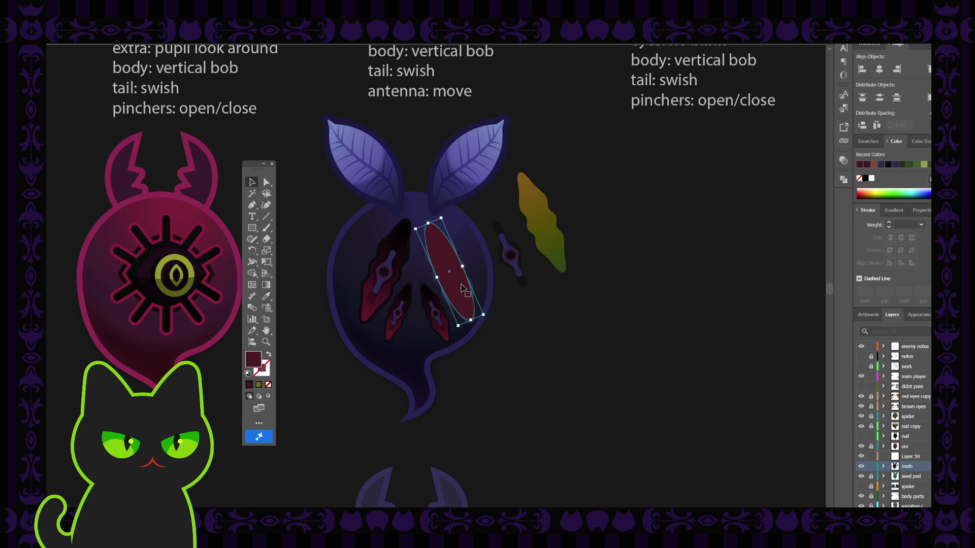
Zoom in, fill the oval with black to compare, then delete it.
key("ctrl+plus")
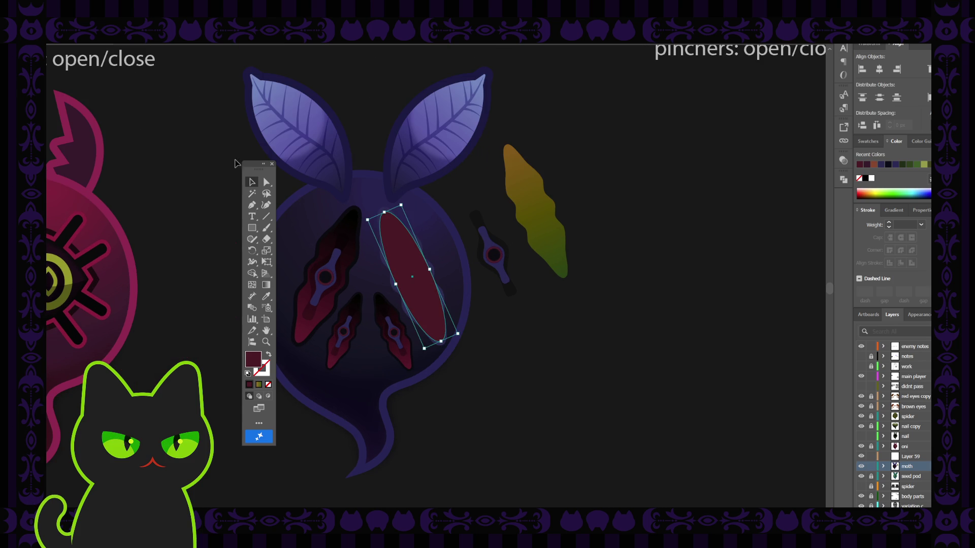
left_click_drag(256, 164, 201, 166)
key("ctrl+shift+a")
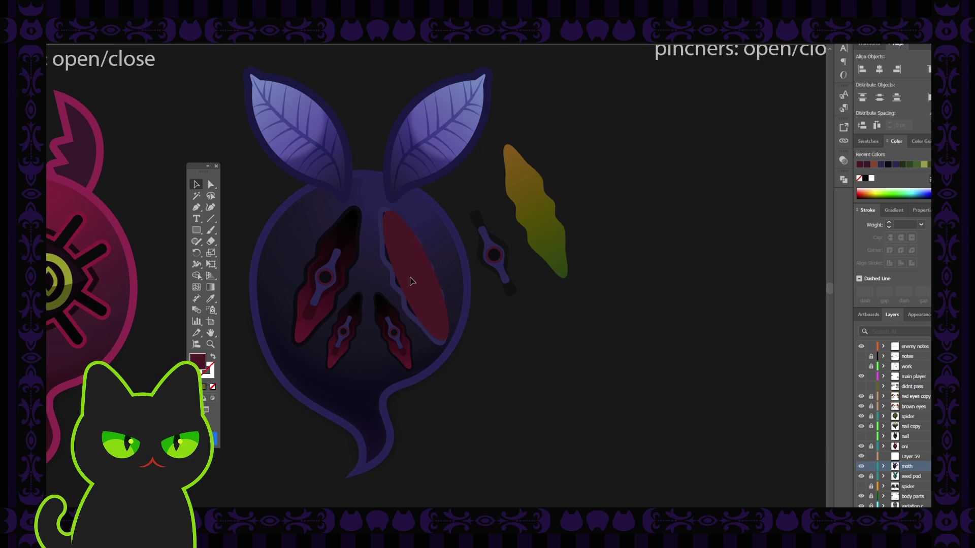
left_click(409, 284)
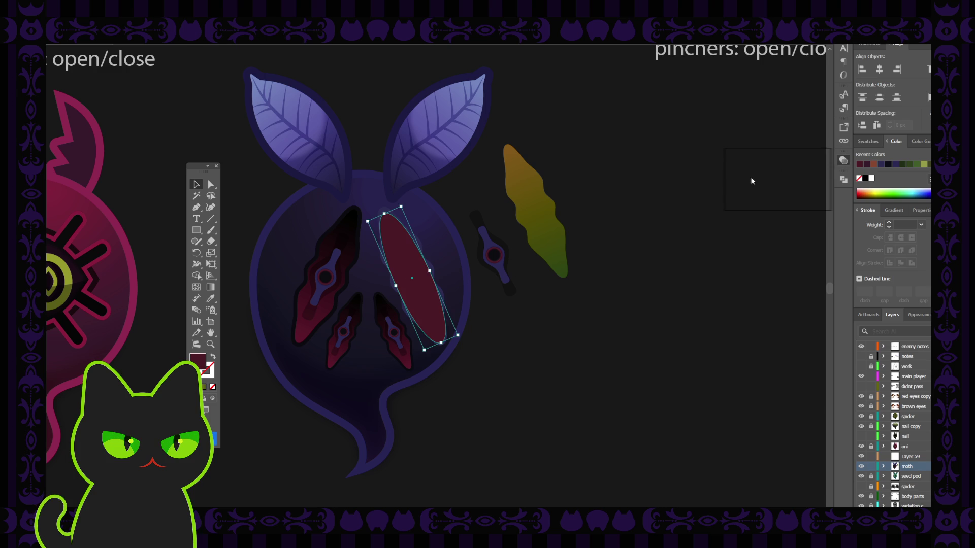
left_click(750, 197)
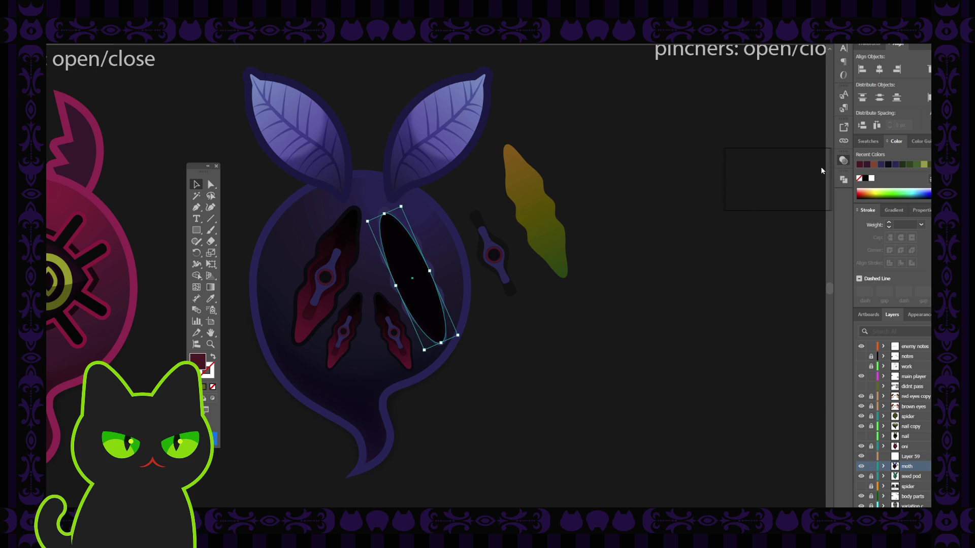
key("Delete")
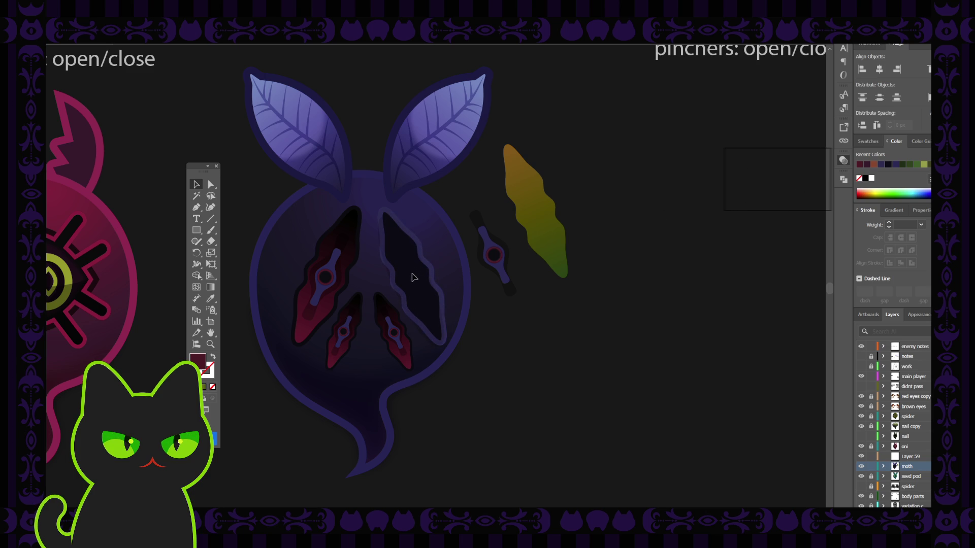
Undo twice to restore the right wing panel's earlier shape, then deselect the ellipse.
left_click(413, 279)
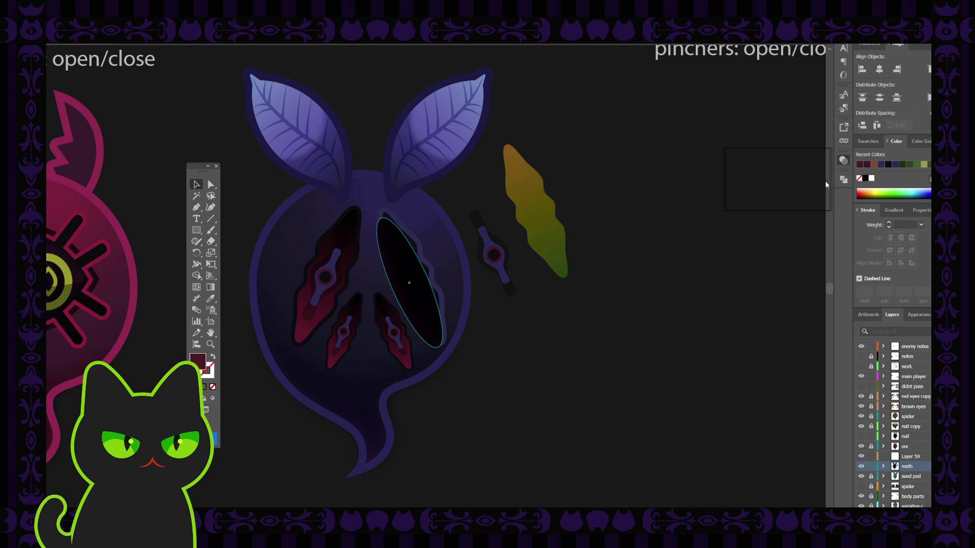
key("ctrl+z")
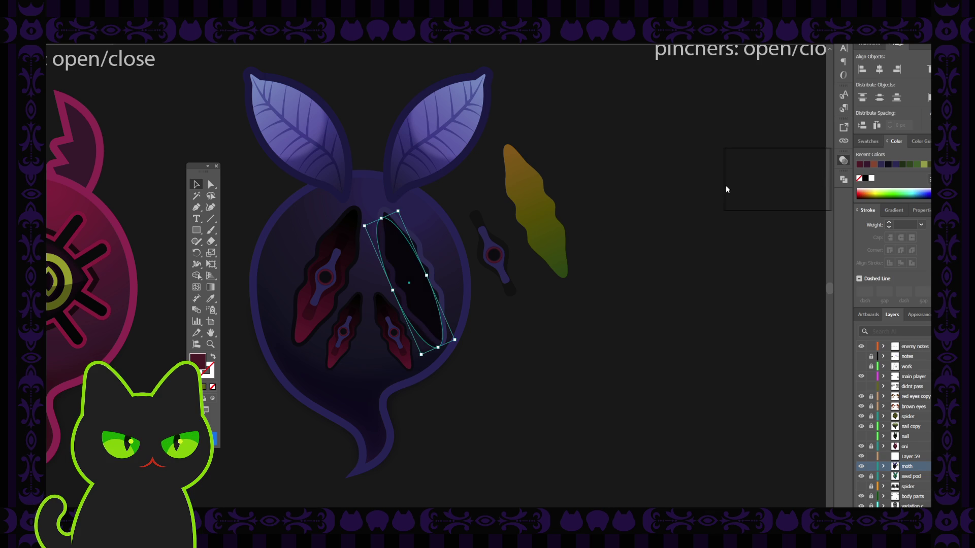
left_click(552, 234)
left_click(419, 273)
key("ctrl+z")
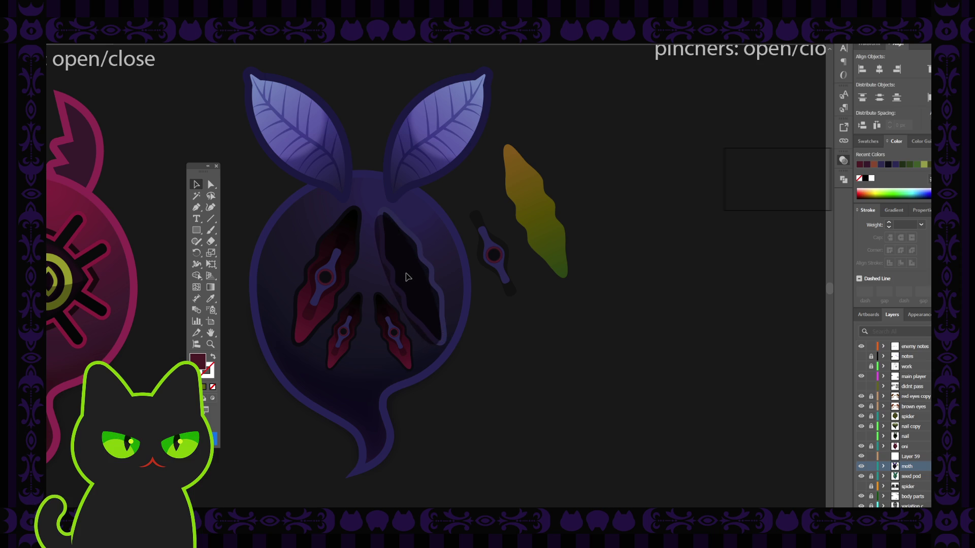
left_click(407, 274)
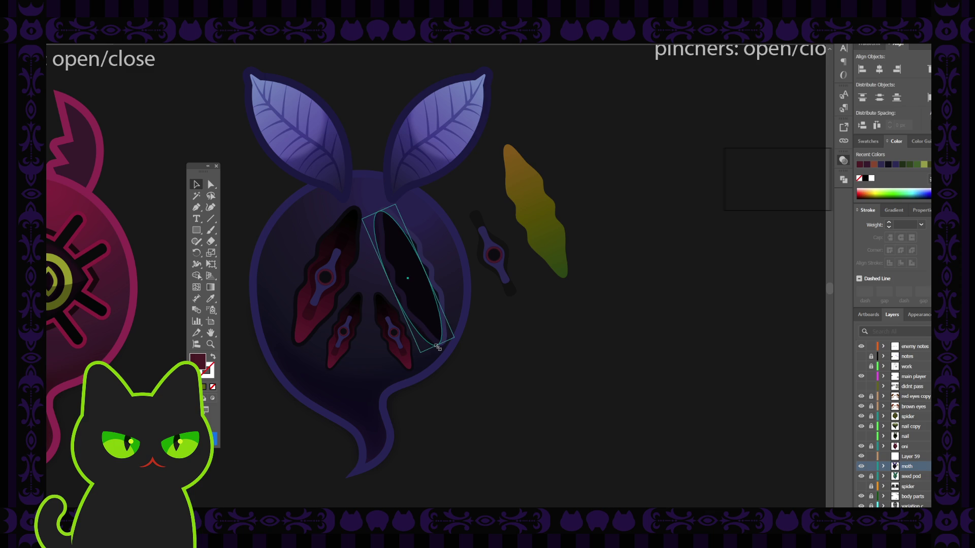
left_click(511, 337)
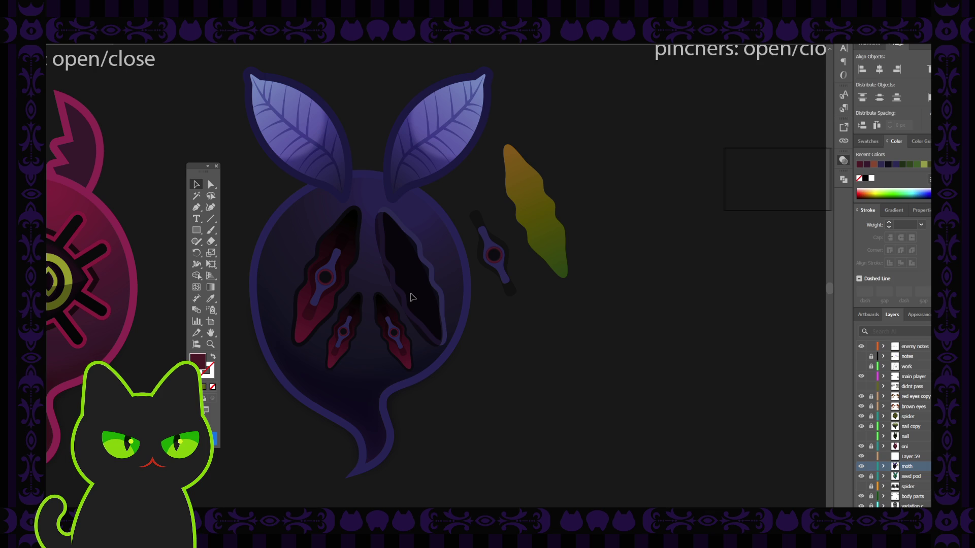
Inspect the dark ellipse's anchor points in the right wing and delete the stray dark shape.
left_click(412, 297)
key("a")
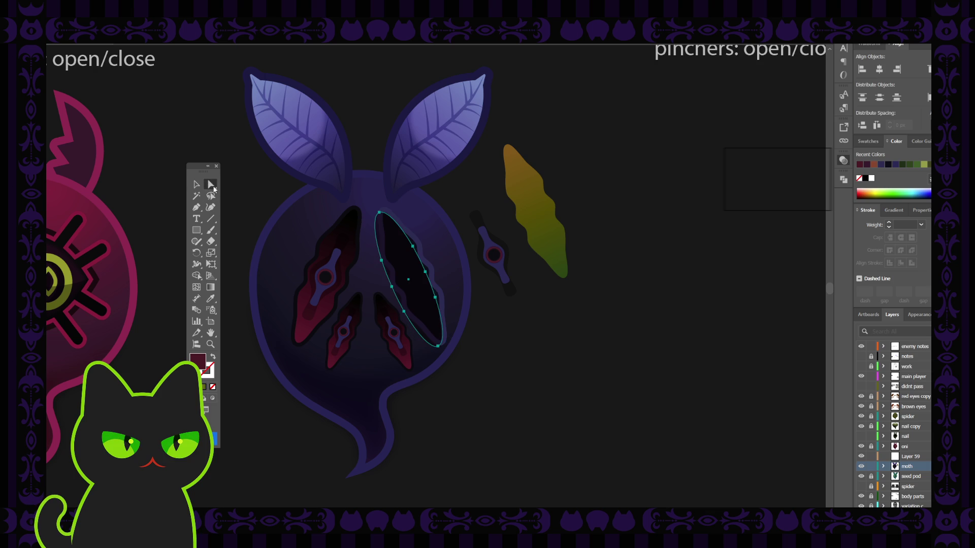
left_click(412, 247)
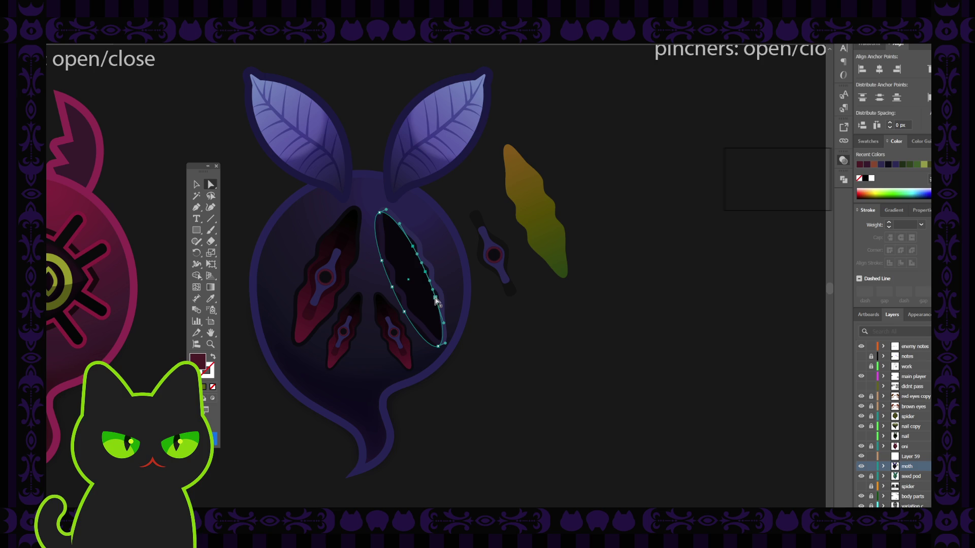
key("ctrl+shift+a")
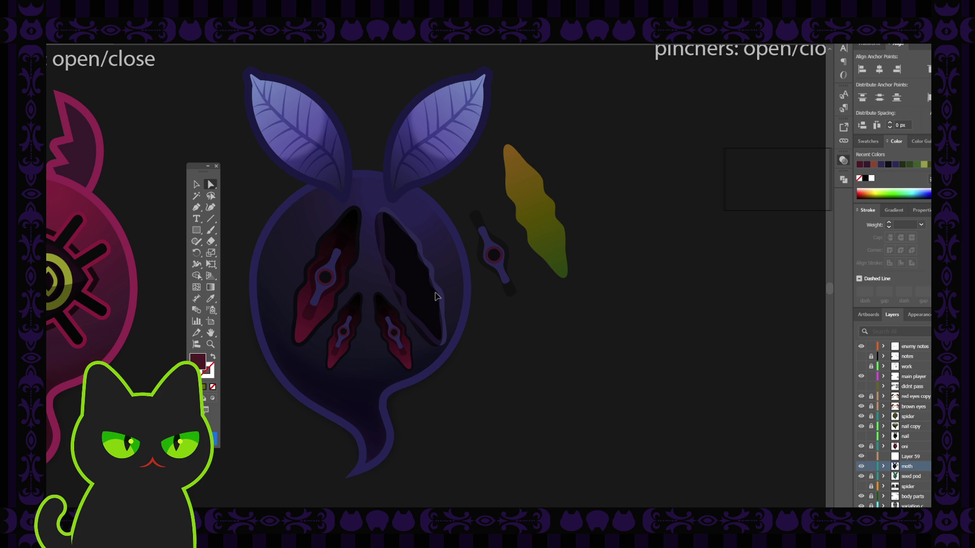
left_click(434, 297)
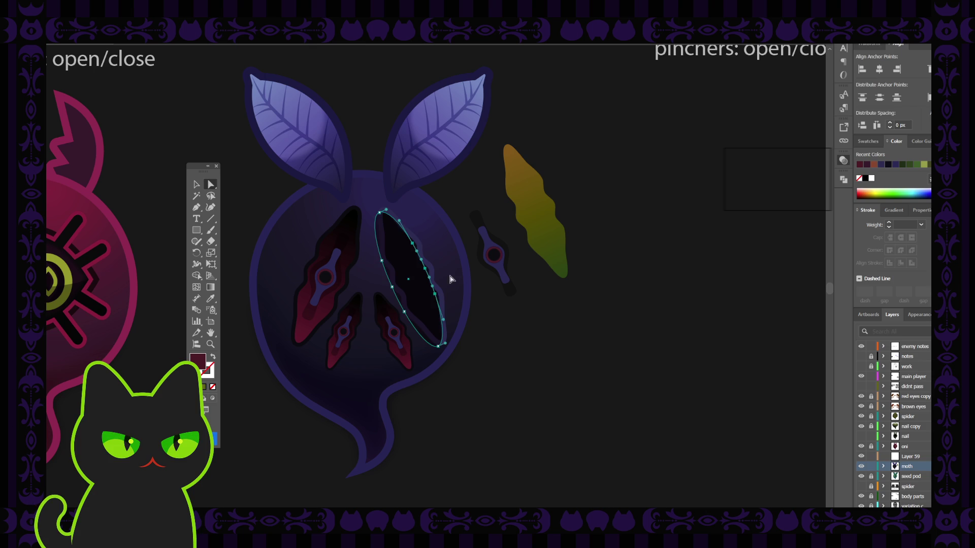
left_click(196, 184)
key("ctrl+shift+a")
left_click(414, 278)
key("Delete")
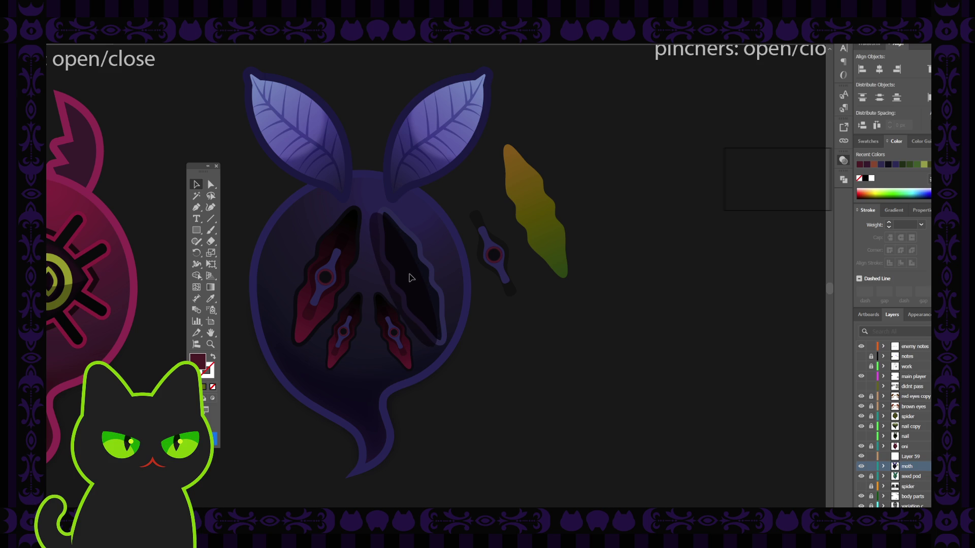
Unite the dark ellipse and the overlapping slit into one dark shape with Pathfinder.
left_click(511, 286)
left_click(430, 298)
left_click(430, 298, "shift")
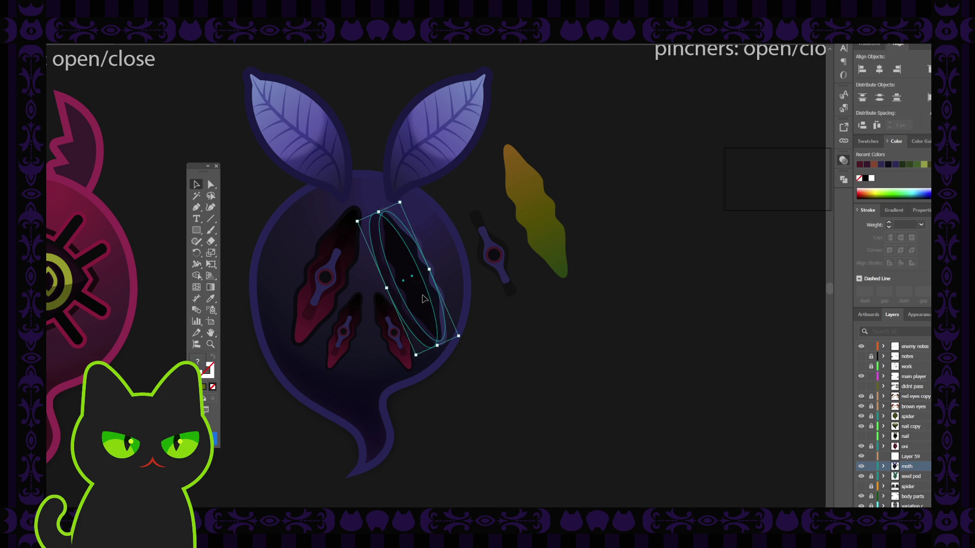
left_click(844, 177)
left_click(770, 203)
left_click(644, 220)
Place a spare copy of the merged dark slit to the right of the moth.
left_click(421, 295)
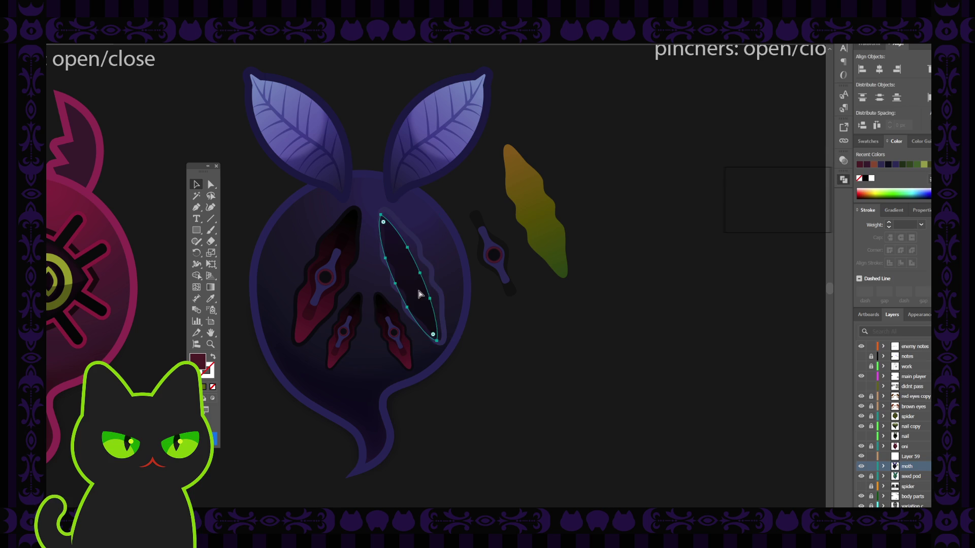
left_click(420, 293)
left_click(526, 315)
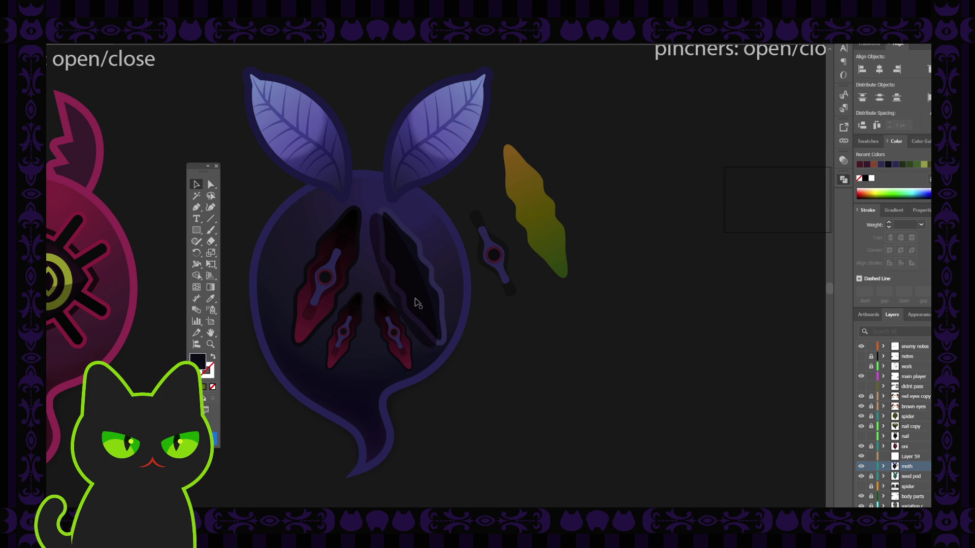
left_click_drag(418, 303, 634, 307)
Change the right wing slit's fill to a bright red in the Color panel.
left_click(598, 329)
double_click(414, 290)
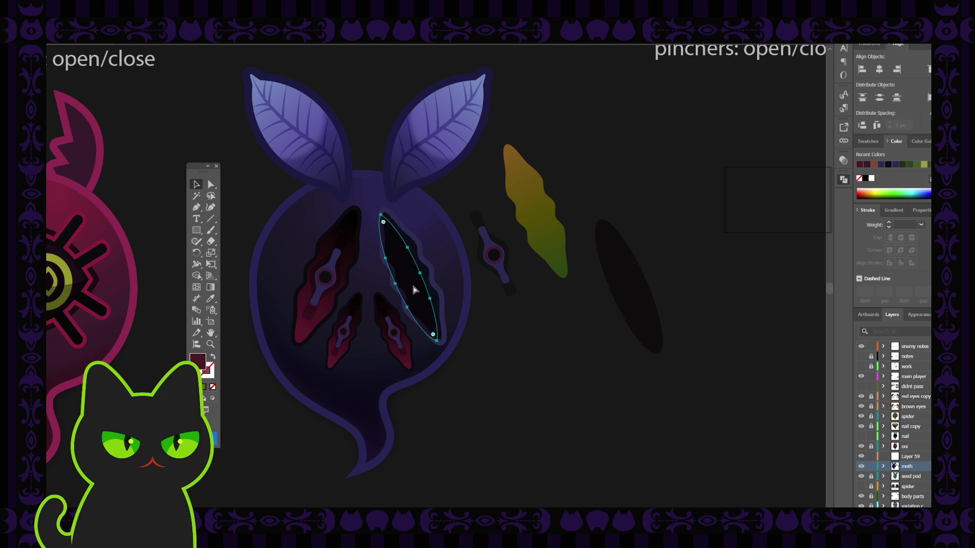
left_click(414, 290)
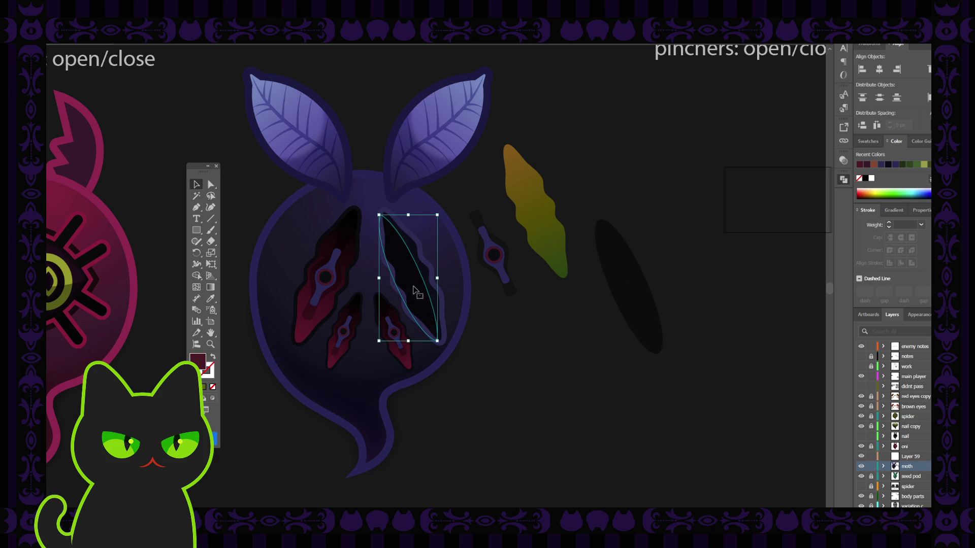
left_click(489, 311)
left_click(427, 308)
left_click(751, 183)
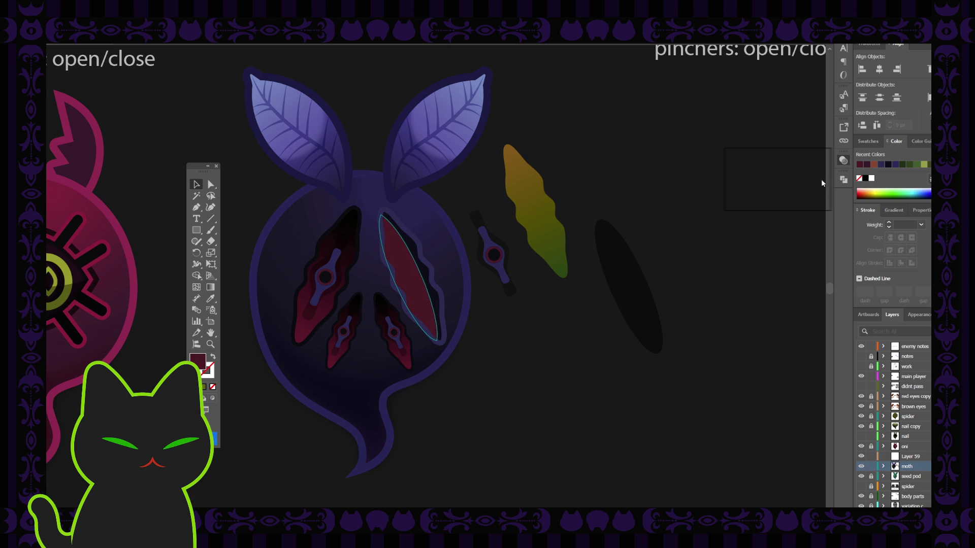
left_click(630, 212)
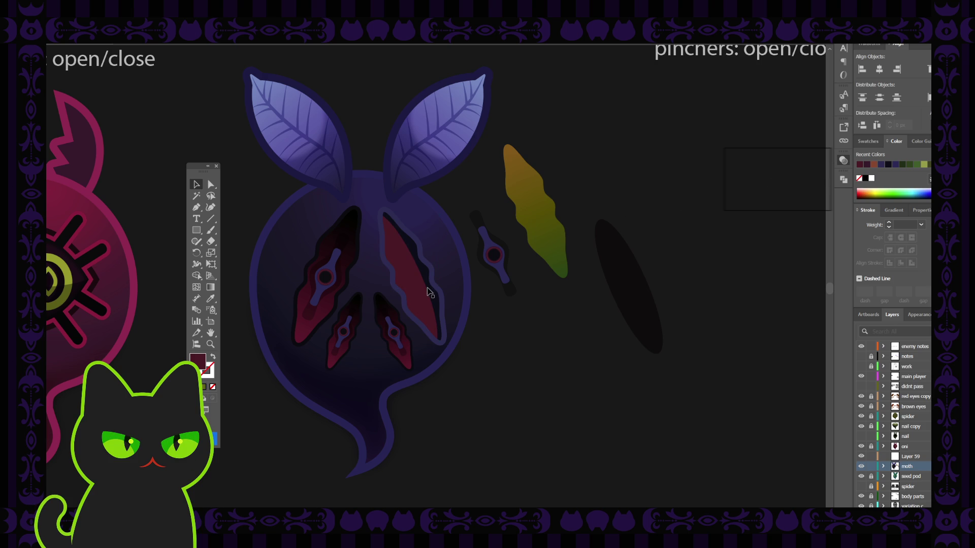
left_click(410, 278)
left_click(482, 308)
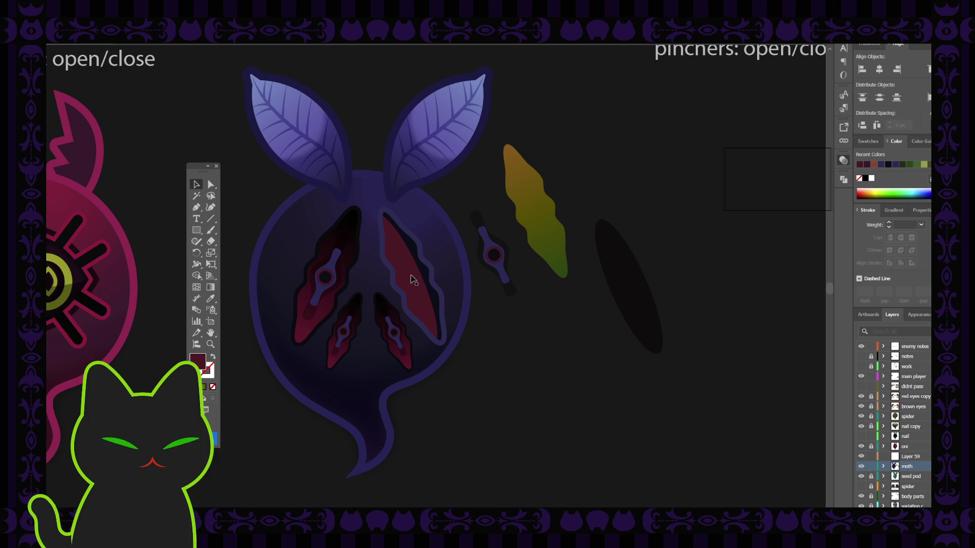
Unite the red slit with its overlapping ellipse and send it behind the dark wavy edge.
left_click(410, 272)
key("ctrl+shift+a")
left_click(406, 282)
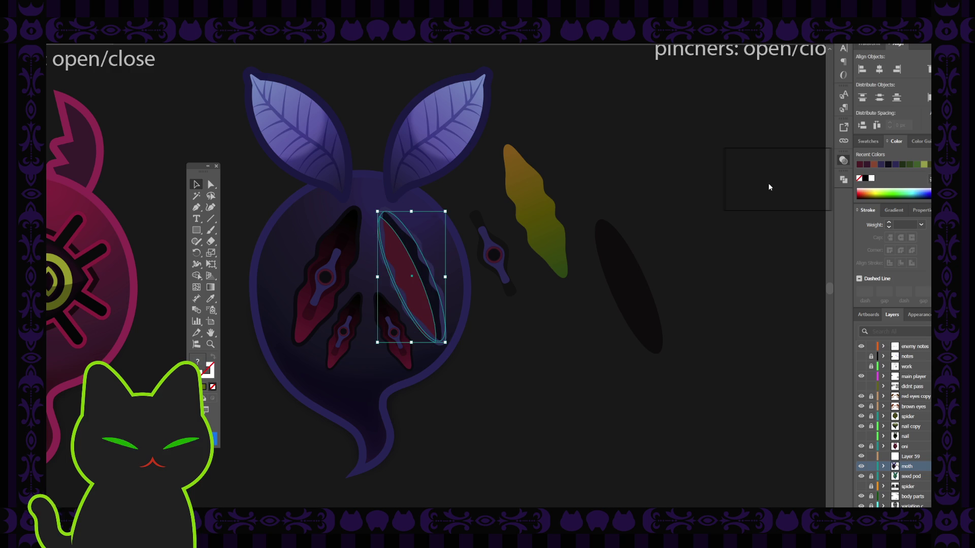
left_click(842, 161)
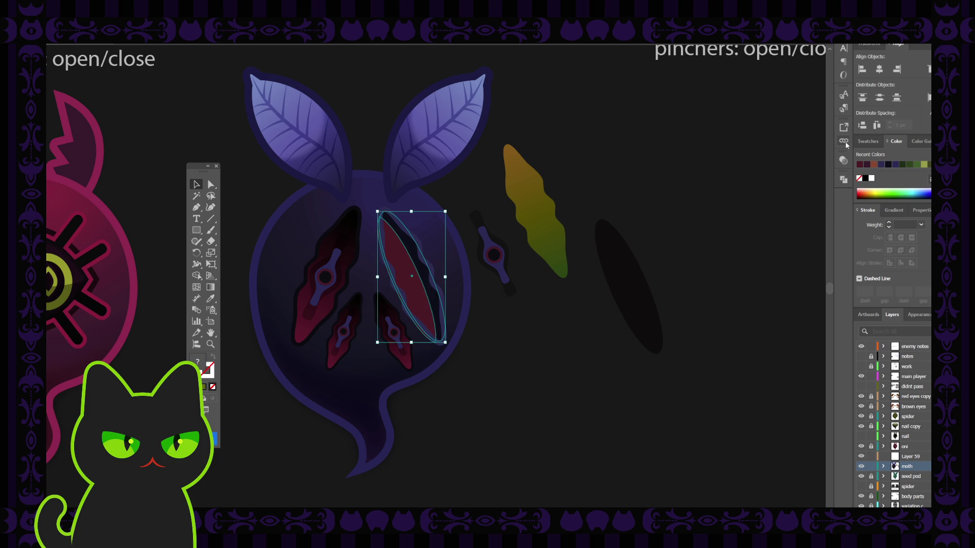
left_click(843, 180)
left_click(770, 200)
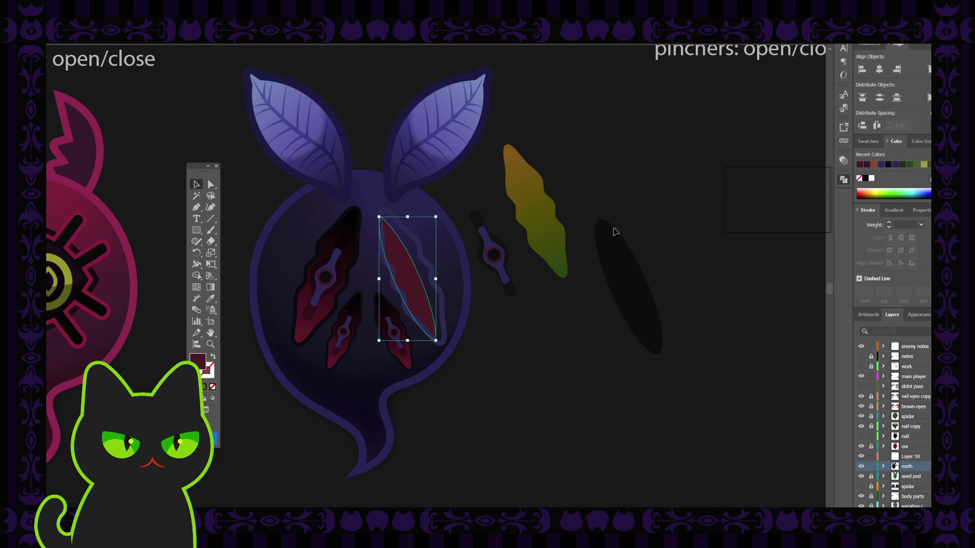
key("ctrl+bracketleft")
key("ctrl+bracketleft")
key("ctrl+shift+a")
Delete the stray red leaf copy beside the moth and reselect the right red wing panel.
left_click_drag(428, 297, 568, 352, "alt")
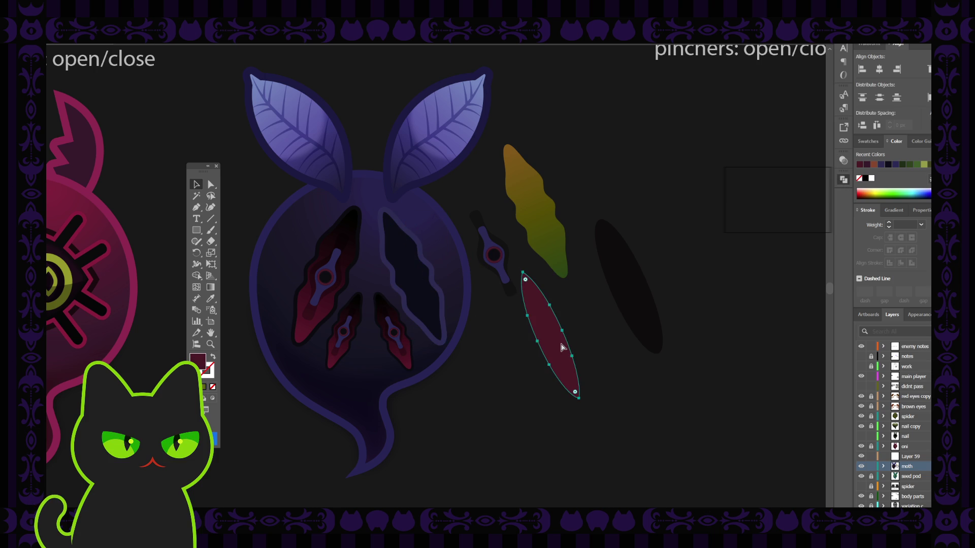
left_click(568, 357)
key("Delete")
left_click(624, 310)
left_click(577, 353)
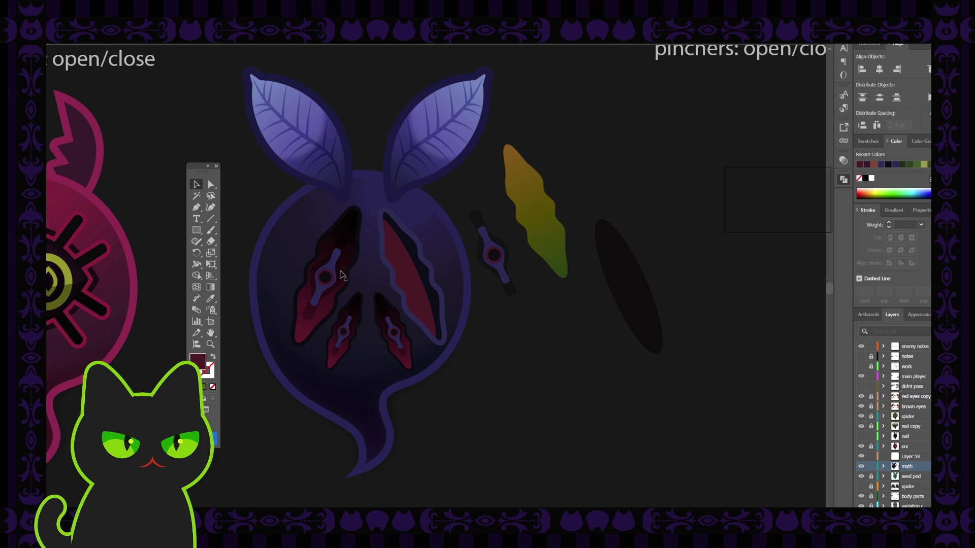
left_click(413, 285)
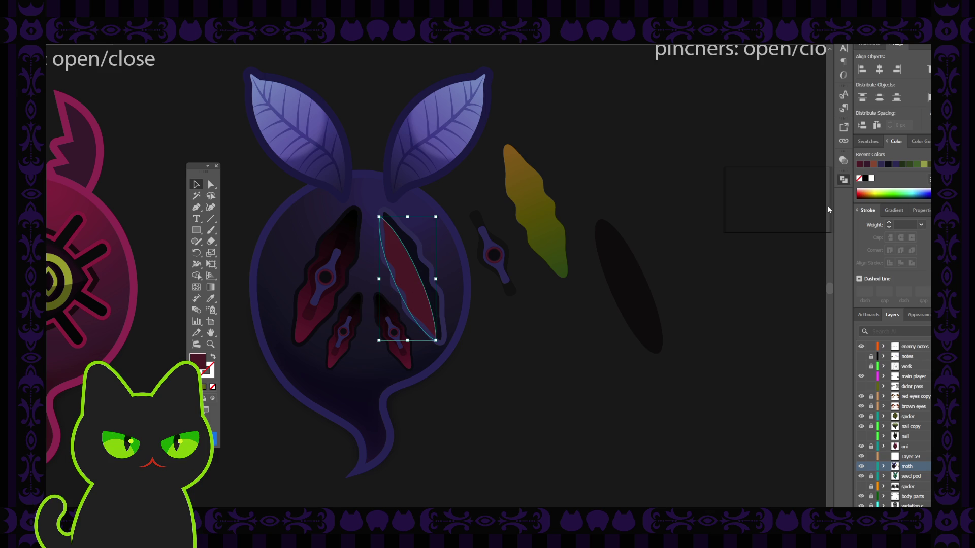
Fill the right wing panel with a reversed radial dark-to-crimson gradient stretched along its length.
left_click(867, 141)
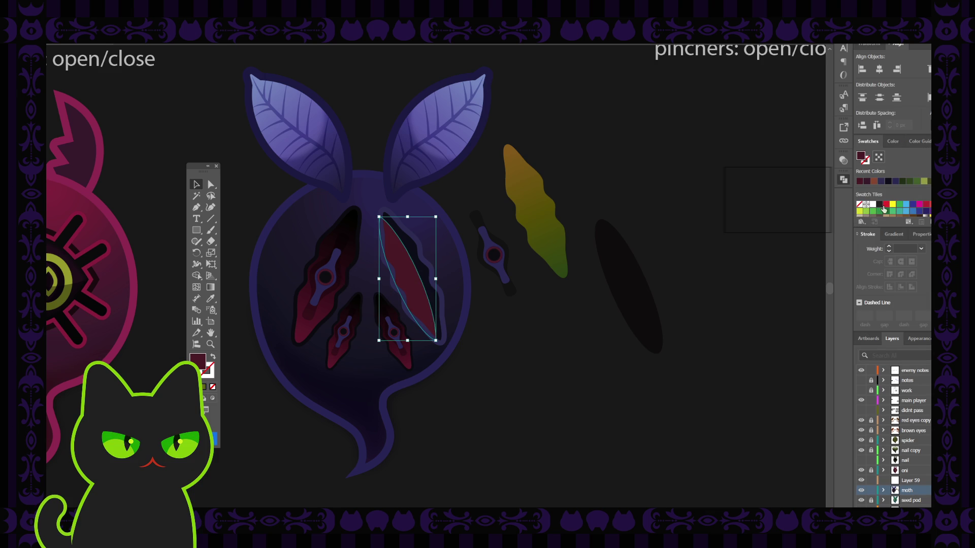
left_click(894, 141)
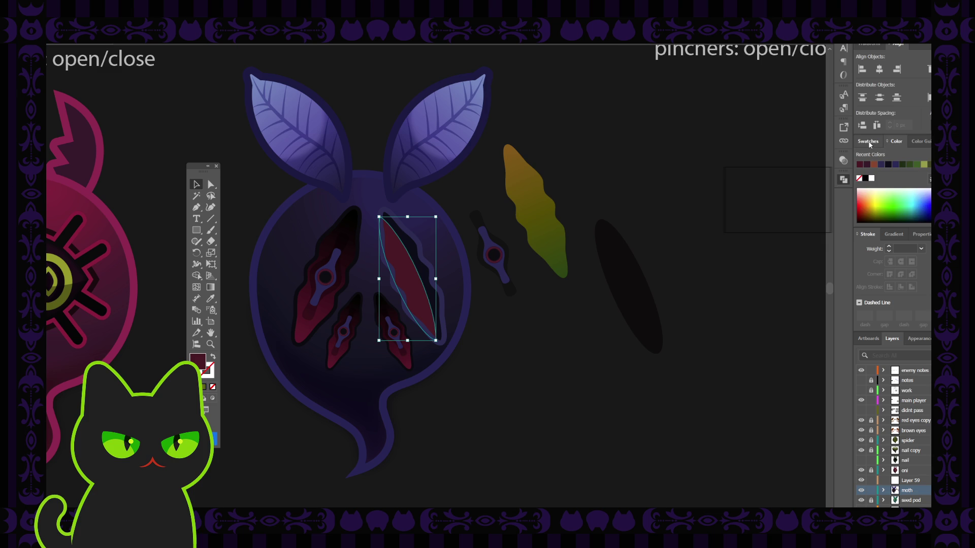
left_click(893, 234)
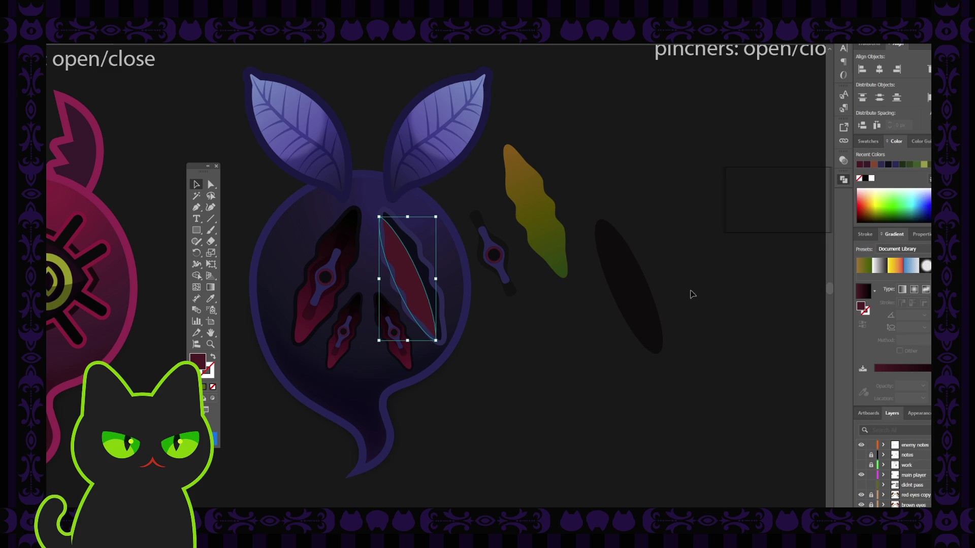
left_click(863, 294)
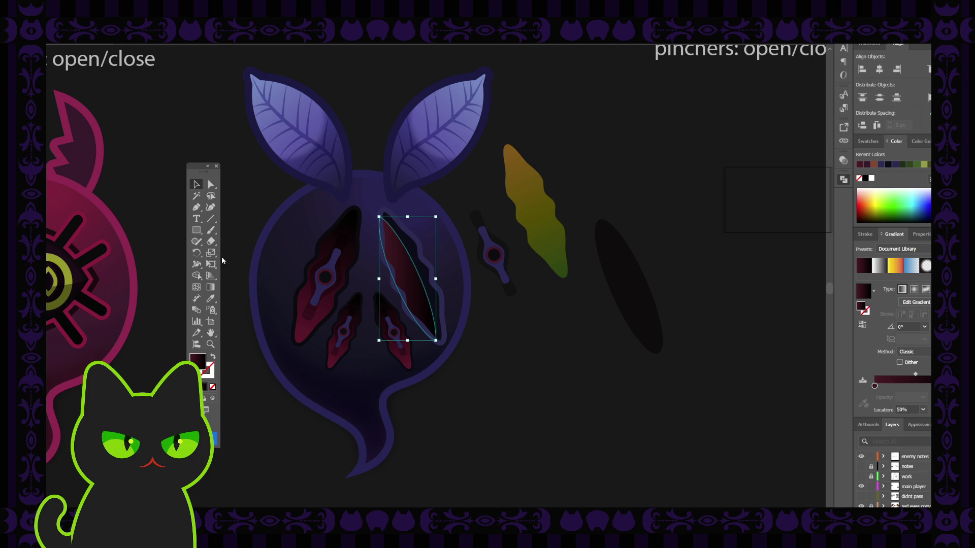
left_click(213, 288)
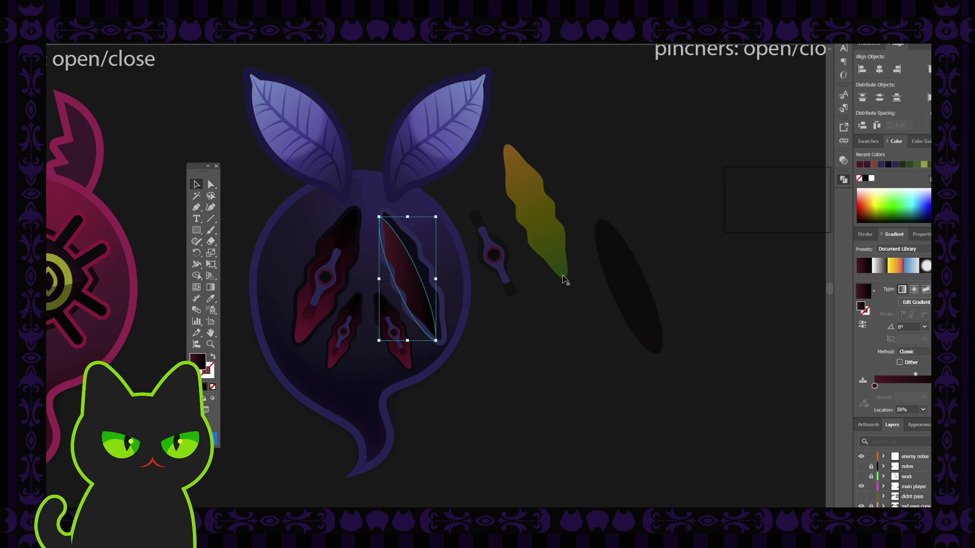
left_click(912, 291)
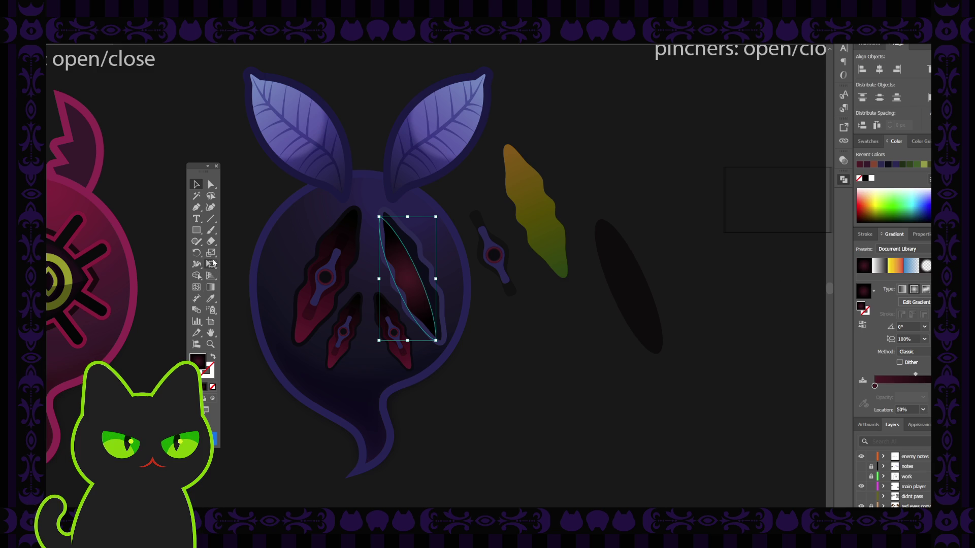
left_click(210, 287)
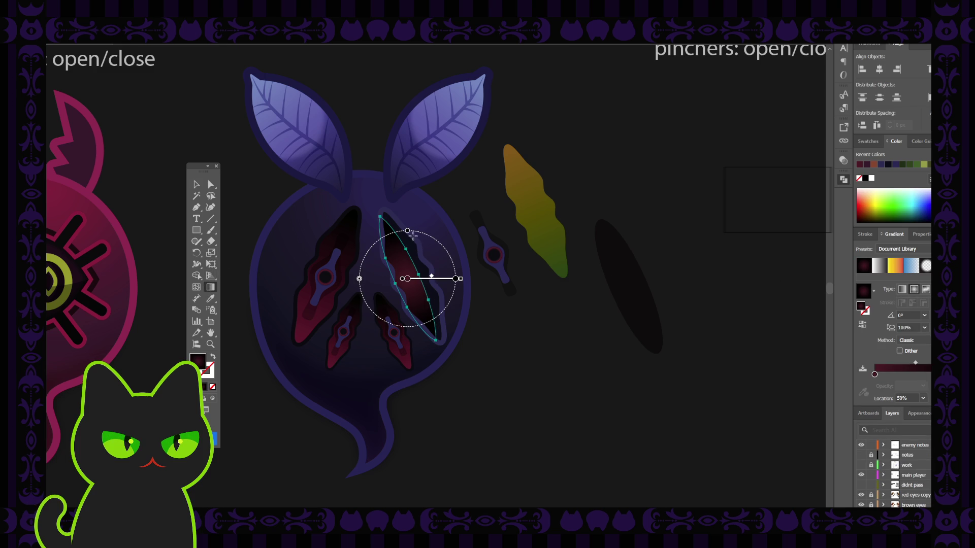
left_click_drag(411, 236, 387, 329)
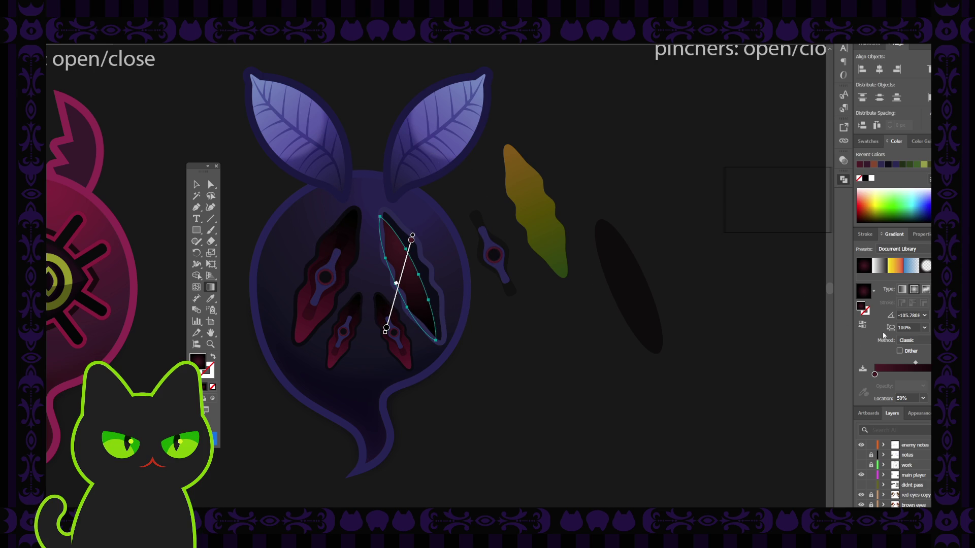
left_click(862, 323)
key("v")
left_click(244, 175)
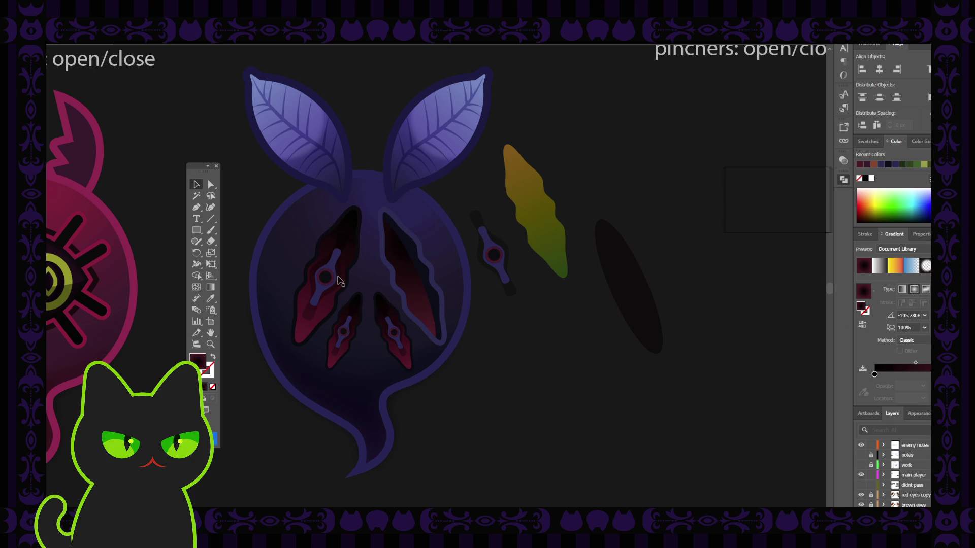
left_click(419, 300)
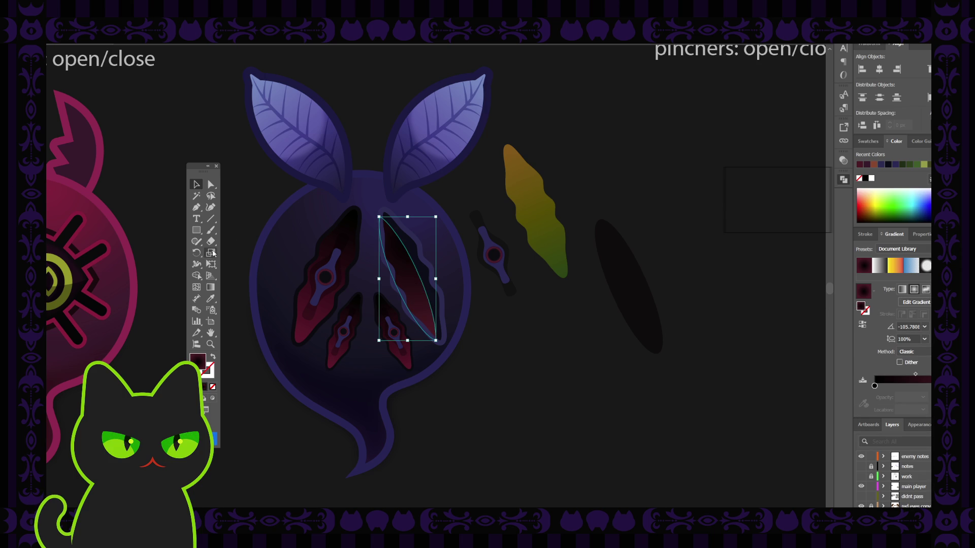
Redraw the slit's gradient diagonally, reverse it and set its aspect ratio to 300.
left_click(214, 291)
left_click_drag(413, 272, 367, 300)
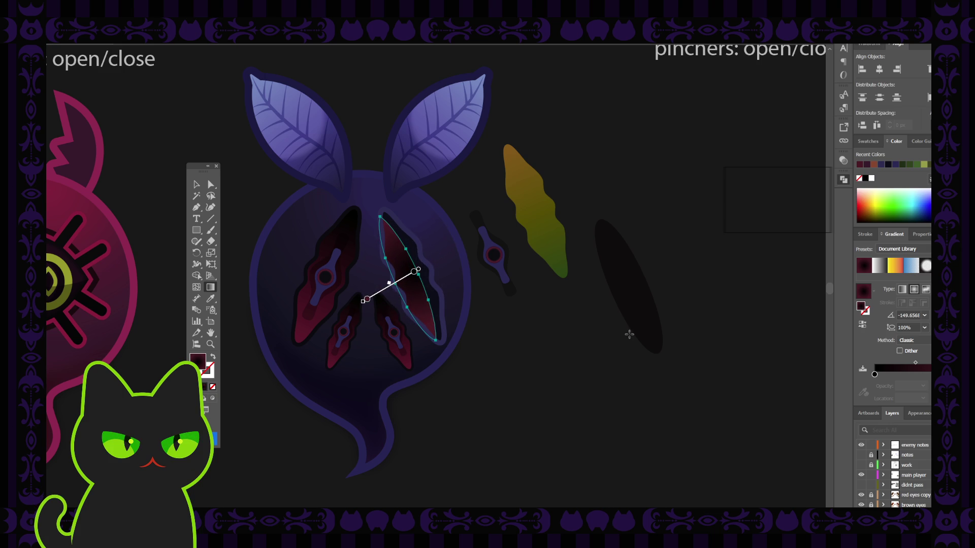
left_click(861, 325)
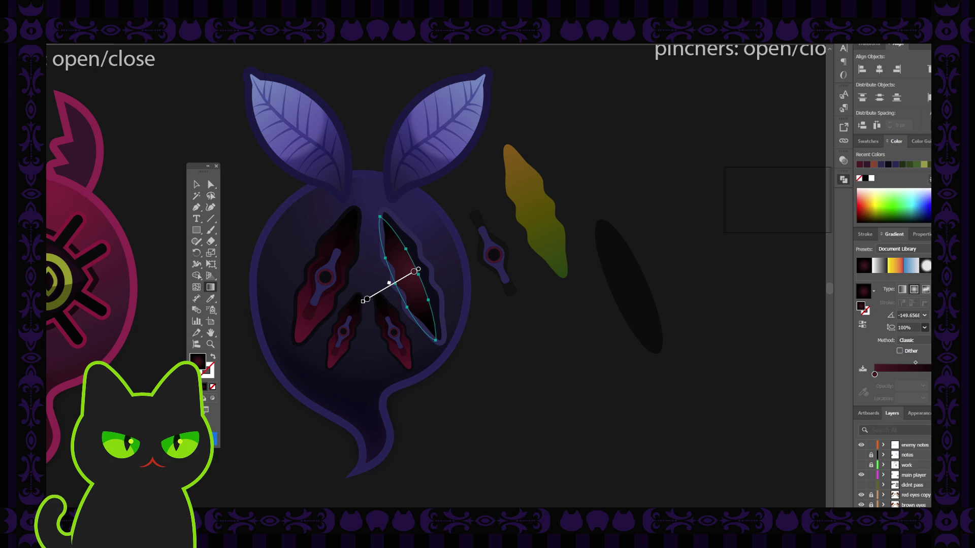
type("300")
key("Return")
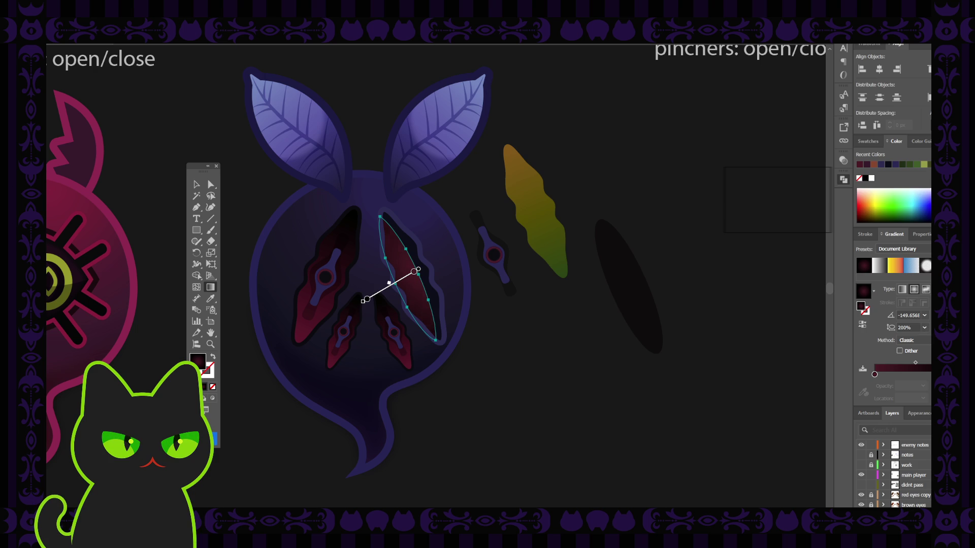
Shift a gradient stop to rebalance the slit's crimson gradient.
left_click(196, 185)
left_click(371, 288)
left_click(403, 281)
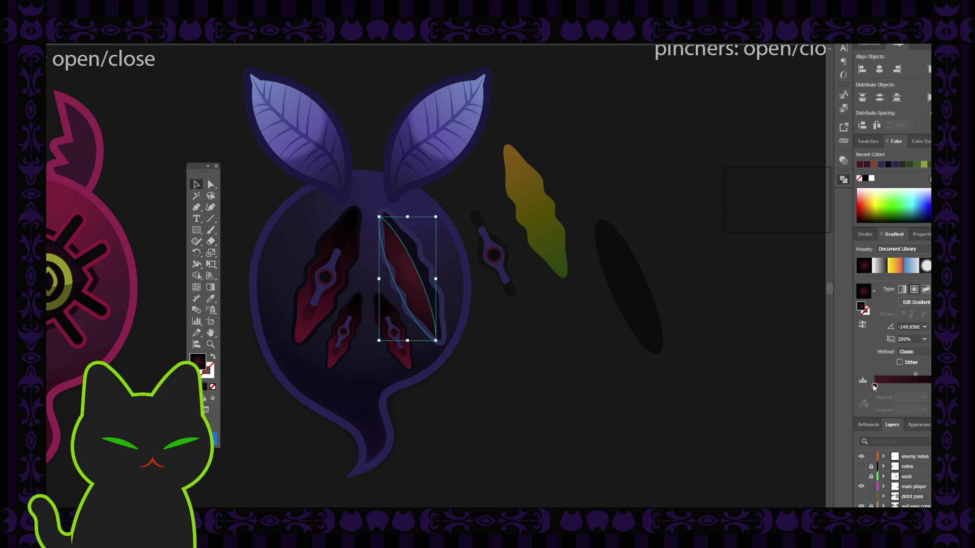
left_click_drag(874, 386, 889, 386)
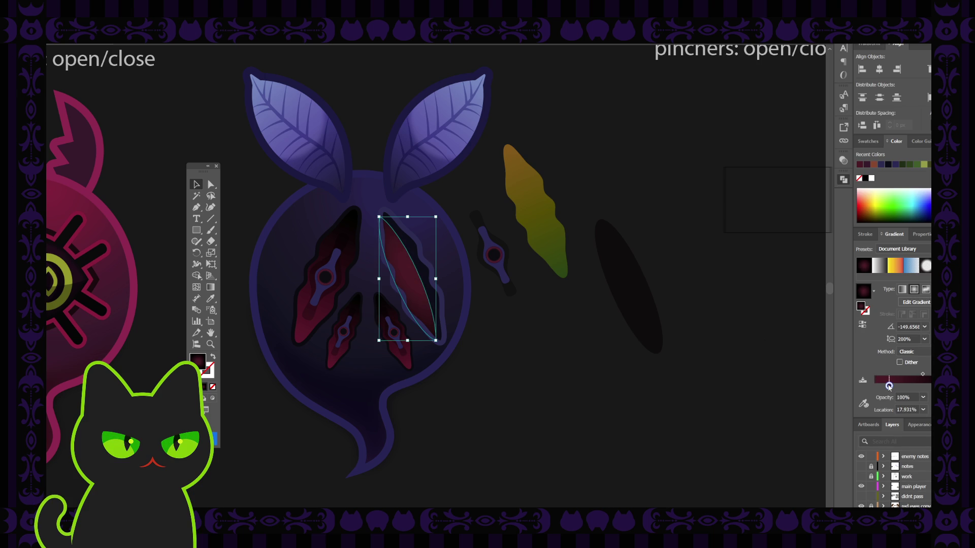
left_click(614, 343)
left_click(417, 291)
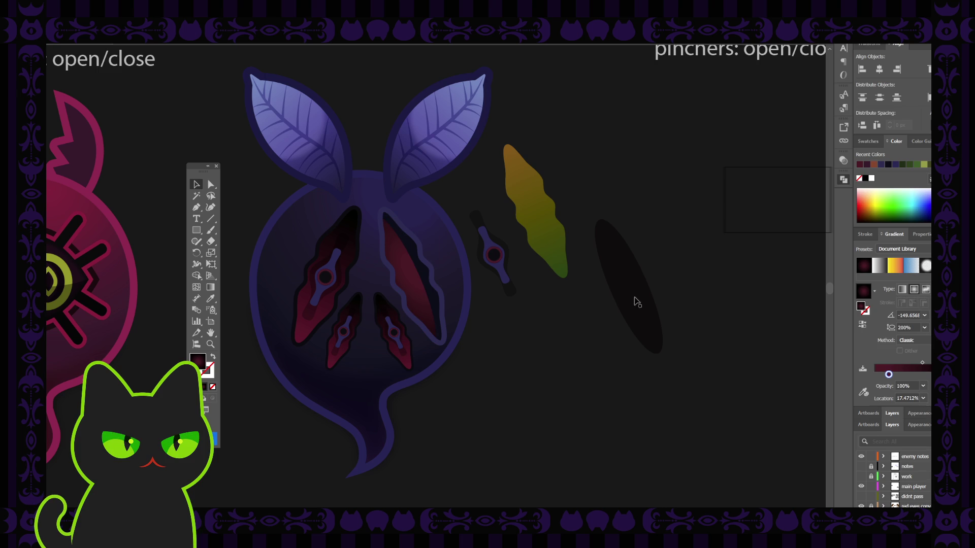
Move the dark ellipse over the slit and cut the overlapping shapes into a thin crescent.
left_click_drag(627, 300, 429, 282)
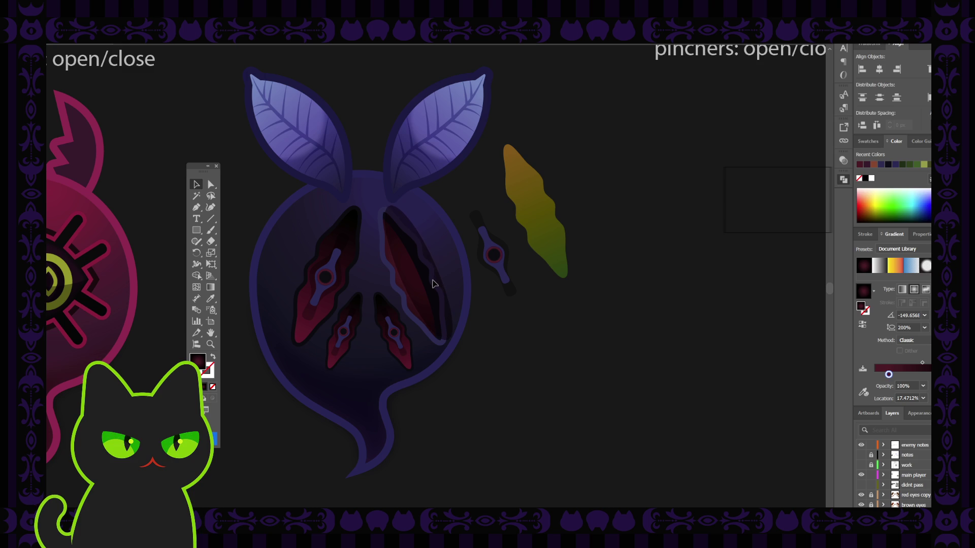
left_click(433, 284)
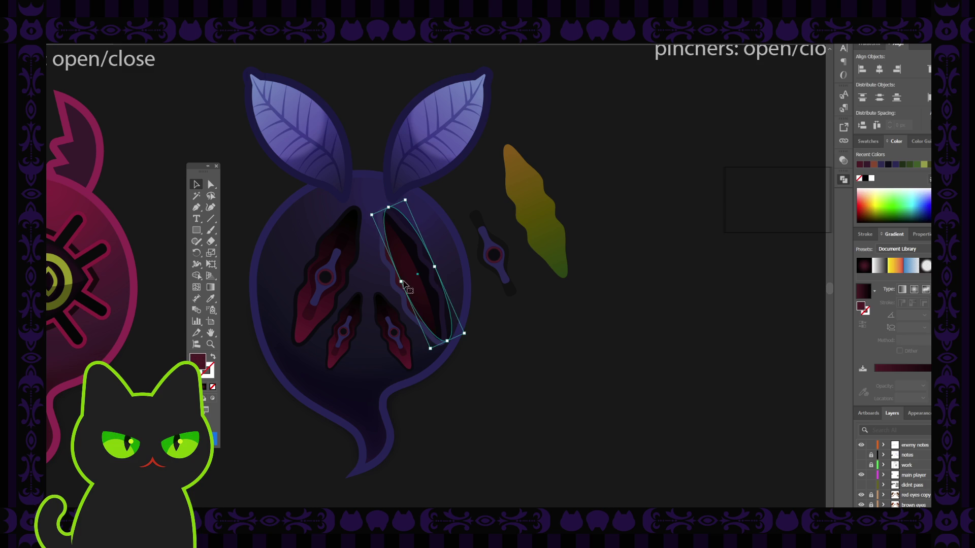
left_click(507, 327)
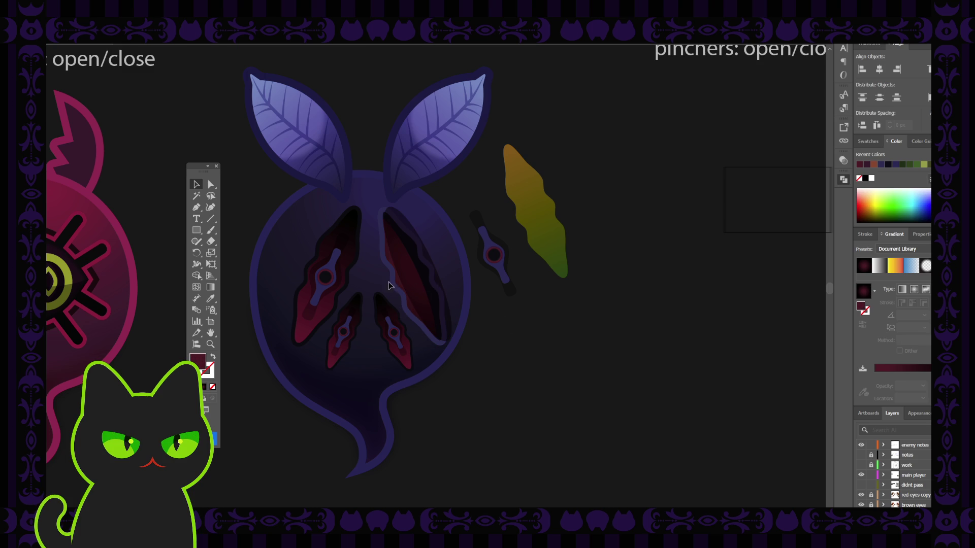
left_click(398, 286)
left_click(431, 286, "shift")
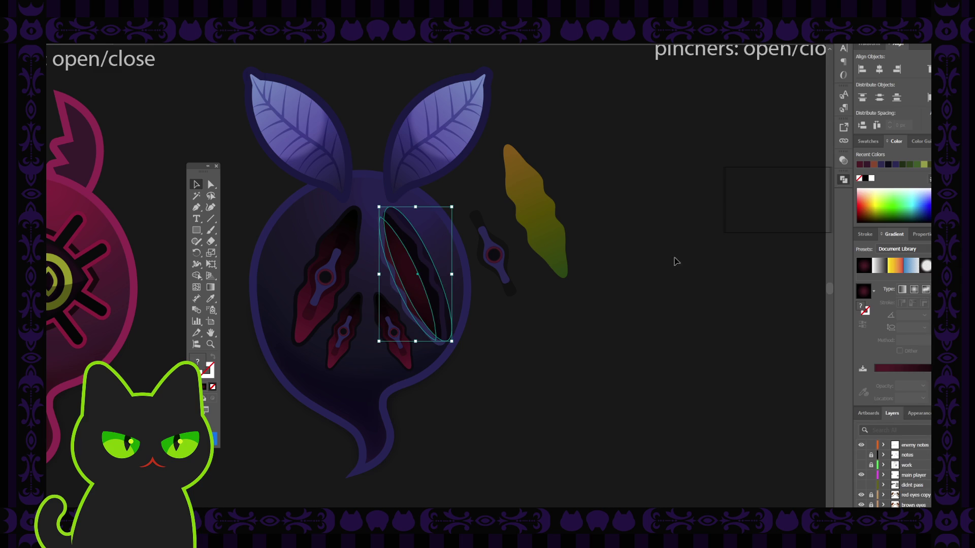
left_click(769, 205)
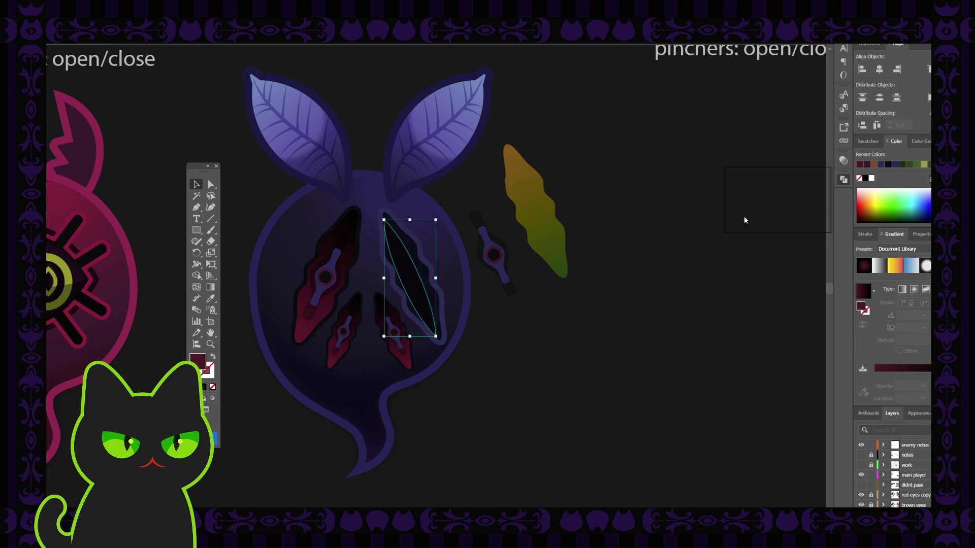
left_click(748, 201)
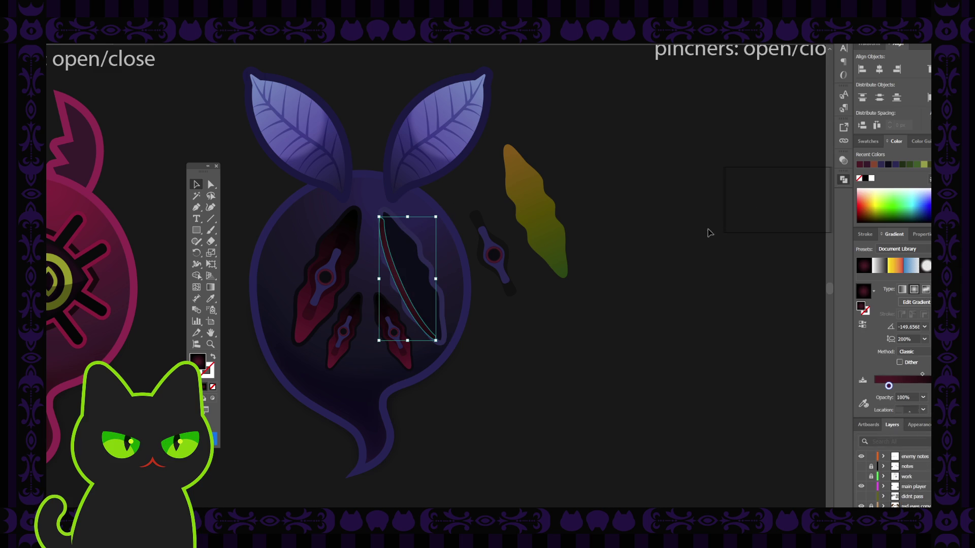
key("ctrl+7")
left_click(644, 261)
key("ctrl+z")
key("ctrl+z")
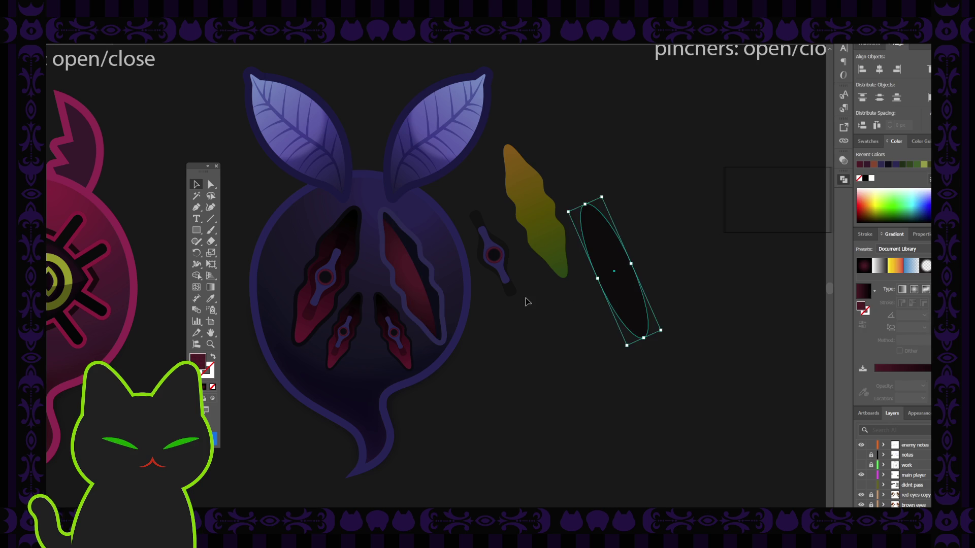
key("ctrl+z")
Fill the crescent with dark red sampled by the Eyedropper.
left_click(518, 312)
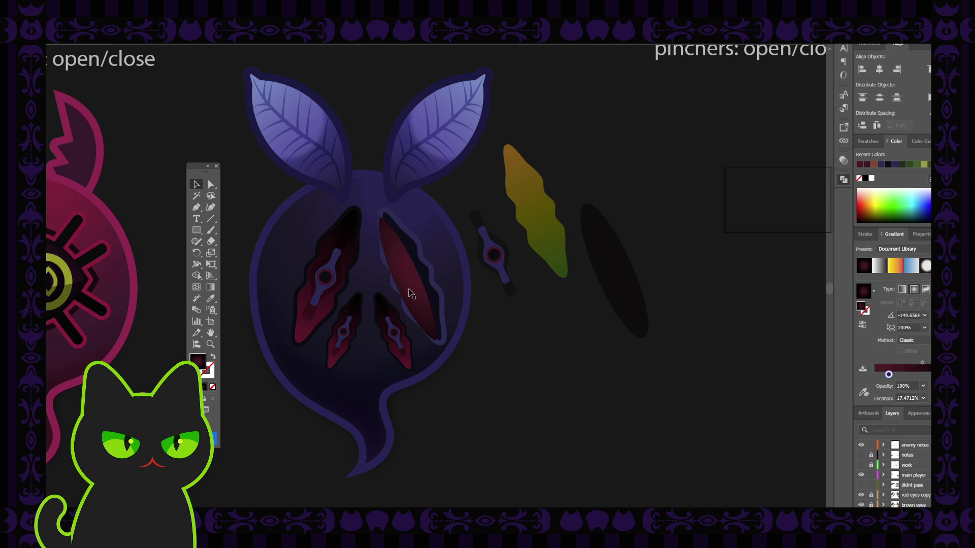
left_click(405, 295)
key("i")
left_click(432, 269)
left_click(197, 185)
left_click(502, 339)
left_click(398, 284)
key("a")
key("v")
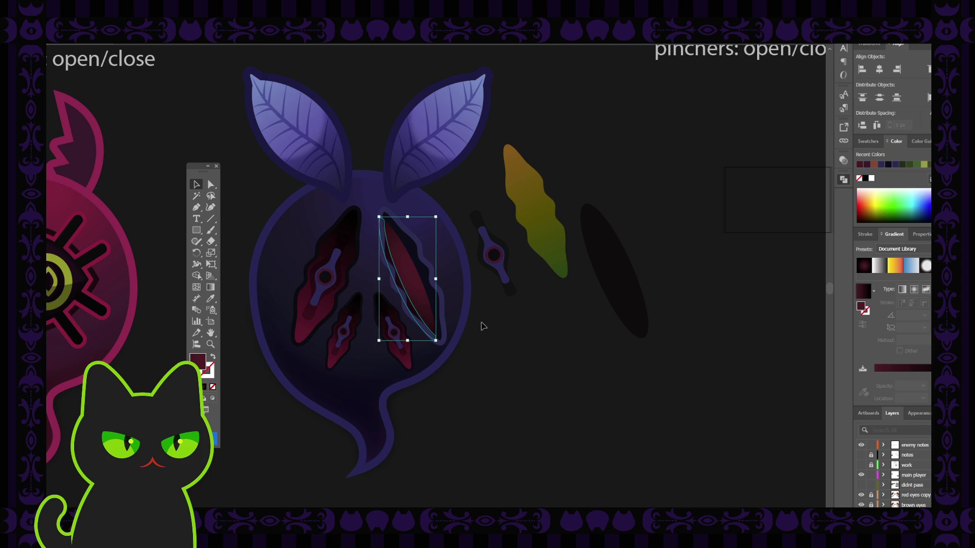
Isolate the thin crescent path from the neighbouring slit piece and zoom into the right wing slit.
left_click(482, 325)
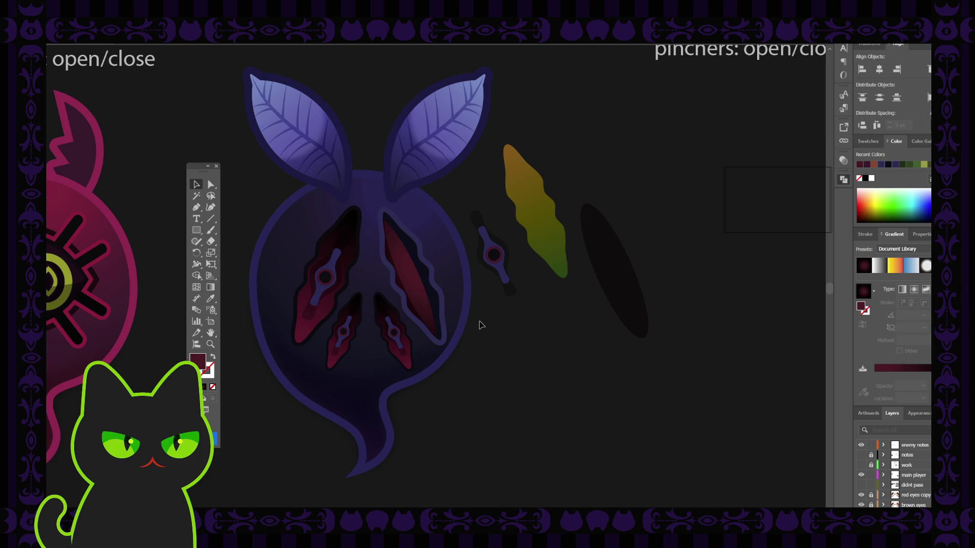
left_click(414, 314)
key("ctrl+shift+a")
left_click(419, 313)
key("ctrl+shift+a")
left_click(419, 299)
left_click(411, 304, "shift")
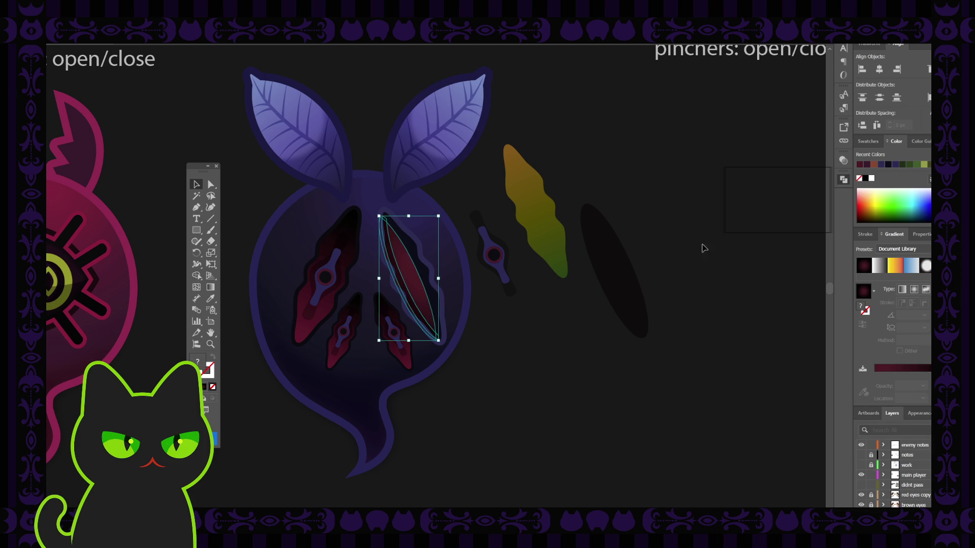
left_click(490, 316)
left_click(413, 312)
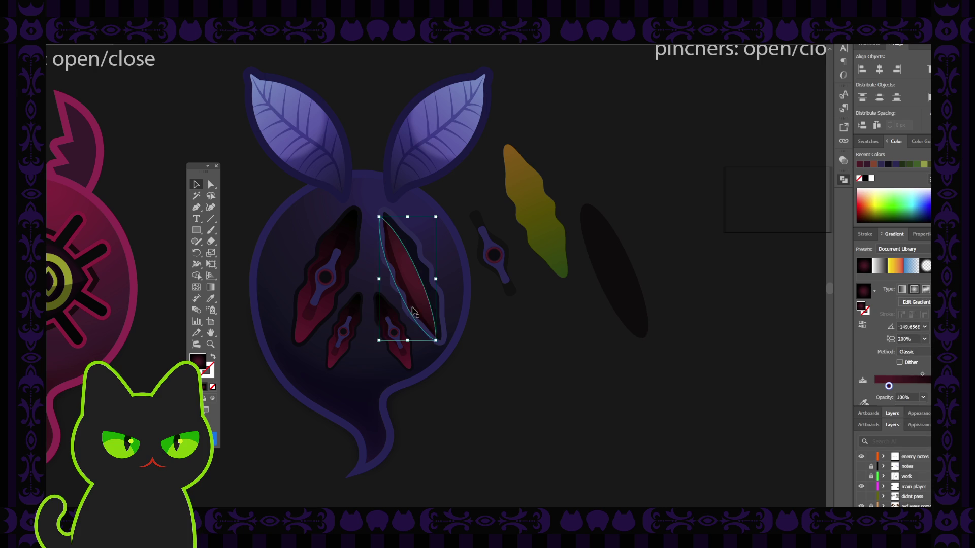
left_click(412, 310)
key("ctrl+plus")
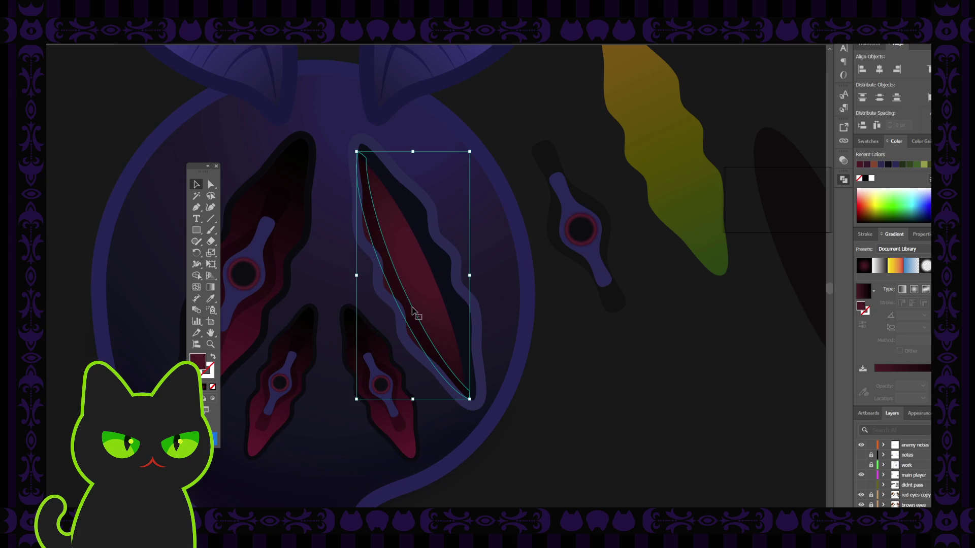
Inspect the red gradient slit's anchor points and outline, toggling its path edges and visibility.
left_click(210, 185)
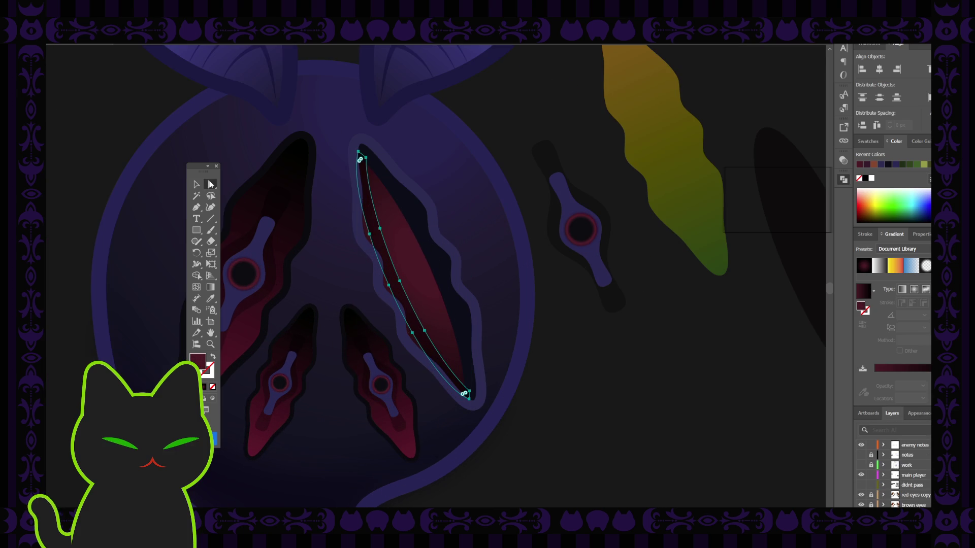
left_click(413, 335)
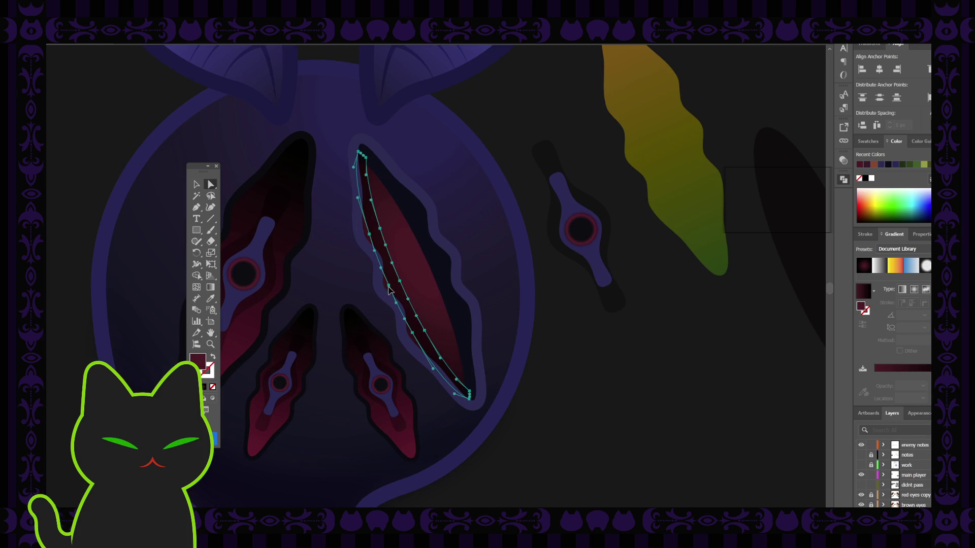
left_click(508, 327)
left_click(413, 339)
key("ctrl+h")
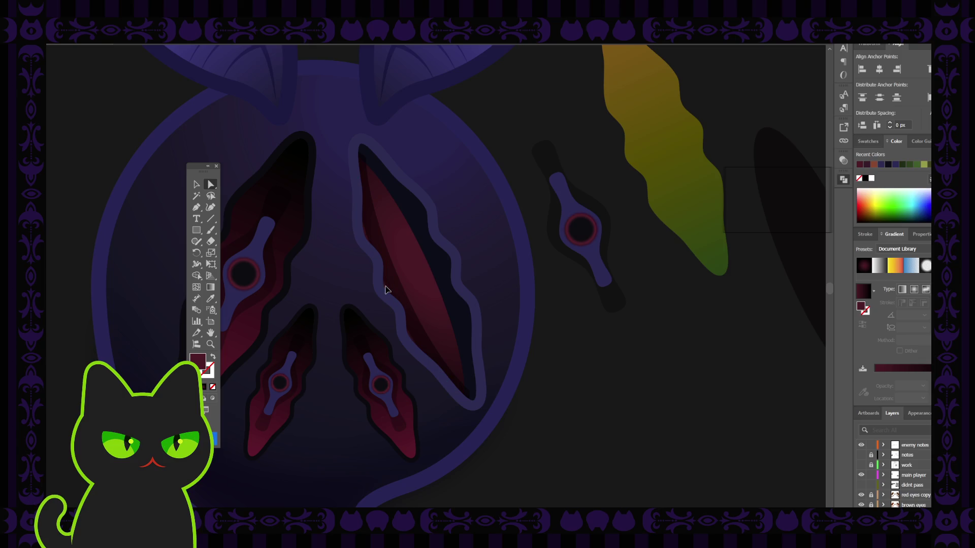
key("ctrl+h")
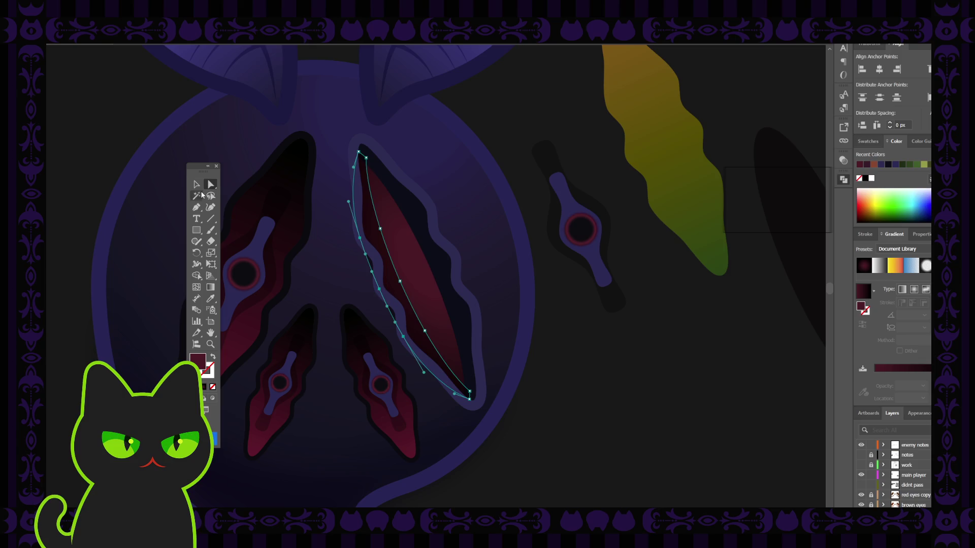
left_click(197, 186)
left_click(420, 319)
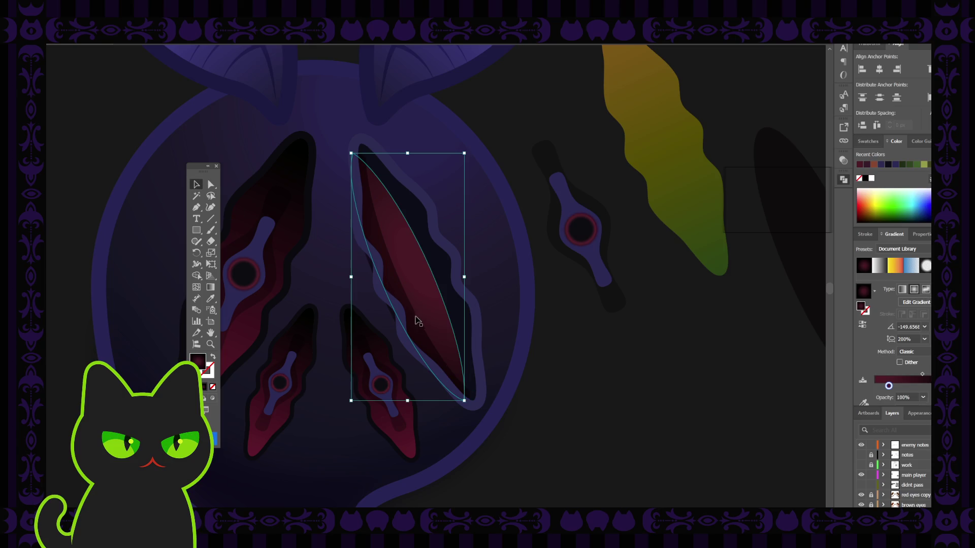
key("ctrl+z")
key("ctrl+shift+z")
left_click(588, 341)
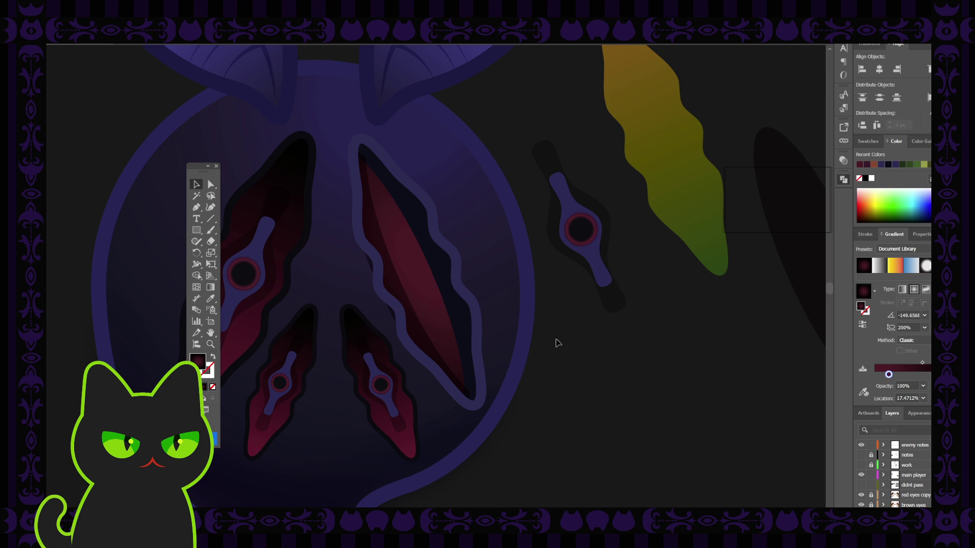
Try moving the dark crescent off the red slit, undo it, and zoom out to the whole creature.
left_click_drag(414, 326, 625, 354)
key("ctrl+z")
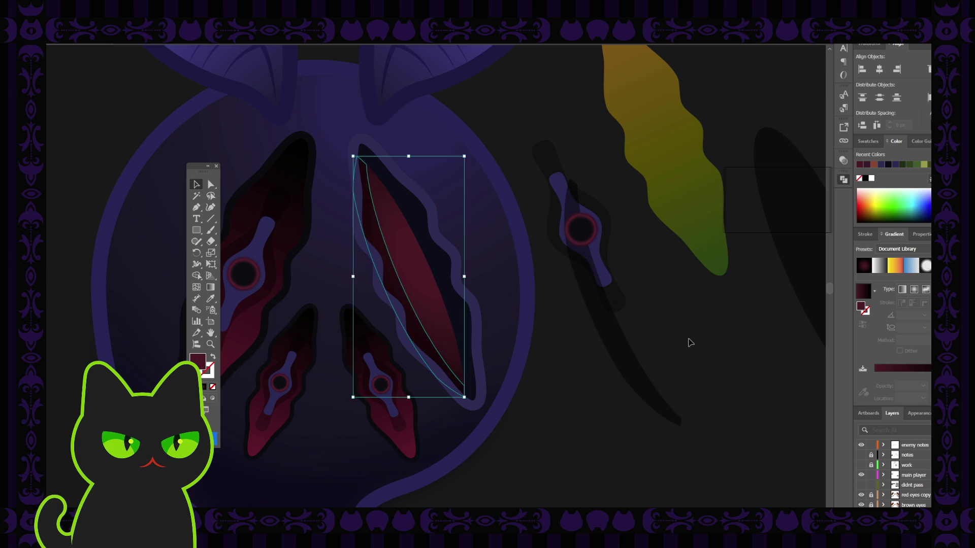
key("ctrl+z")
key("ctrl+z")
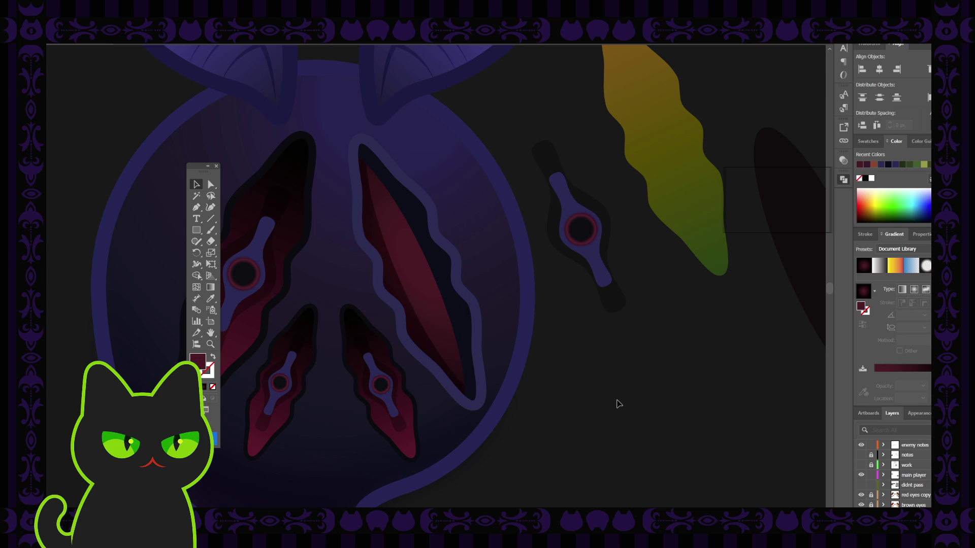
key("ctrl+minus")
key("ctrl+minus")
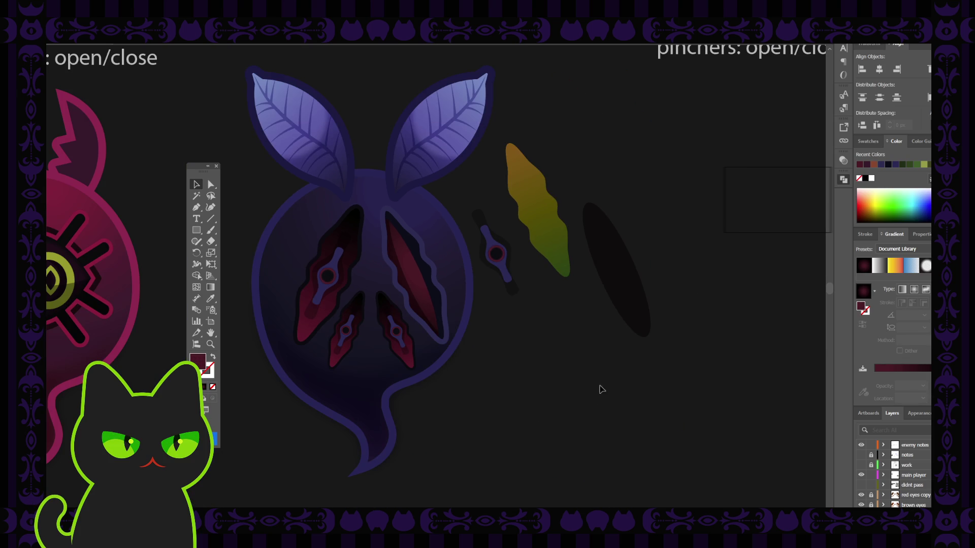
left_click_drag(452, 367, 471, 362)
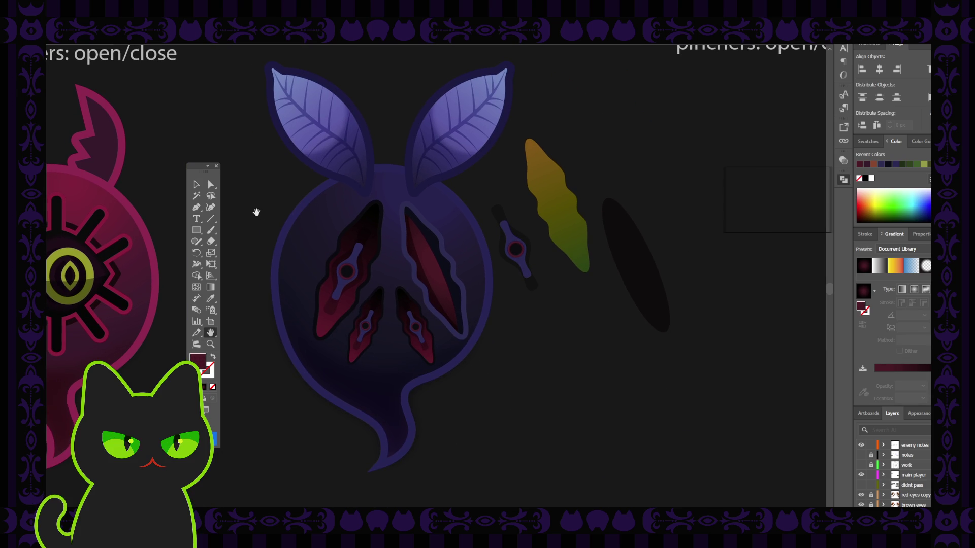
Select the upper-right crimson wing panel and check its gradient up close.
left_click(196, 184)
left_click(419, 284)
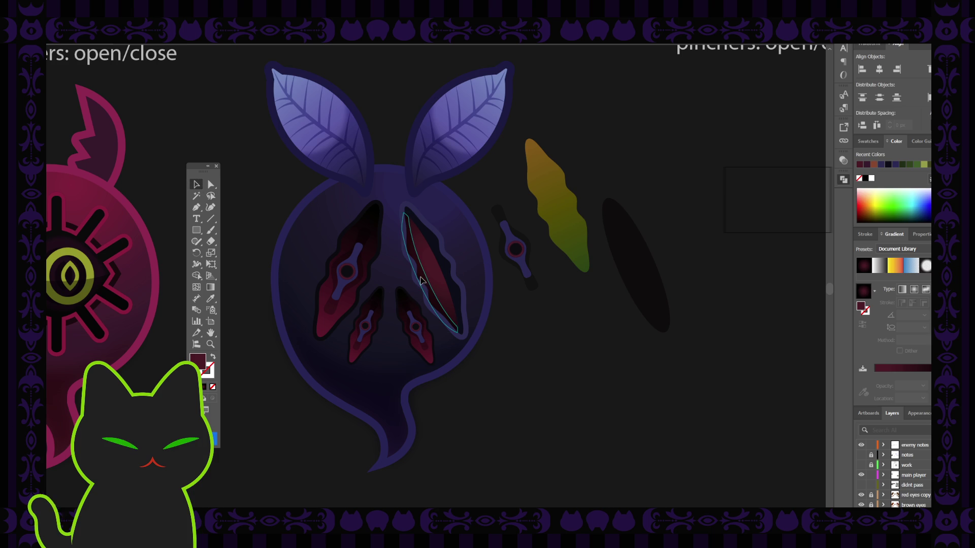
left_click(843, 160)
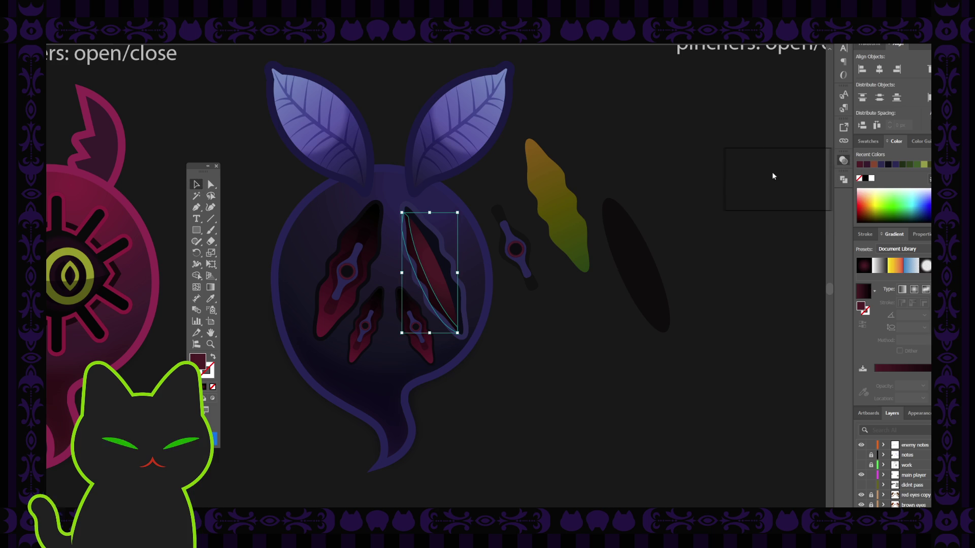
key("a")
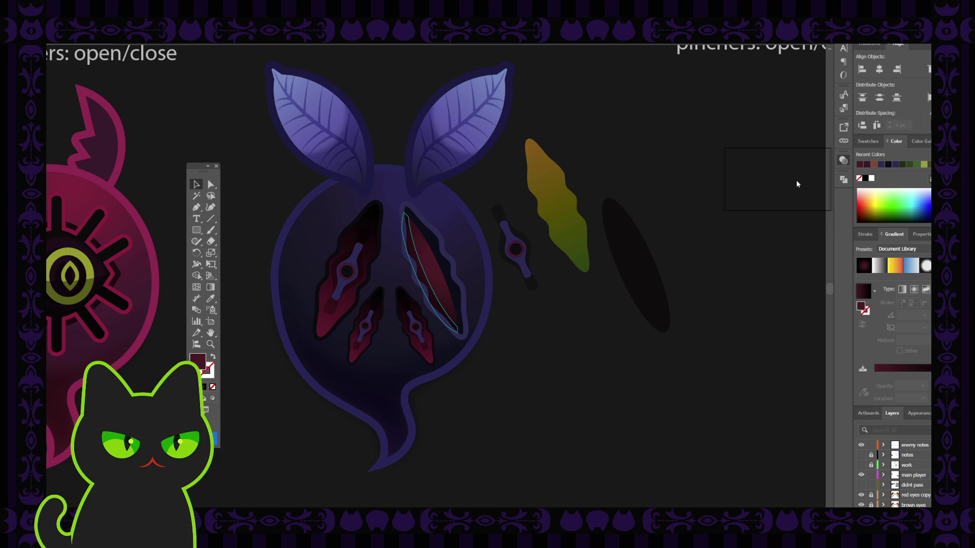
key("v")
left_click(623, 198)
left_click(439, 282)
key("g")
scroll(440, 283, "up", 2)
key("v")
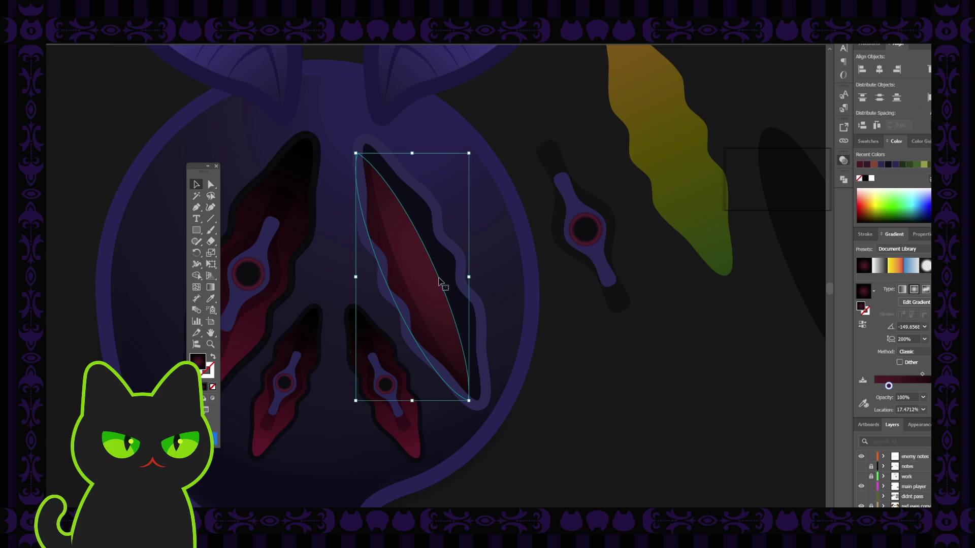
Select the panel's right-edge anchors with Direct Selection, undoing a test outward push.
left_click(211, 185)
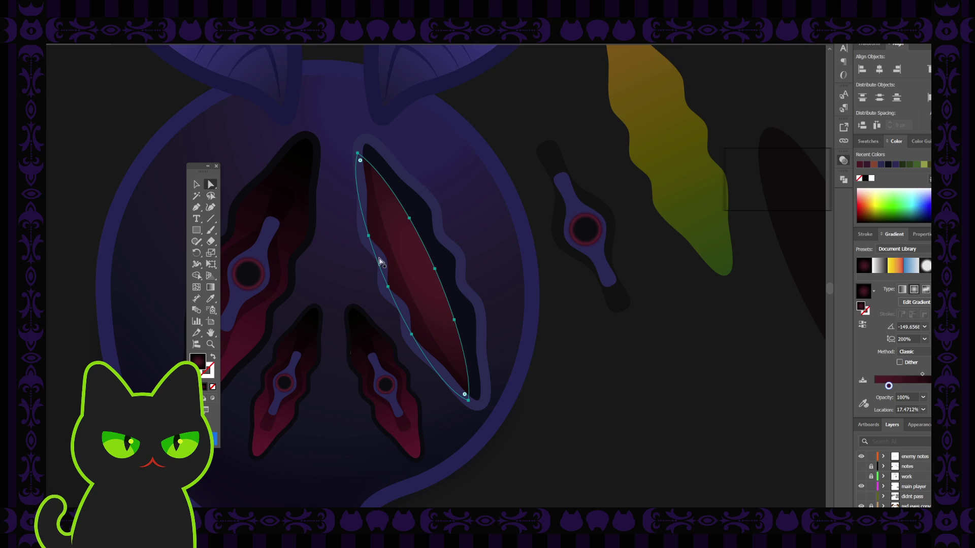
left_click(435, 274)
left_click_drag(435, 269, 439, 268)
key("ctrl+z")
left_click(409, 220)
left_click(442, 286, "shift")
left_click(455, 320, "shift")
left_click(455, 320, "shift")
left_click(438, 271)
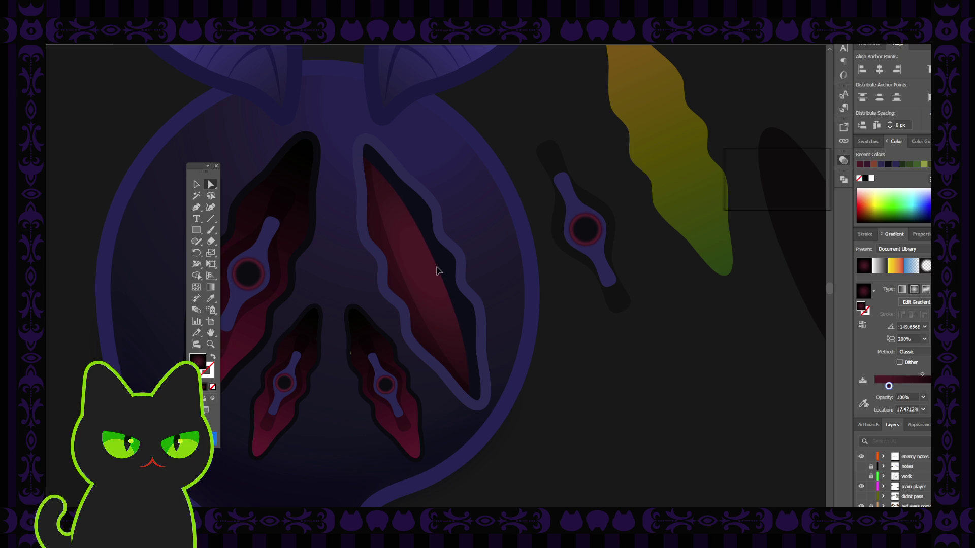
left_click(437, 271)
left_click(572, 332)
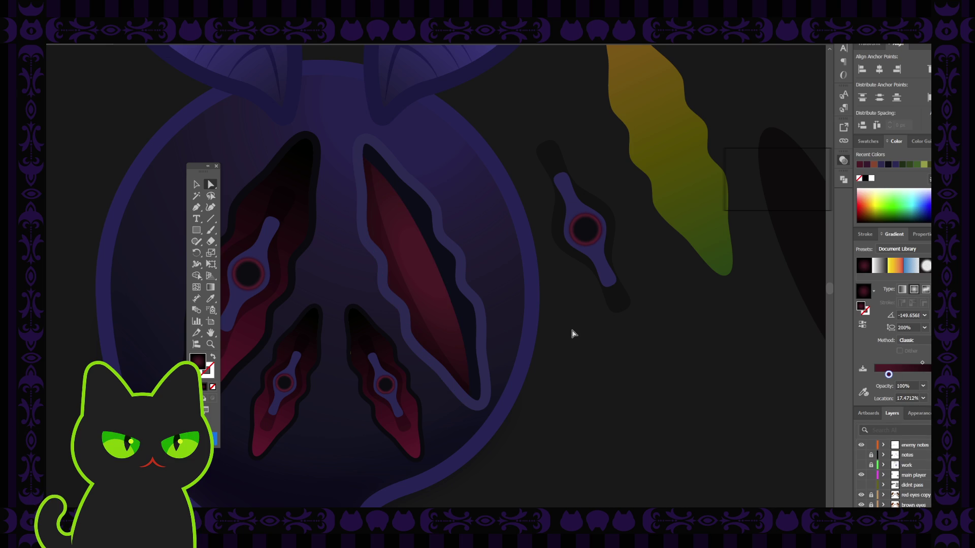
Paste the dark curved crescent in front beside the moth and select it.
key("ctrl+minus")
key("ctrl+minus")
key("ctrl+minus")
key("ctrl+plus")
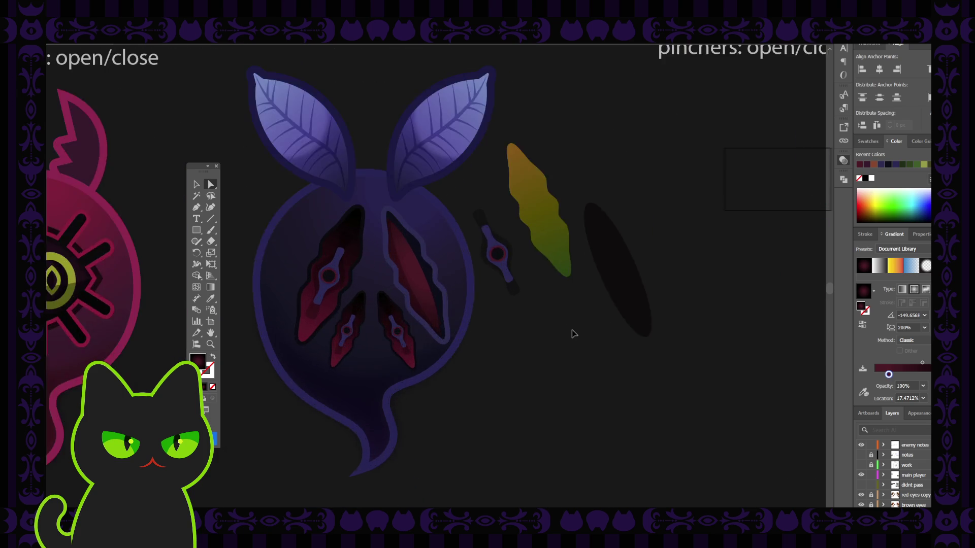
key("ctrl+plus")
left_click(392, 276)
left_click(197, 185)
left_click(572, 315)
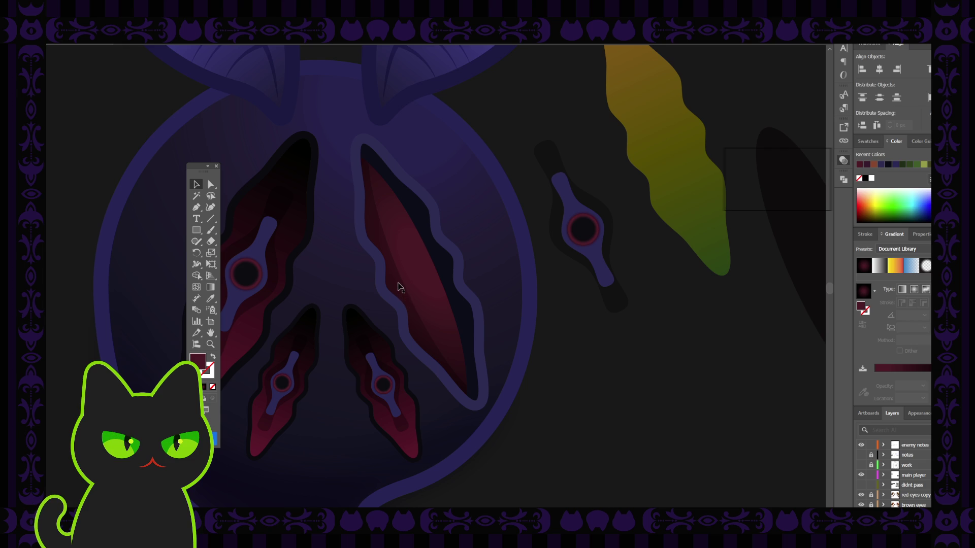
key("ctrl+f")
left_click(650, 353)
left_click(660, 337)
left_click(611, 364)
key("b")
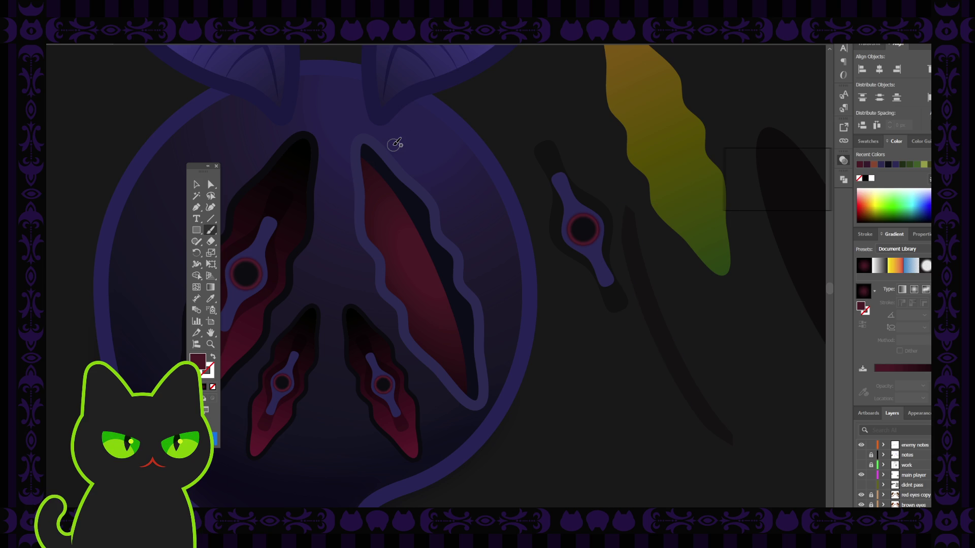
mouse_move(365, 170)
left_mouse_down()
mouse_move(358, 152)
mouse_move(370, 227)
mouse_move(420, 341)
mouse_move(475, 394)
left_mouse_up()
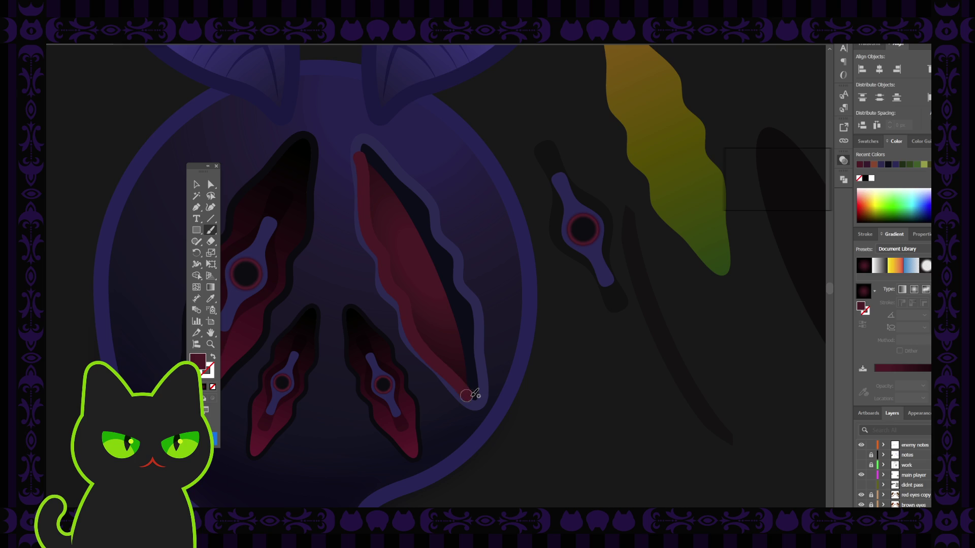
key("shift+x")
left_click(196, 184)
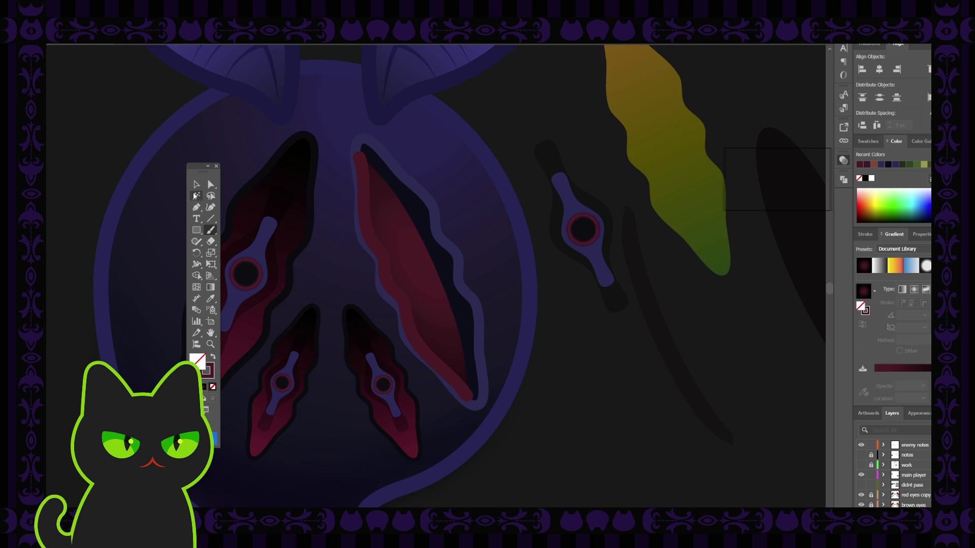
left_click(385, 274)
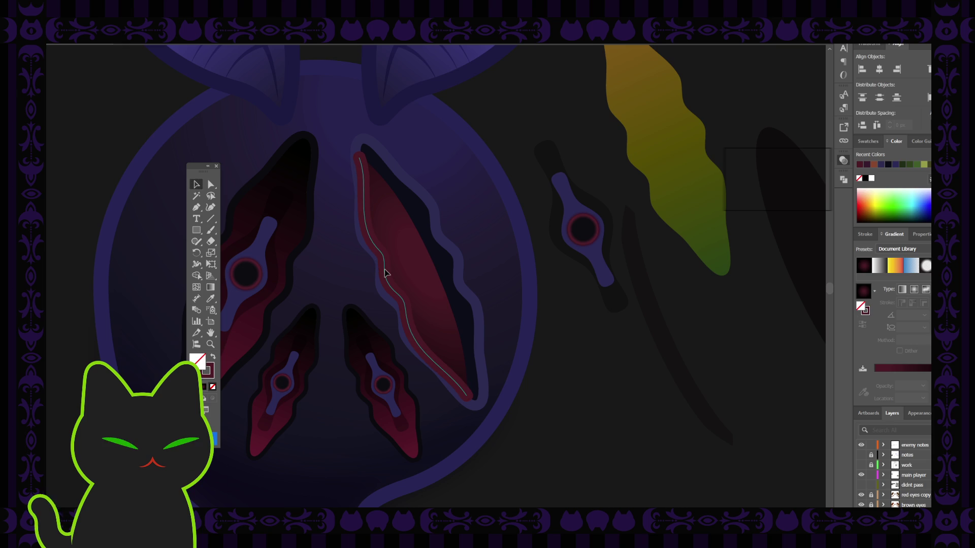
left_click_drag(386, 273, 401, 268)
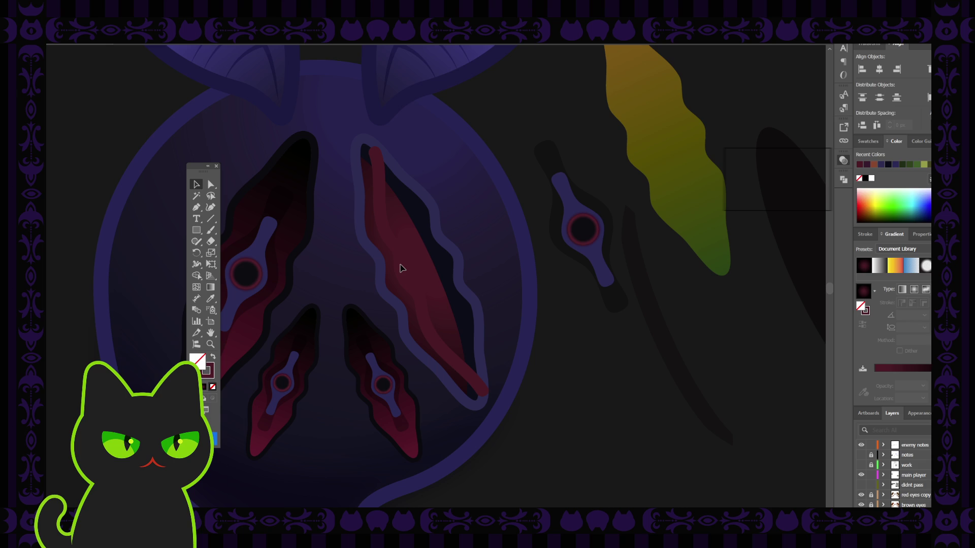
key("p")
left_click(374, 152)
left_click(342, 151)
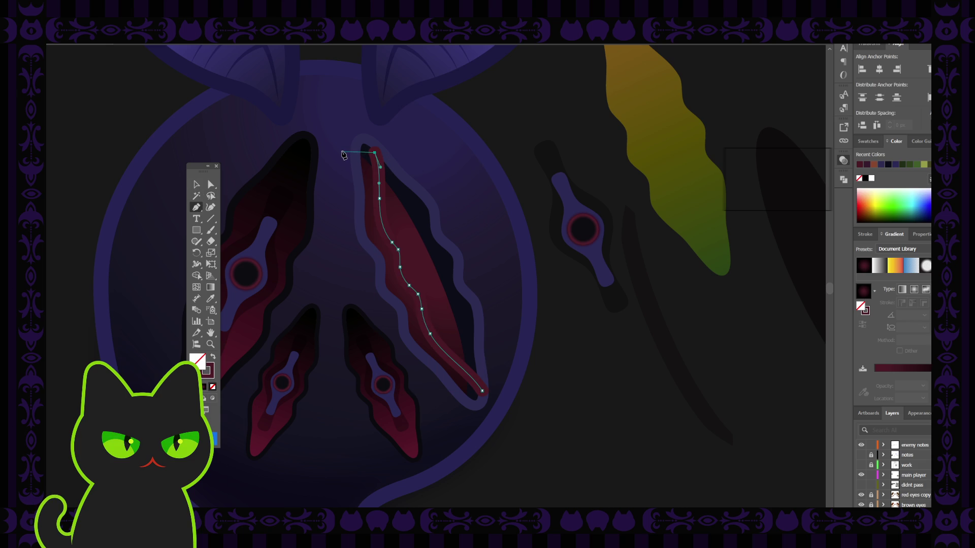
left_click(339, 233)
left_click(367, 304)
left_click(424, 388)
left_click(463, 429)
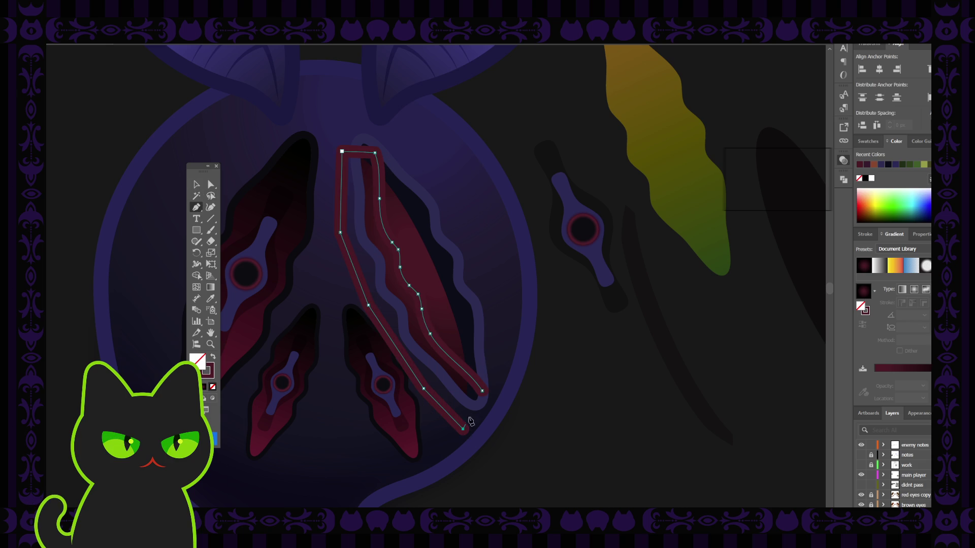
left_click(482, 391)
left_click(212, 358)
left_click(196, 185)
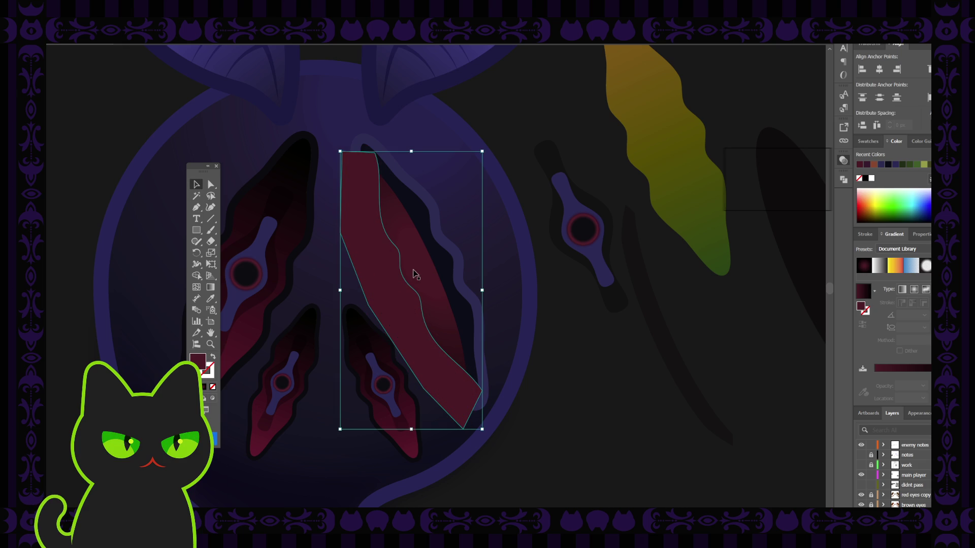
key("period")
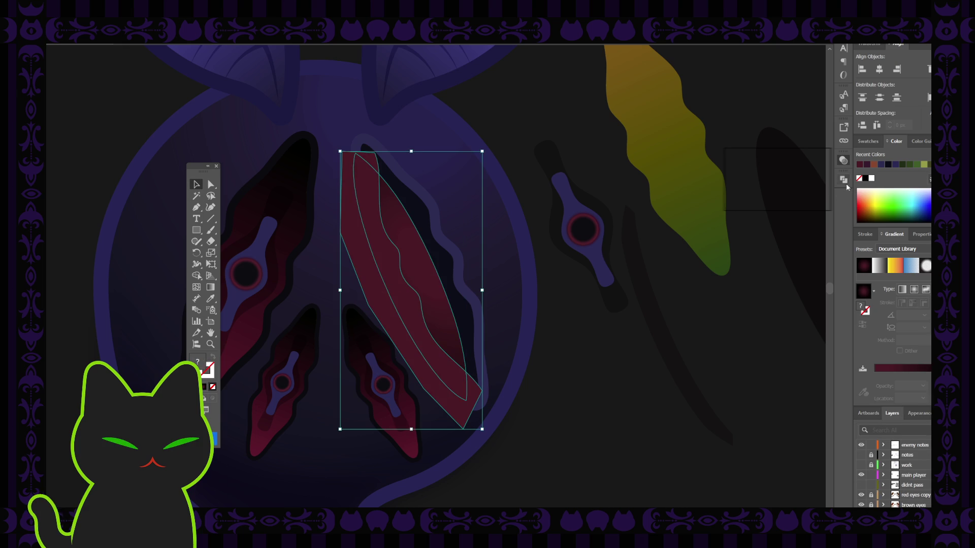
key("ctrl+z")
key("ctrl+z")
key("ctrl+z")
left_click(658, 262)
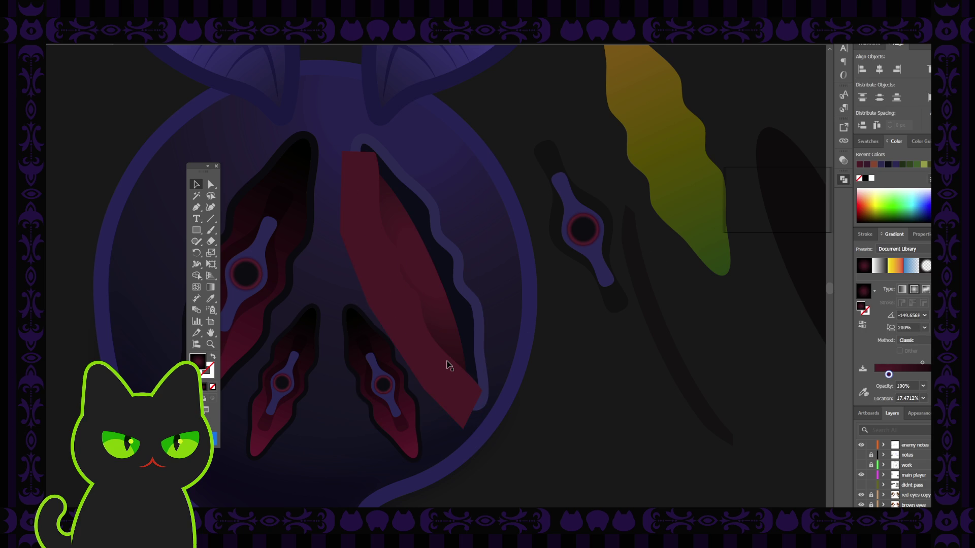
left_click(442, 371)
key("Delete")
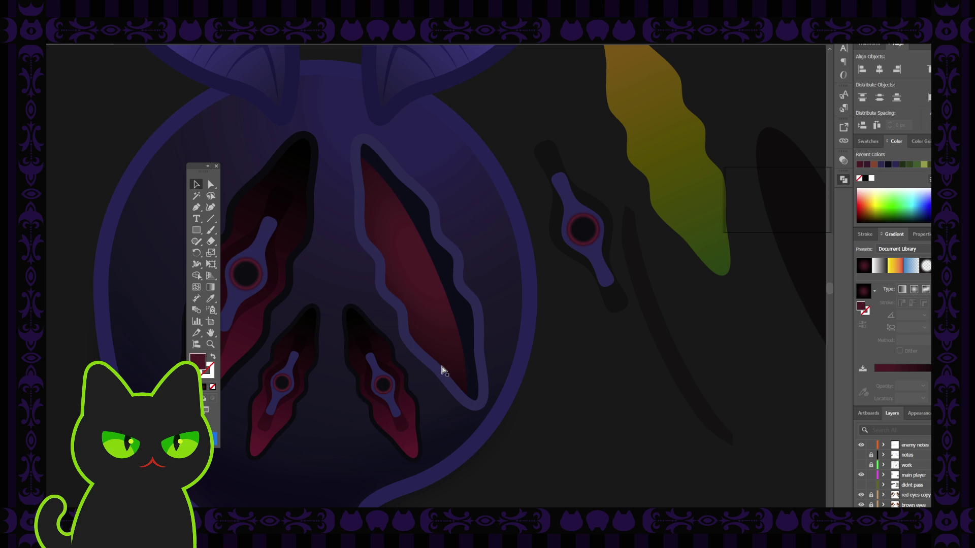
Restore the new inner shape and eyedropper the wing panel's crimson gradient onto it.
key("ctrl+z")
key("i")
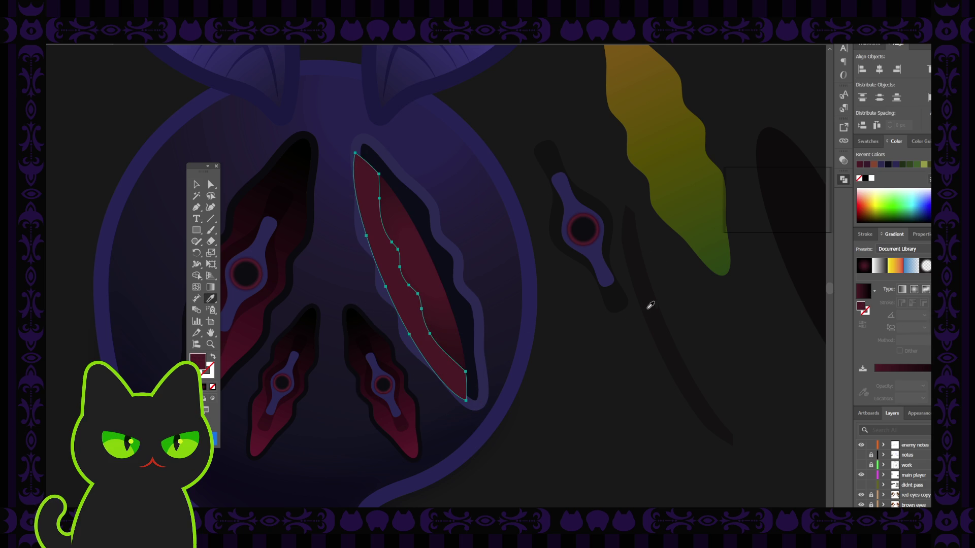
left_click(650, 306)
key("v")
left_click(555, 319)
Check the inner panel's anchor points, then zoom out and back in to review the wings.
left_click(419, 316)
key("a")
key("v")
left_click(573, 375)
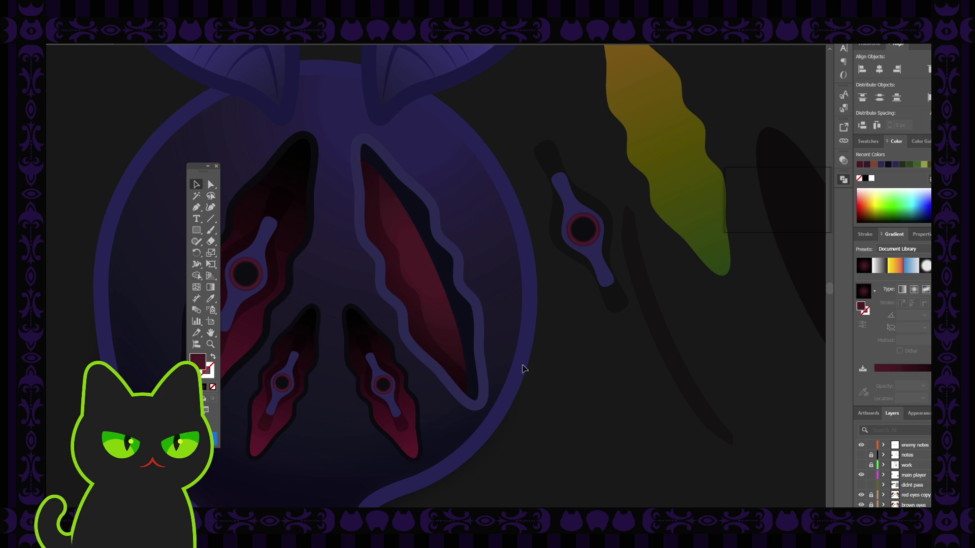
key("ctrl+minus")
key("ctrl+minus")
key("ctrl+minus")
key("ctrl+equal")
key("ctrl+equal")
key("ctrl+equal")
key("ctrl+equal")
key("ctrl+minus")
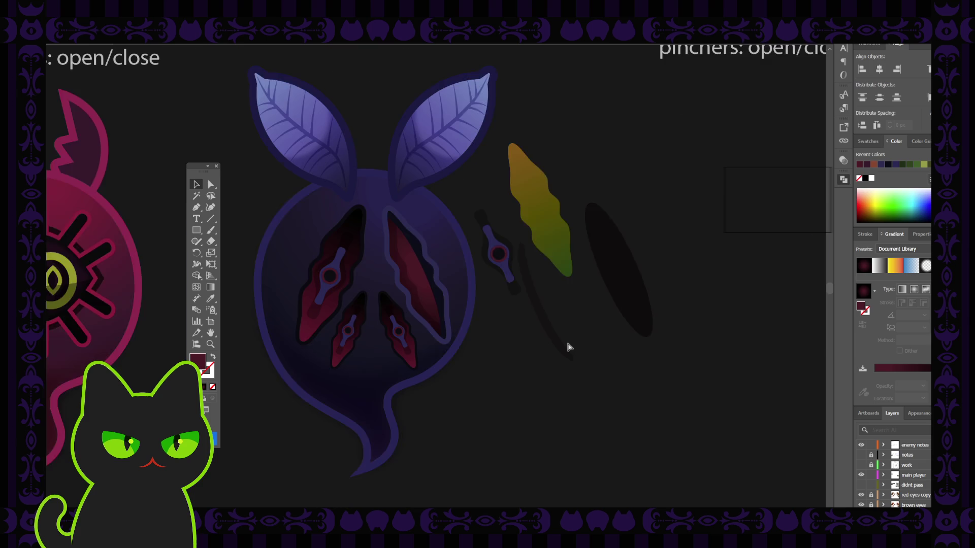
key("ctrl+minus")
key("ctrl+plus")
key("ctrl+plus")
key("ctrl+plus")
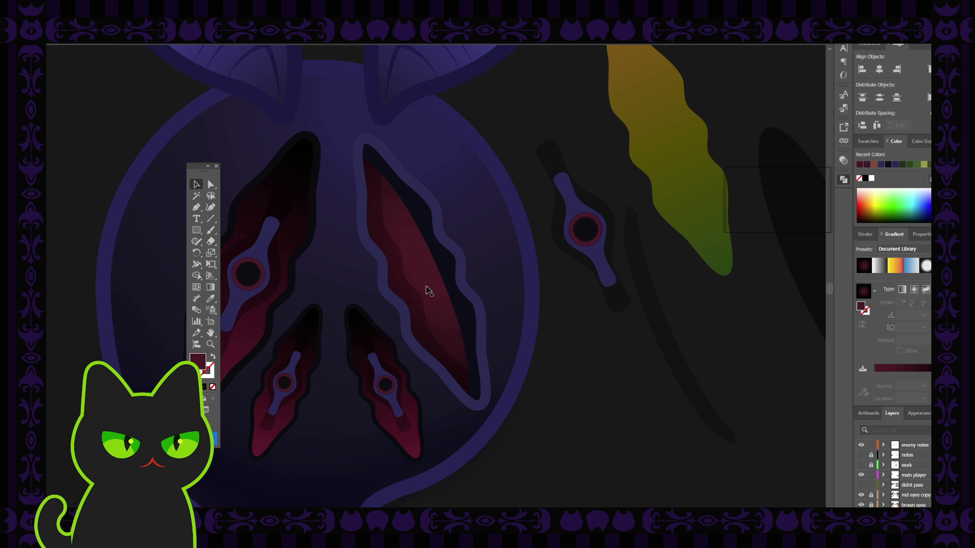
Delete the red gradient facet from the upper-right eye slit, then select the dark ellipse.
left_click(413, 299)
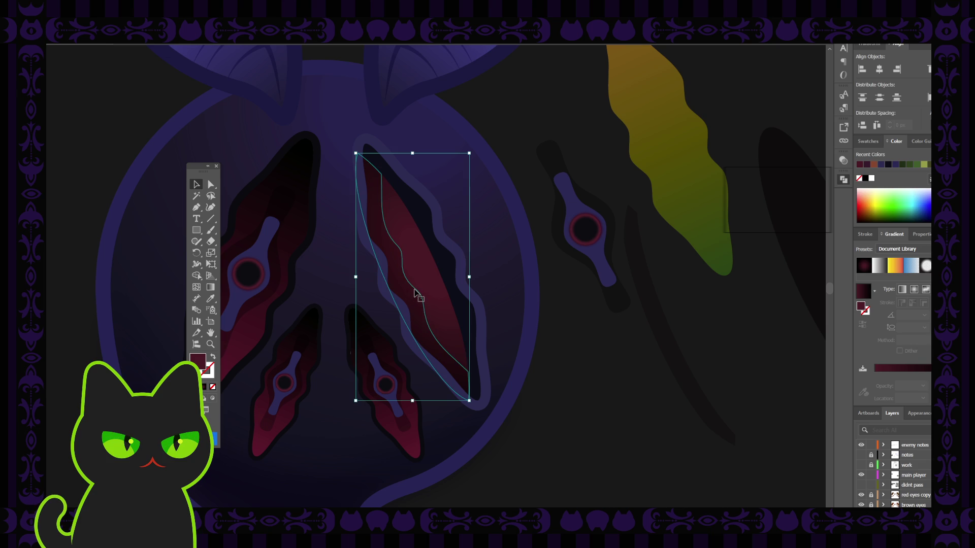
left_click(574, 330)
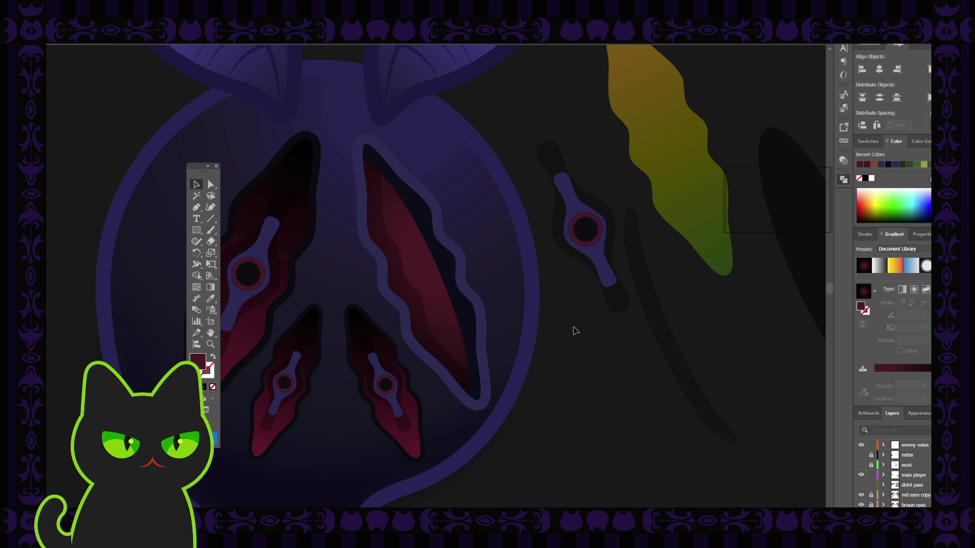
left_click(435, 315)
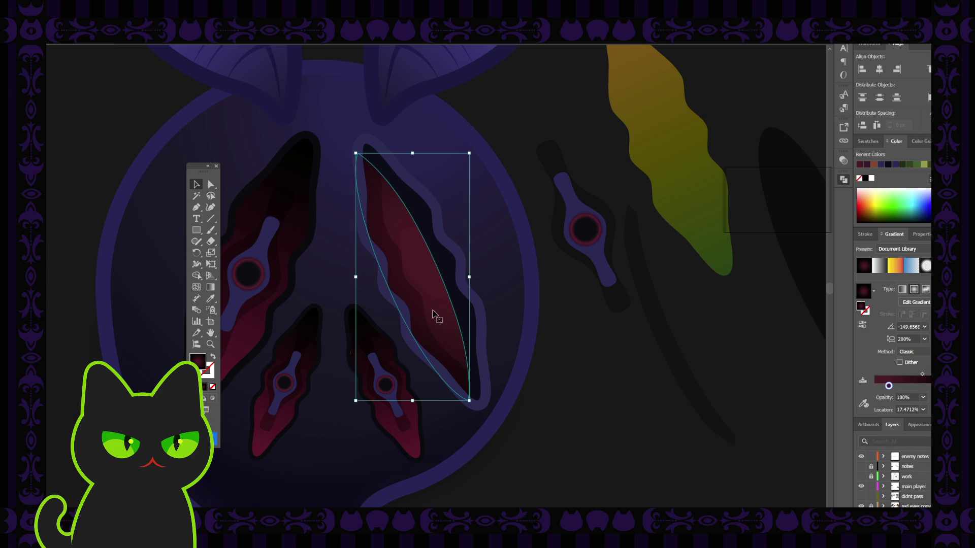
key("Delete")
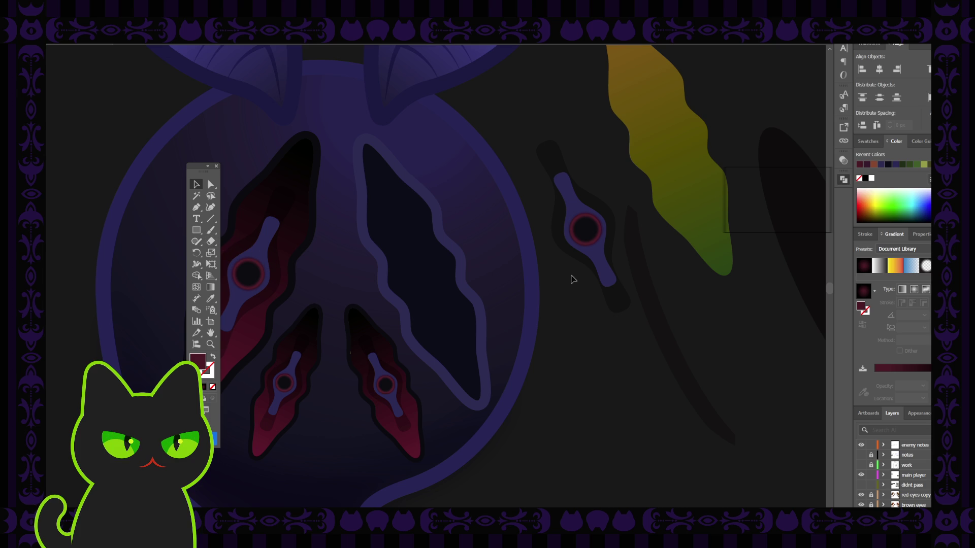
left_click(801, 274)
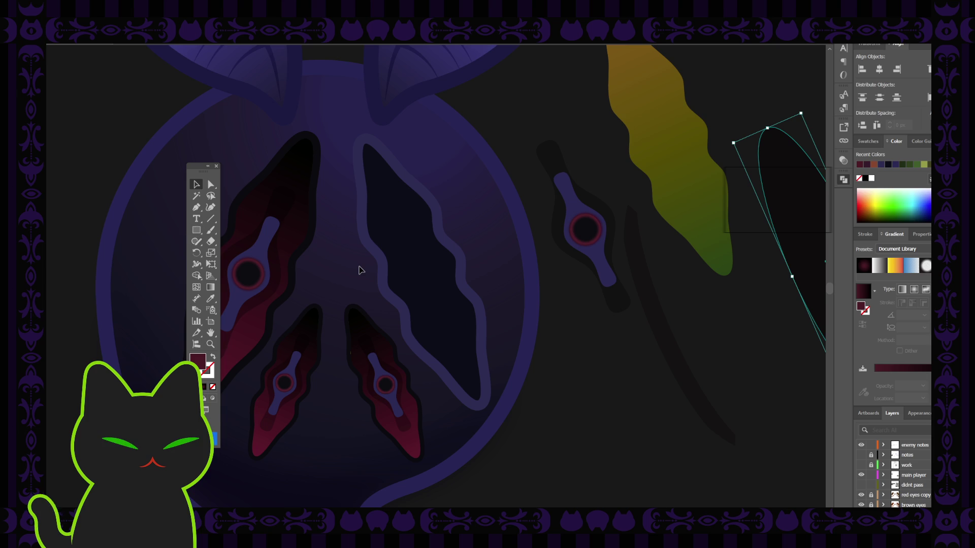
Zoom out and pan so the whole purple creature and its leaf ears are visible.
key("b")
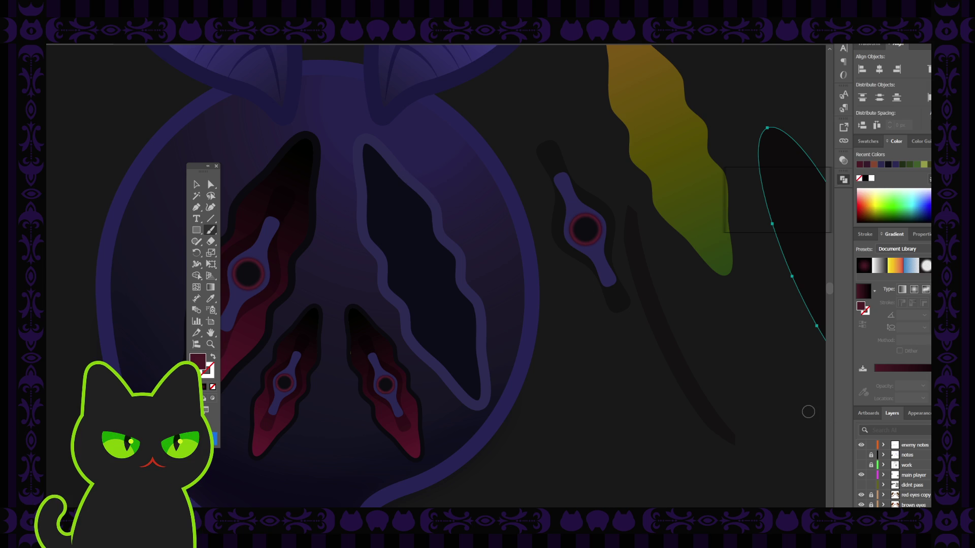
scroll(908, 488, "down", 3)
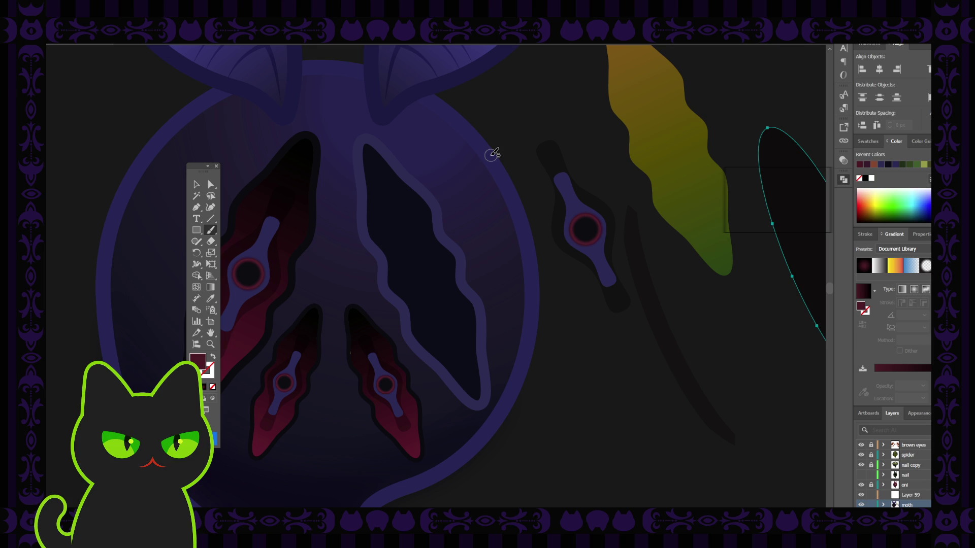
key("ctrl+minus")
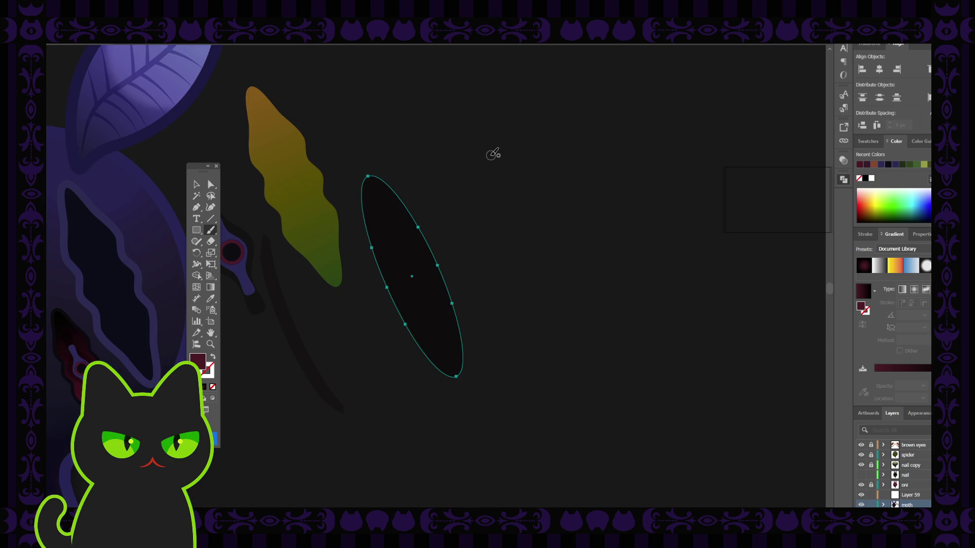
mouse_move(413, 233)
left_mouse_down()
mouse_move(482, 259)
mouse_move(527, 230)
left_mouse_up()
left_click(201, 186)
left_click(592, 309)
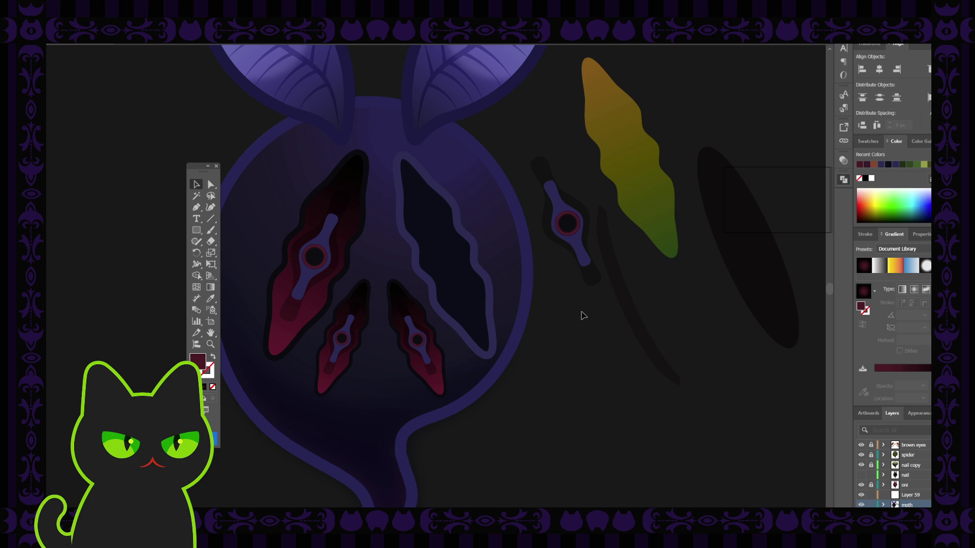
key("b")
Switch to a dark red stroke with no fill, paint a trial X over the eye, then undo it.
key("shift+x")
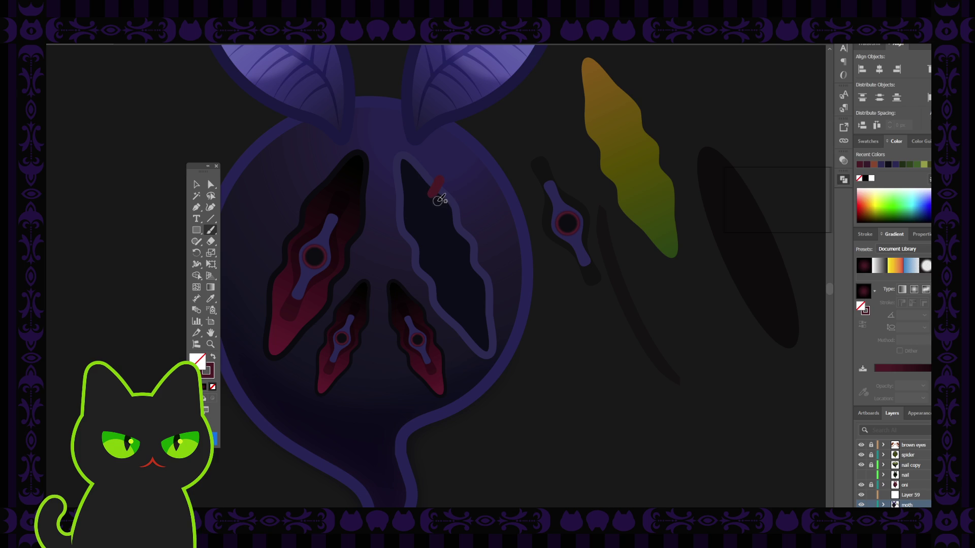
key("ctrl+z")
left_click_drag(441, 175, 404, 247)
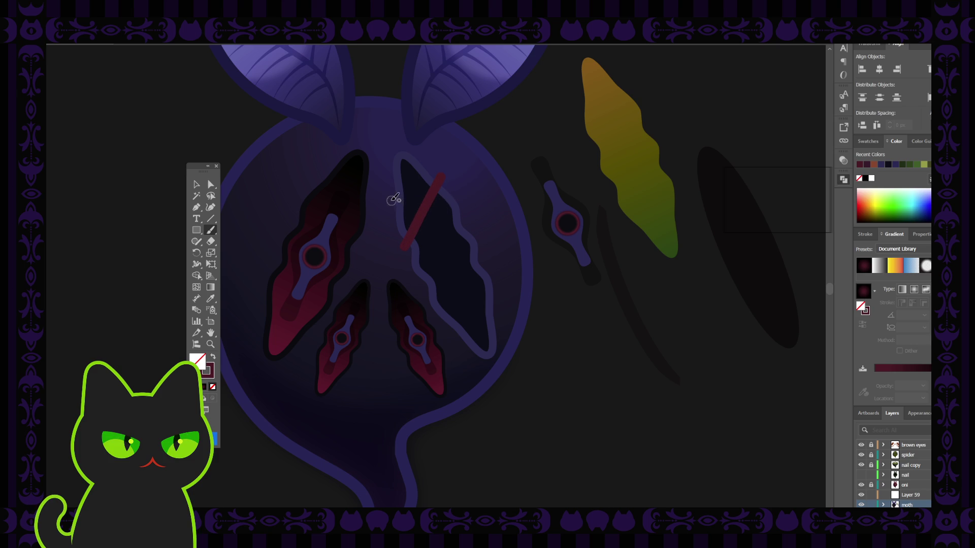
left_click_drag(405, 203, 457, 230)
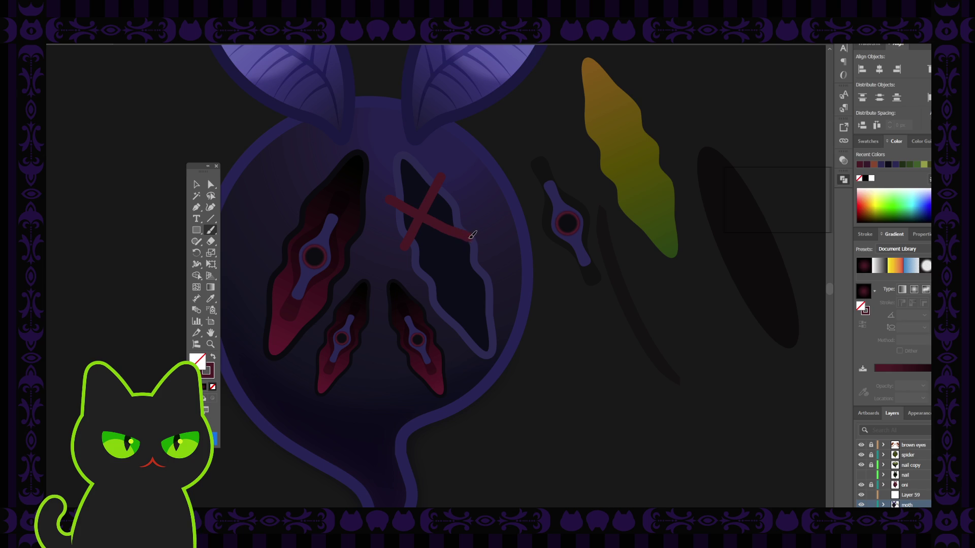
key("ctrl+z")
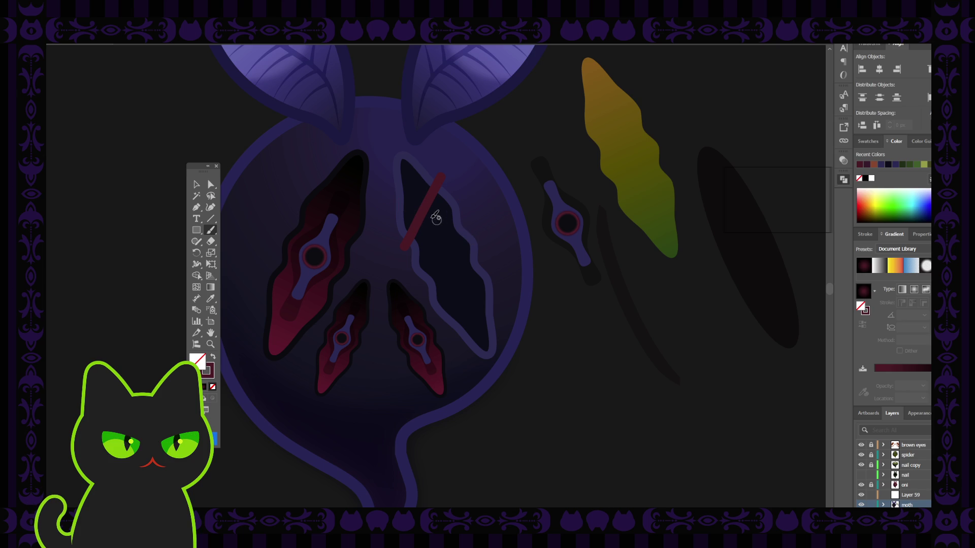
left_click_drag(386, 193, 459, 223)
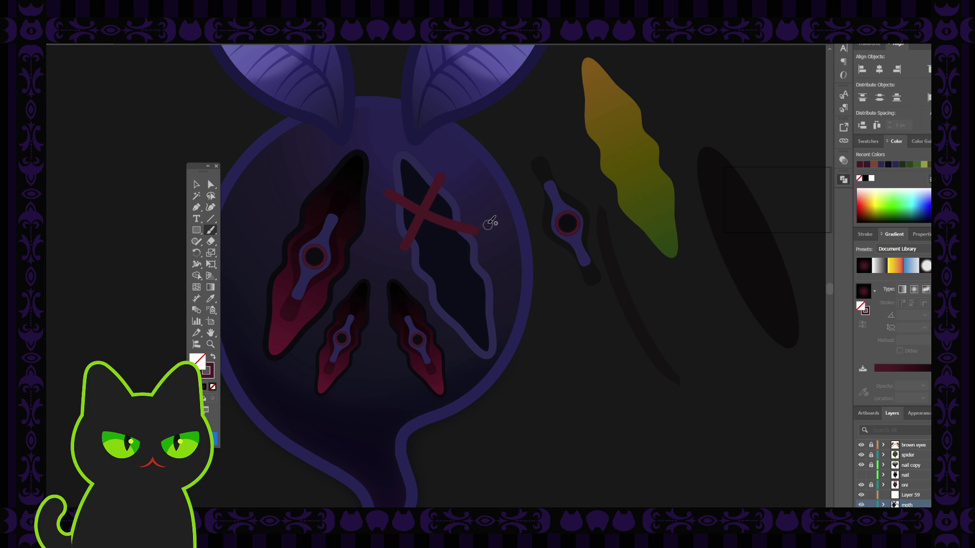
key("ctrl+z")
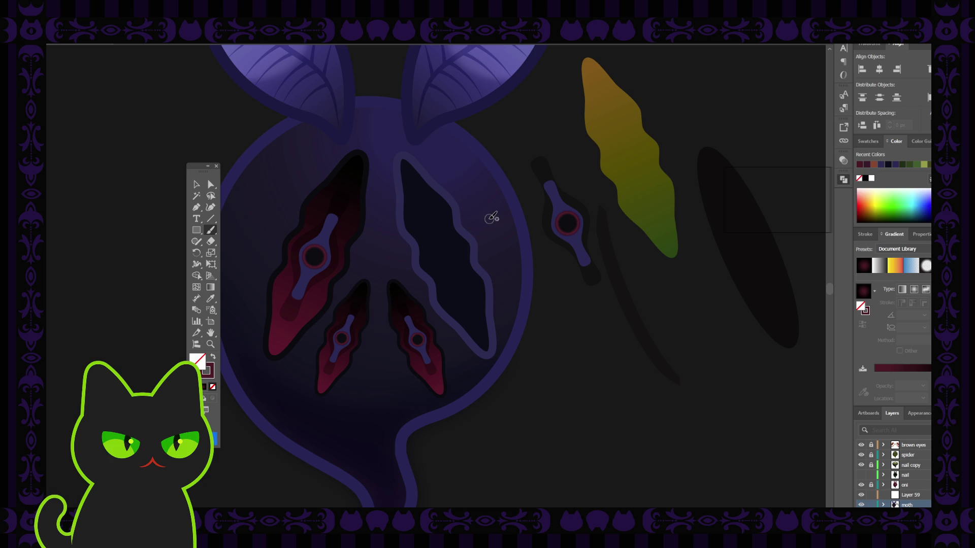
Set up the Paintbrush with the stroke colour active, discarding a trial stroke near the eye's top.
left_click(198, 231)
key("b")
mouse_move(391, 154)
left_mouse_down()
mouse_move(434, 160)
mouse_move(400, 184)
left_mouse_up()
key("ctrl+z")
left_click(209, 373)
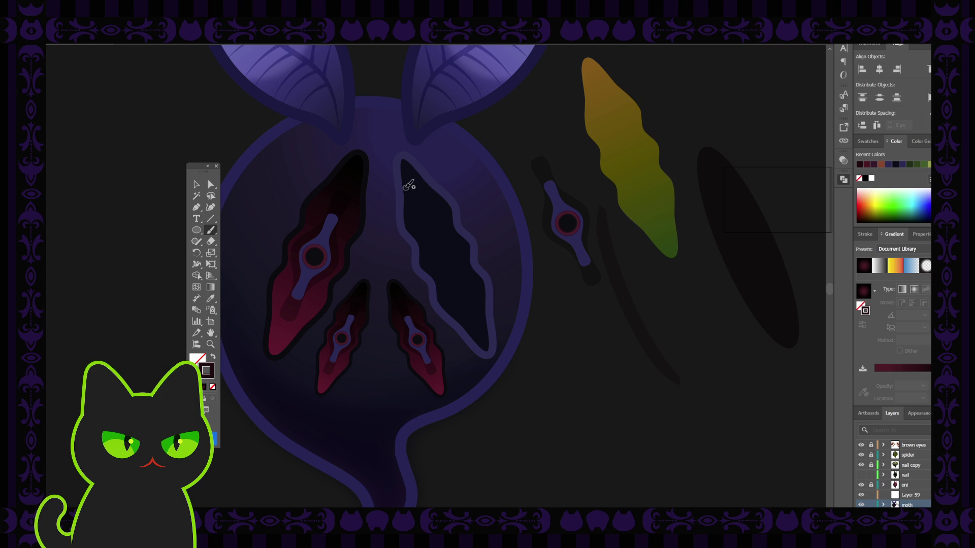
Paint seven curving dark maroon crack strokes down the upper-right eye, from top to lower tail.
mouse_move(404, 151)
left_mouse_down()
mouse_move(420, 177)
mouse_move(382, 182)
left_mouse_up()
mouse_move(420, 217)
left_mouse_down()
mouse_move(404, 232)
mouse_move(459, 212)
left_mouse_up()
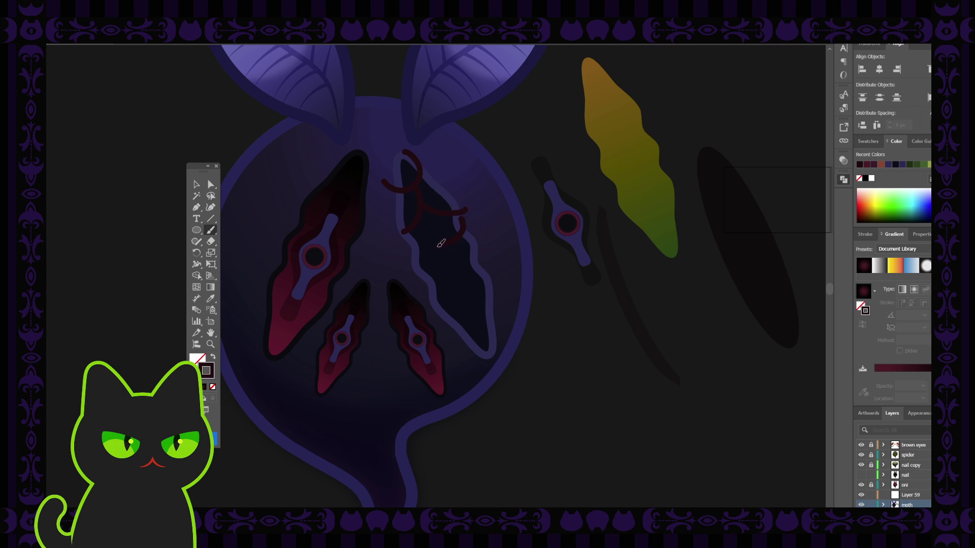
left_click_drag(404, 234, 438, 245)
left_click_drag(441, 290, 421, 291)
left_click_drag(480, 297, 497, 293)
left_click_drag(475, 328, 443, 290)
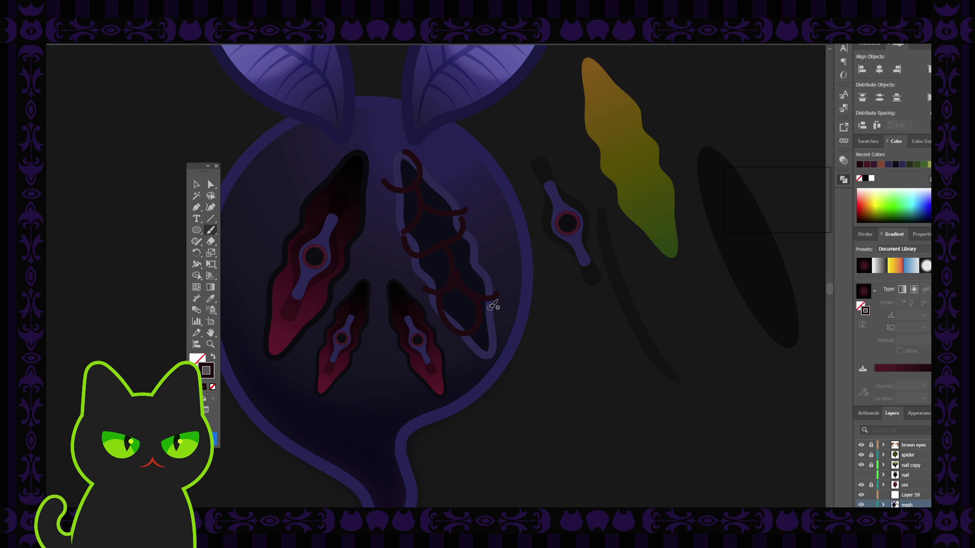
left_click_drag(475, 337, 493, 358)
key("v")
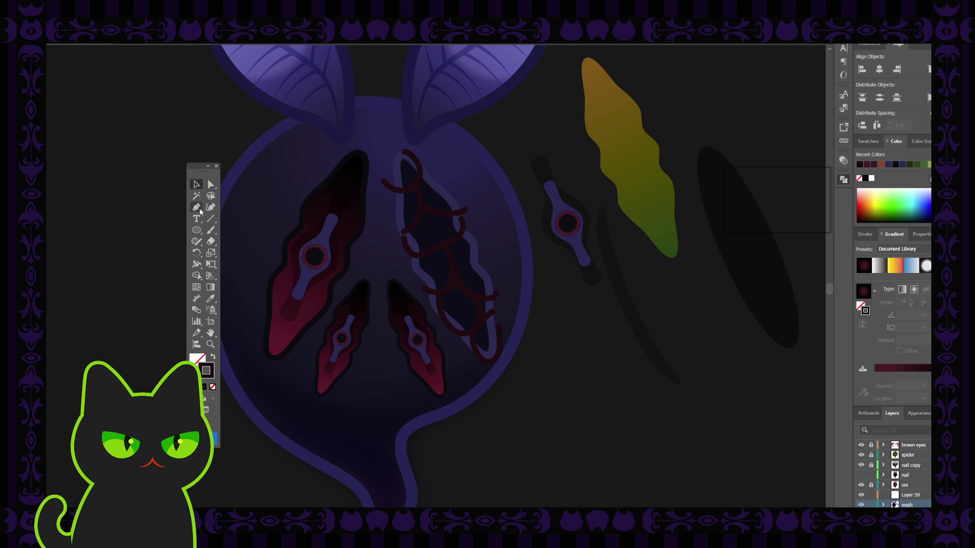
left_click(199, 210)
Pen-draw a small rounded facet and a curved closed facet at the top of the eye.
left_click(383, 182)
left_click(400, 190)
left_click(416, 183)
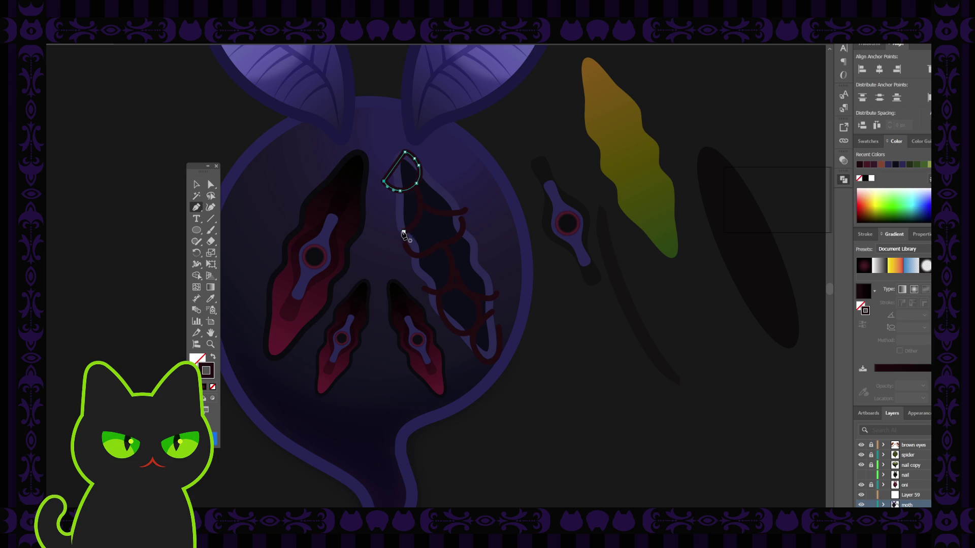
left_click(413, 185)
left_click_drag(410, 229, 403, 231)
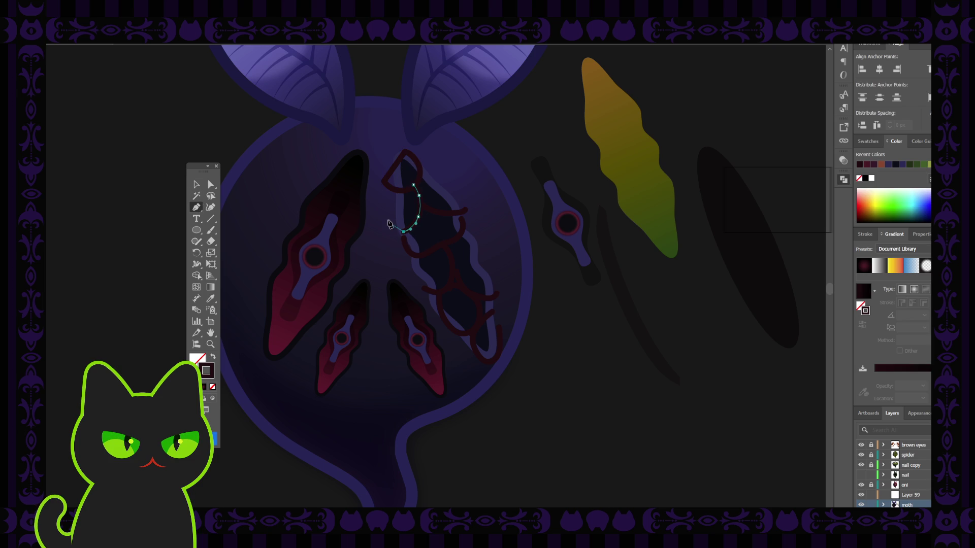
left_click(384, 205)
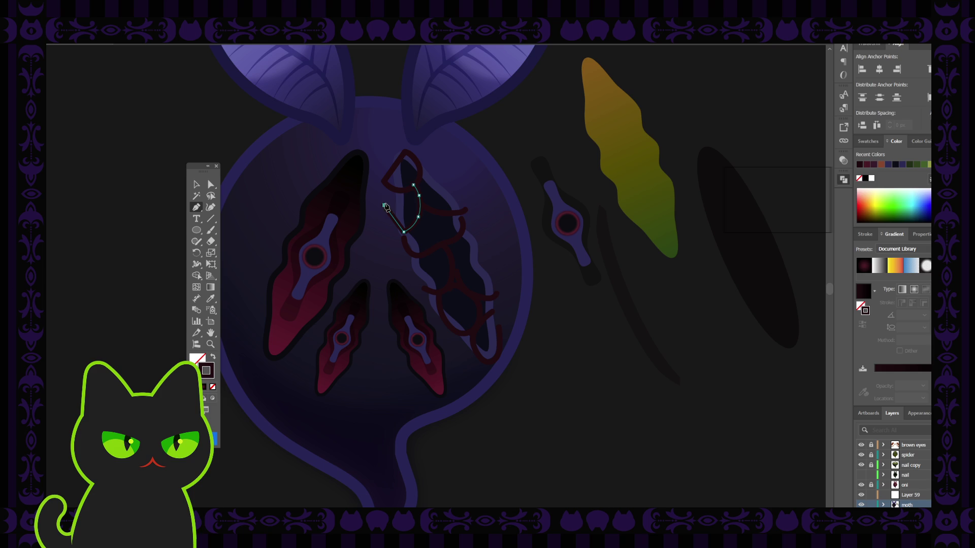
left_click(413, 186)
Draw a second closed facet outline and join an open outline across the eye's middle.
left_click(465, 211)
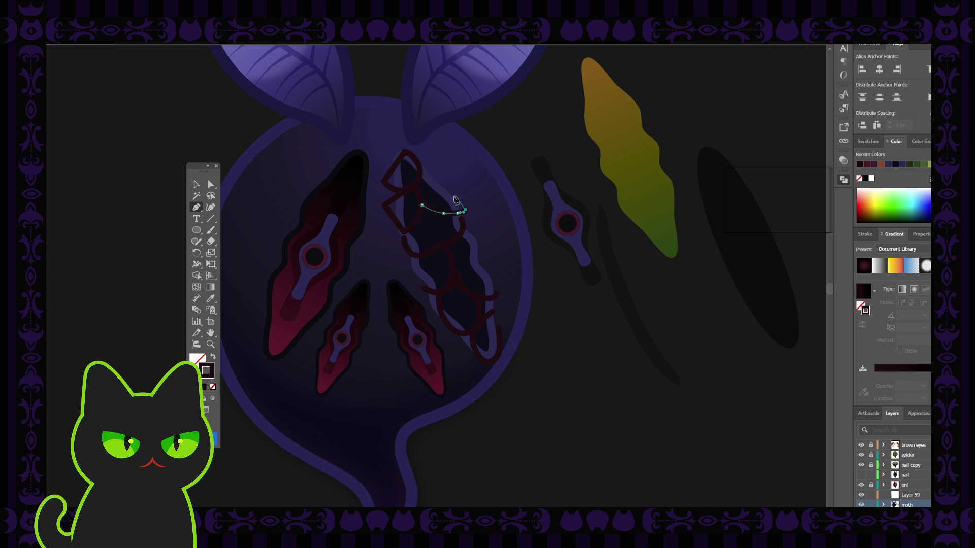
left_click(435, 168)
left_click(413, 176)
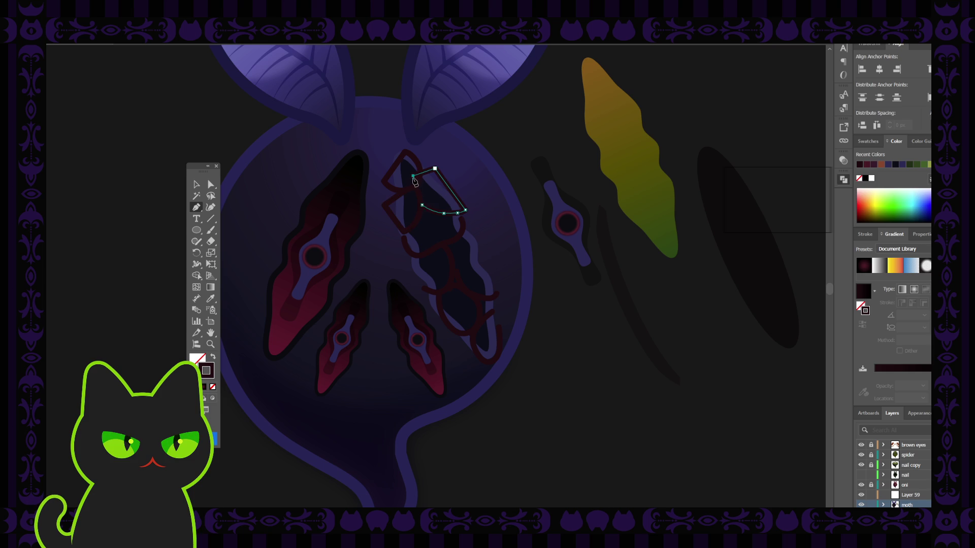
left_click(422, 206)
left_click(404, 238)
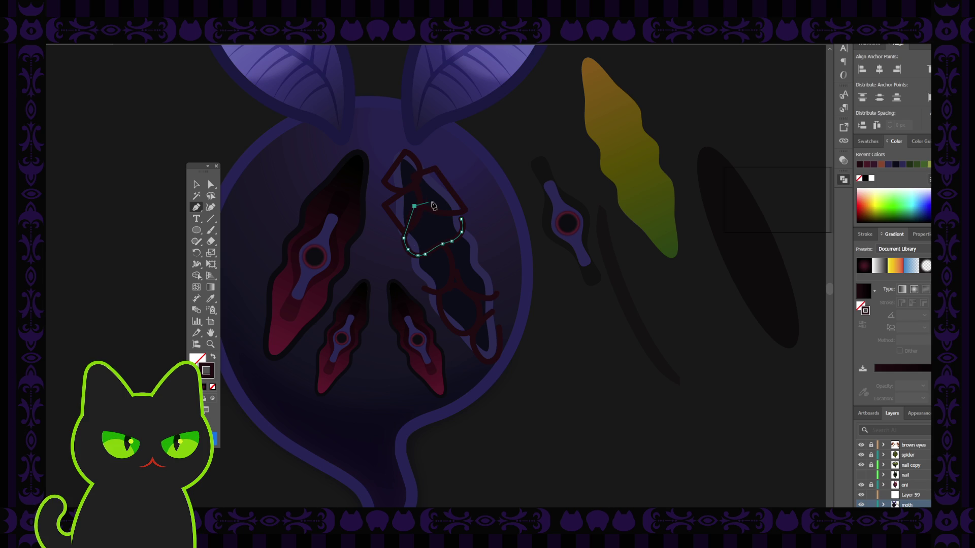
left_click(460, 220)
Close the lower outline into a facet and trace the lower-right facet back to its start.
left_click(424, 288)
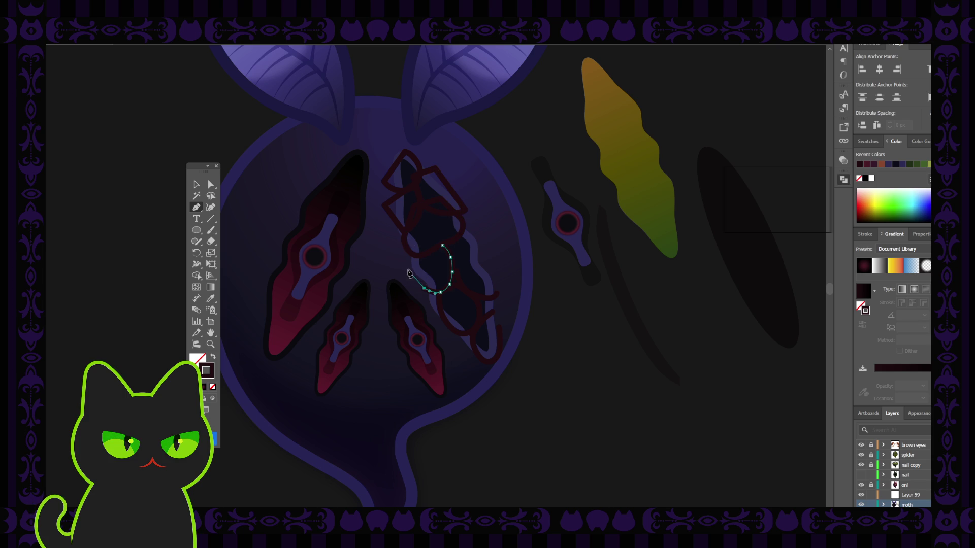
left_click(406, 268)
left_click(423, 242)
left_click(442, 245)
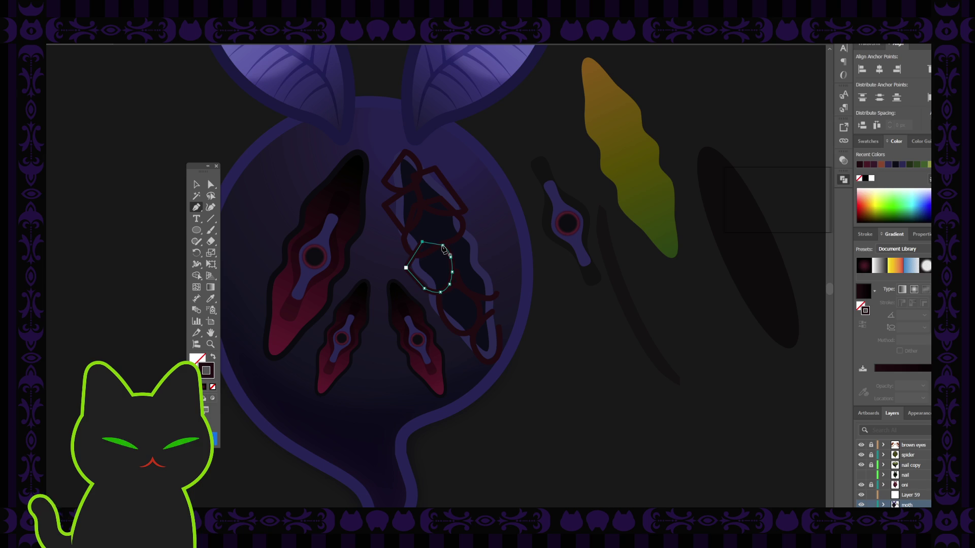
left_click(497, 295)
left_click(495, 253)
left_click(443, 228)
left_click(436, 261)
left_click(457, 274)
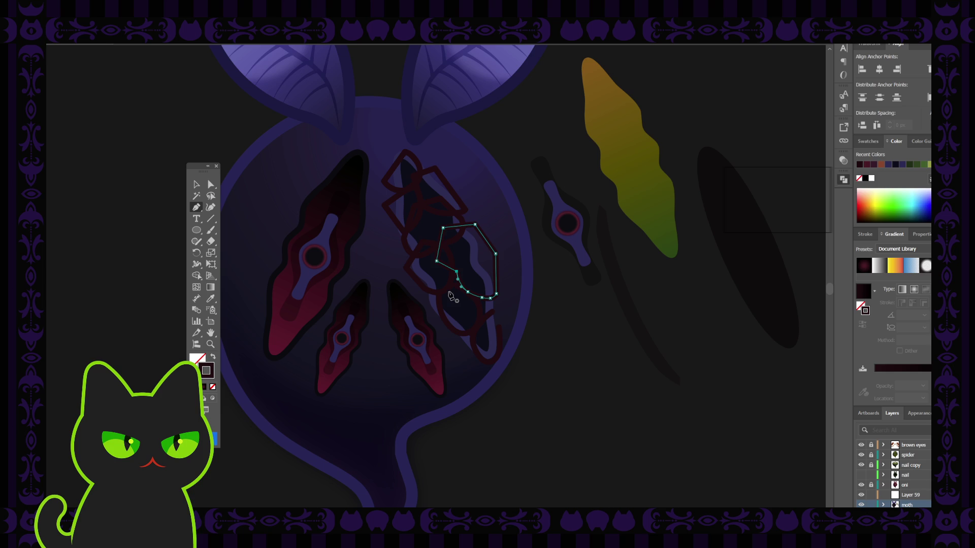
Check the oval and hook-shaped outlines near the tip, then finish the path and deselect.
left_click(440, 297, "ctrl")
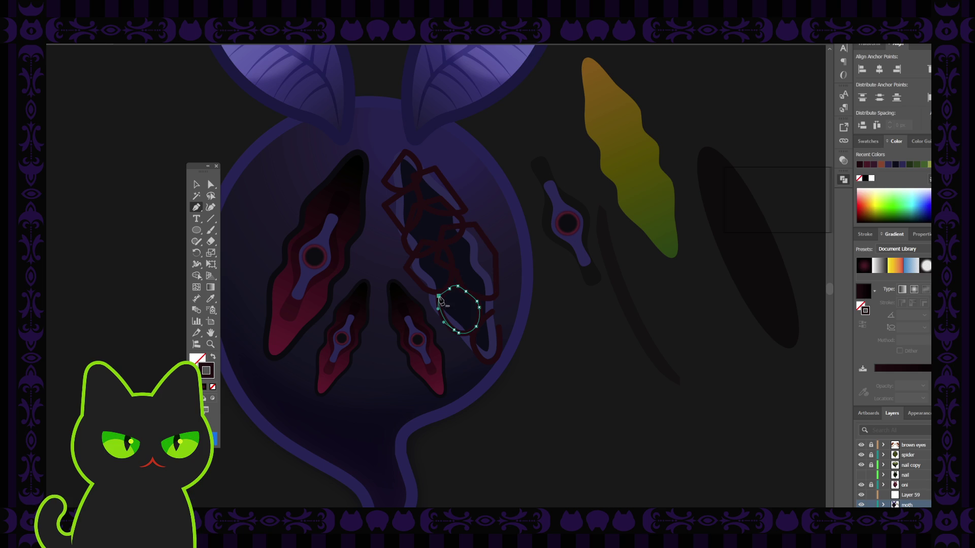
left_click(492, 313, "ctrl")
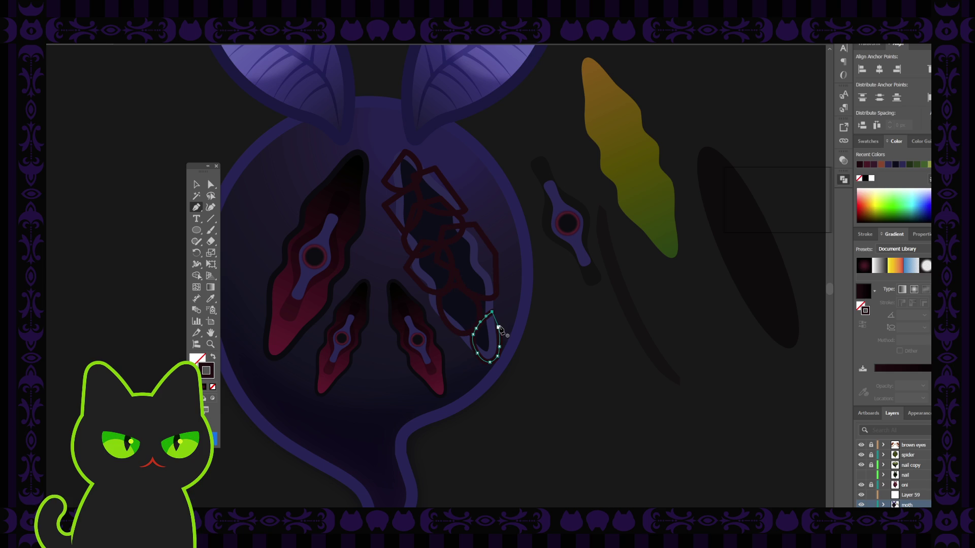
key("v")
left_click(342, 227)
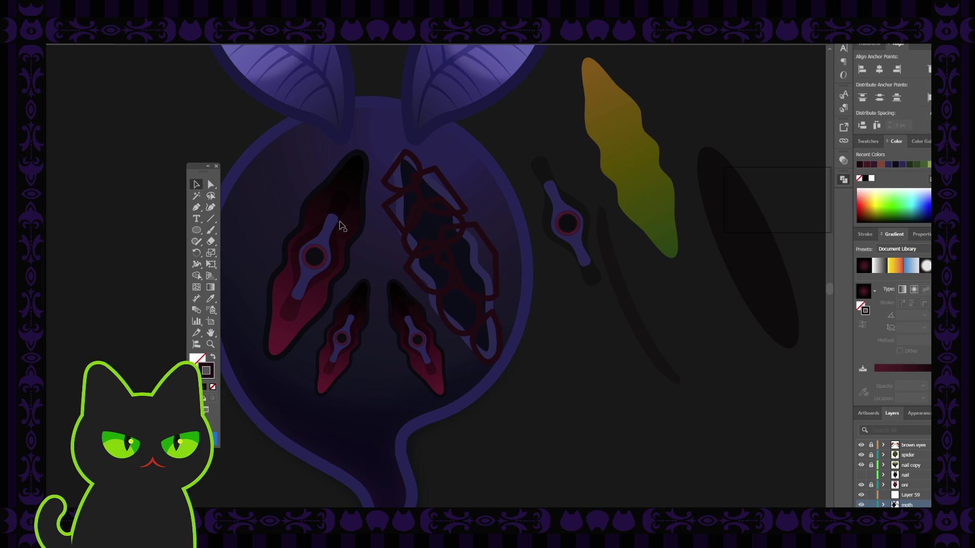
Fill the top facet outline with magenta sampled by Eyedropper, swapping its fill and stroke.
left_click(415, 161)
key("i")
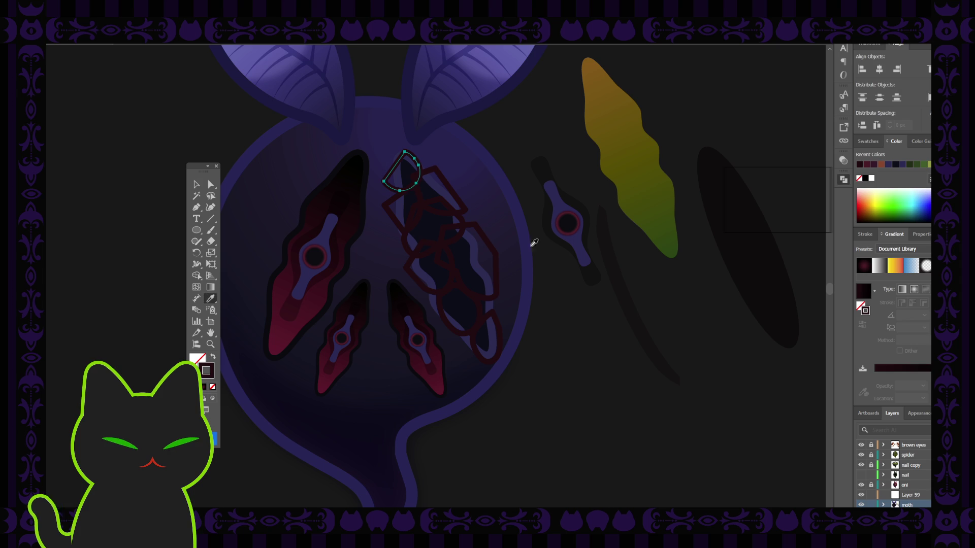
left_click(81, 294)
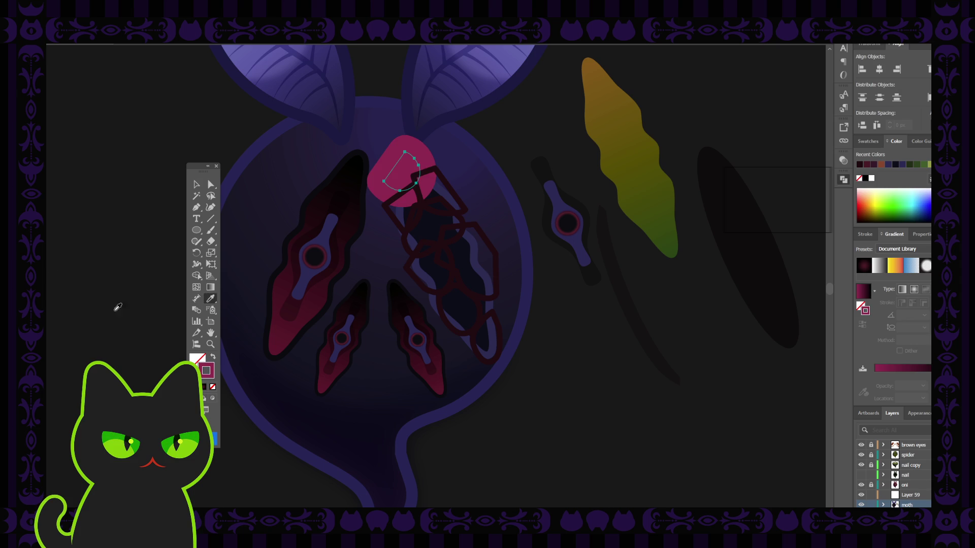
left_click(215, 358)
key("v")
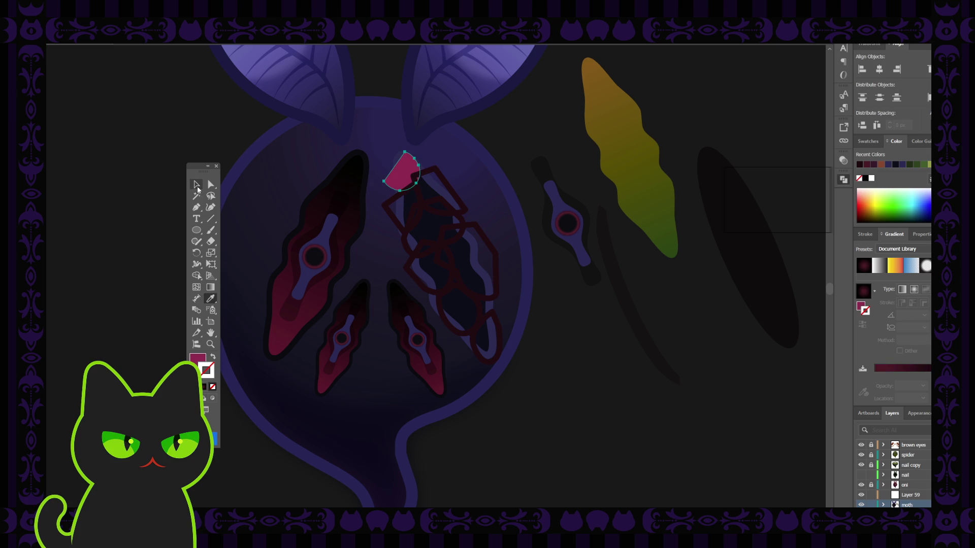
left_click(137, 191)
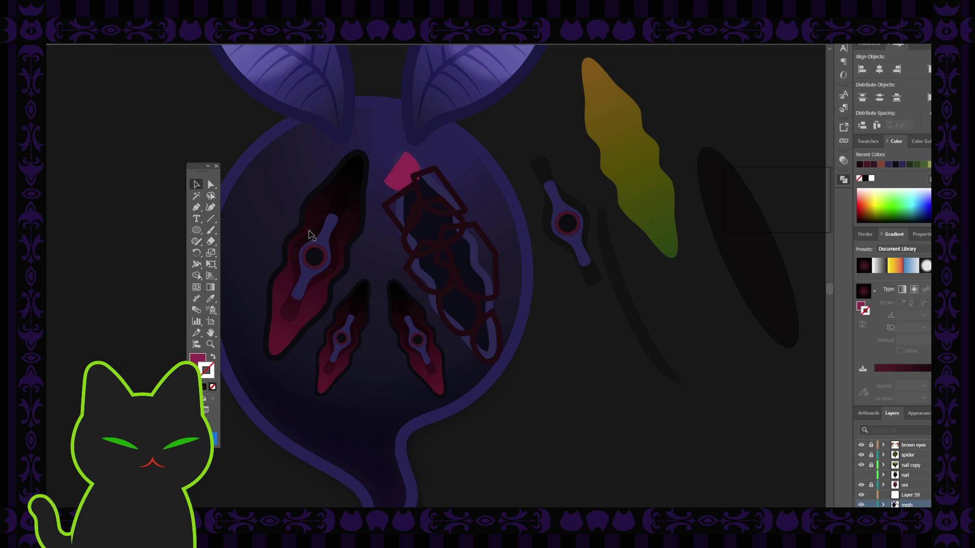
Fill the next facet below with a brighter sampled magenta.
left_click(398, 200)
key("i")
left_click(401, 170)
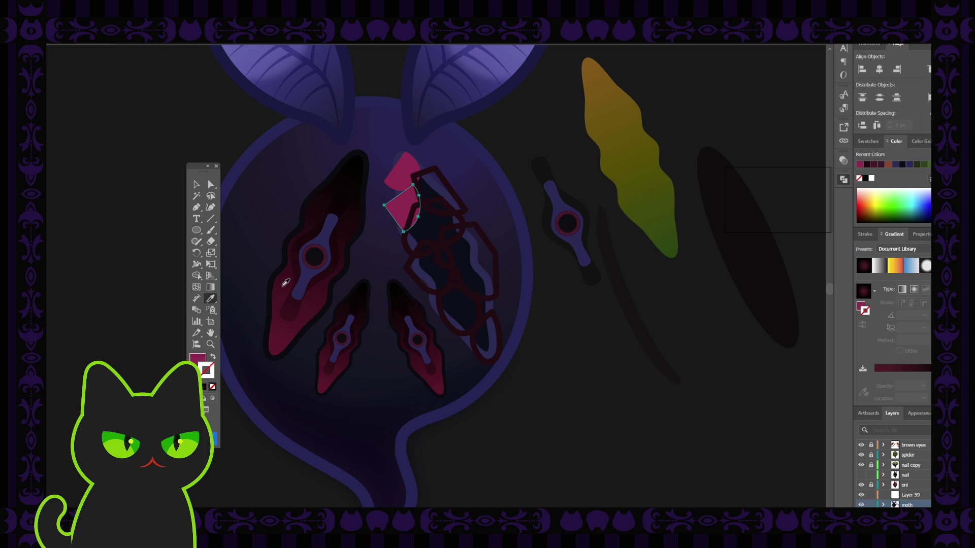
left_click(339, 335)
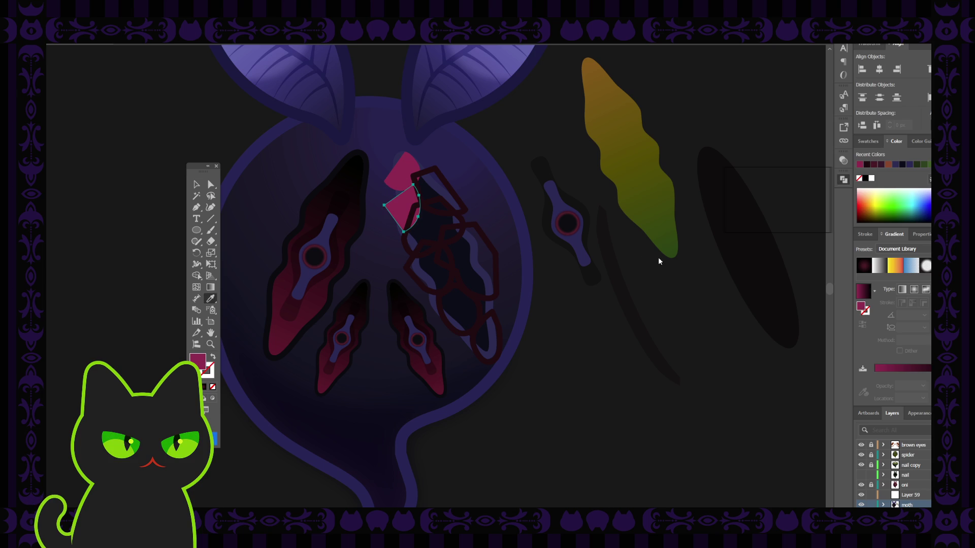
key("ctrl+shift+a")
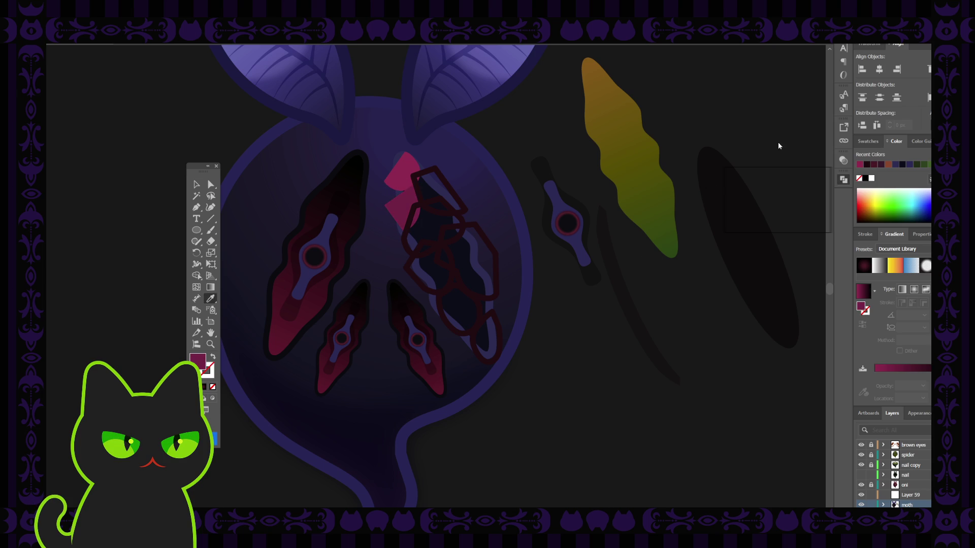
key("ctrl+z")
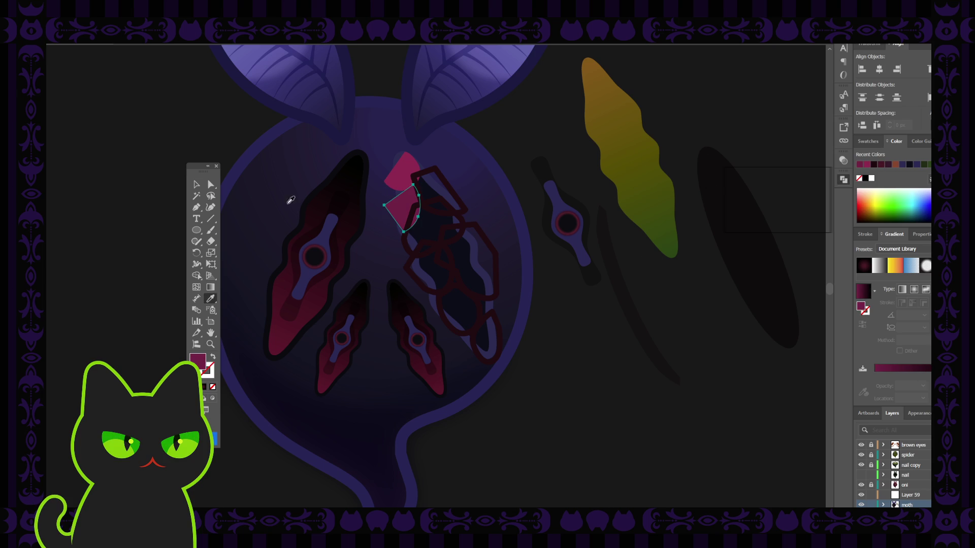
left_click(197, 185)
left_click(519, 149)
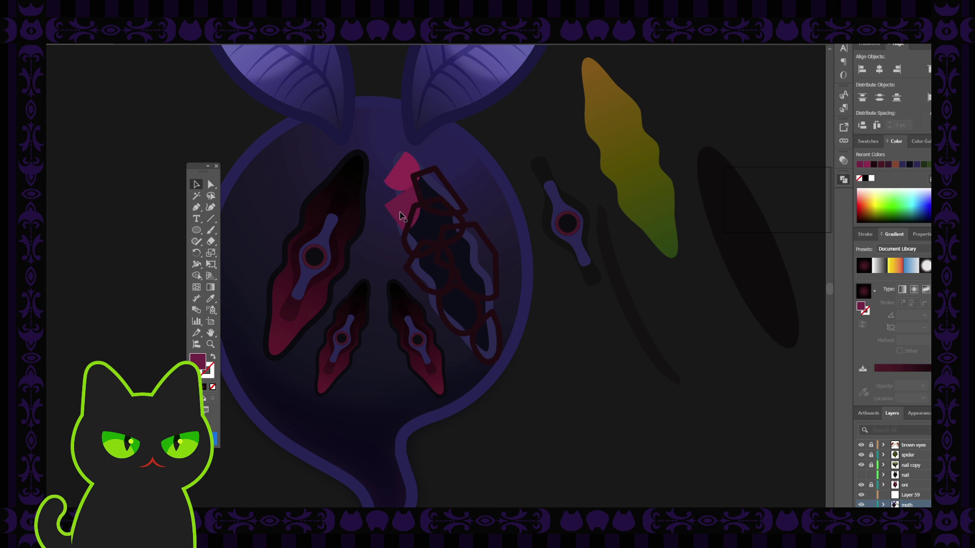
Fill the next unfilled facet outline with the same magenta.
left_click(402, 208)
left_click(432, 177)
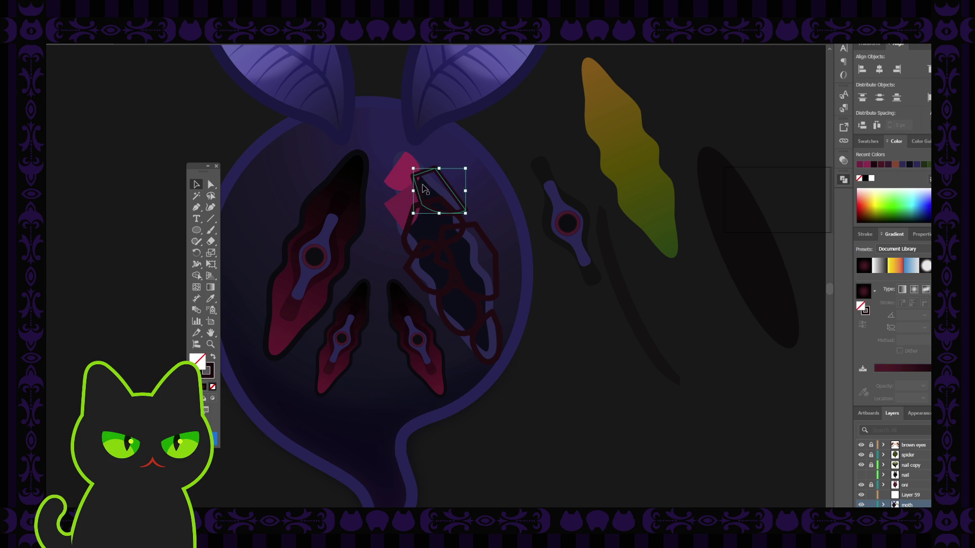
key("i")
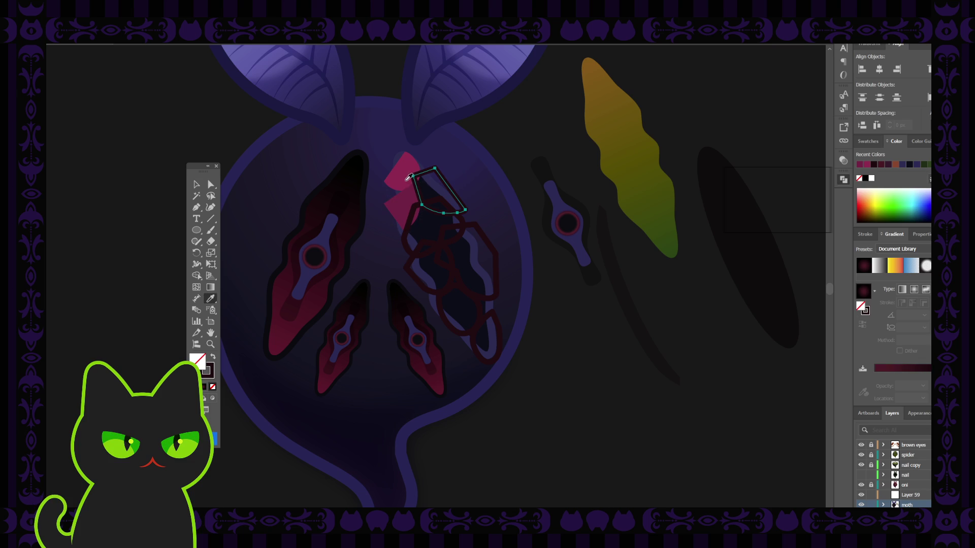
left_click(405, 202)
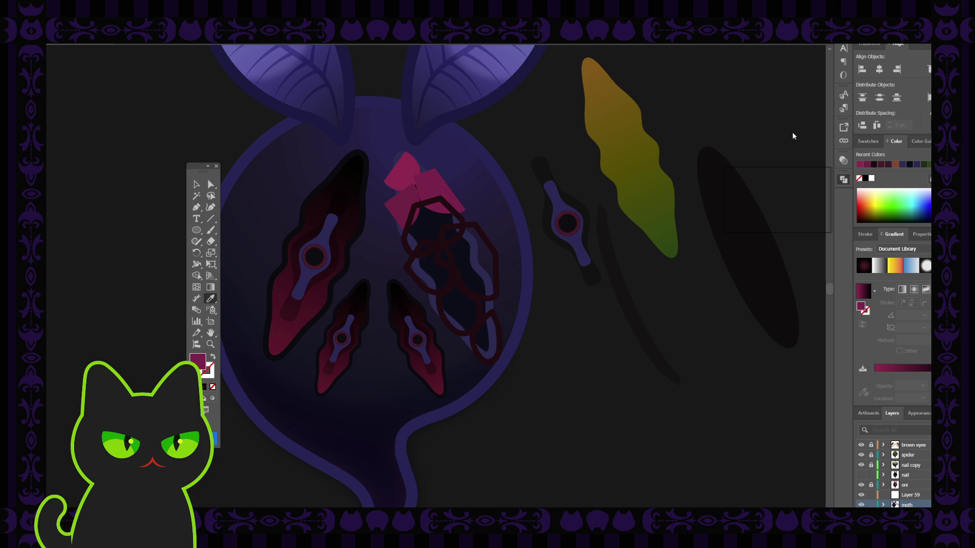
left_click(196, 184)
left_click(499, 141)
Fill the lower facet outline with magenta.
left_click(431, 205)
left_click(419, 208)
key("i")
left_click(416, 164)
left_click(196, 184)
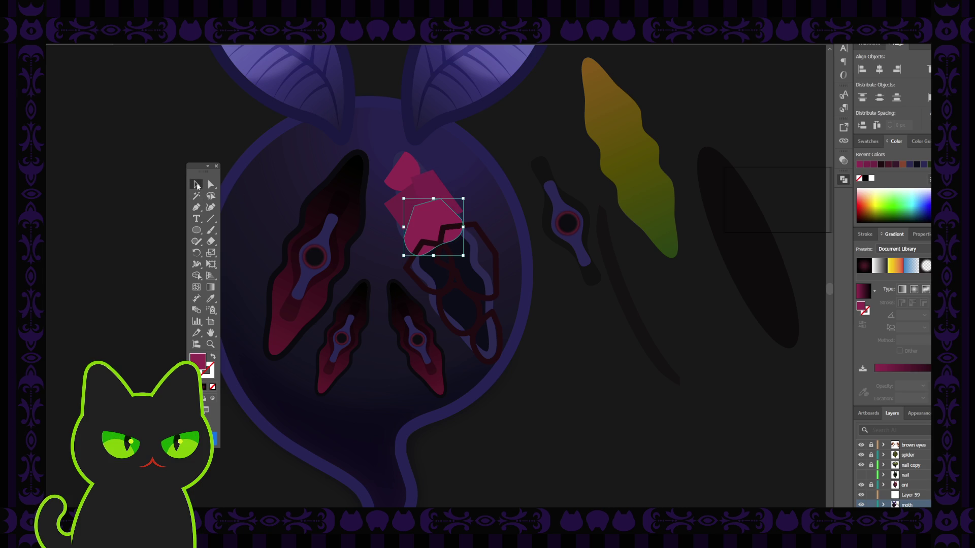
Move the small magenta facet down into the stack and inspect the larger facet's anchors.
left_click(401, 168)
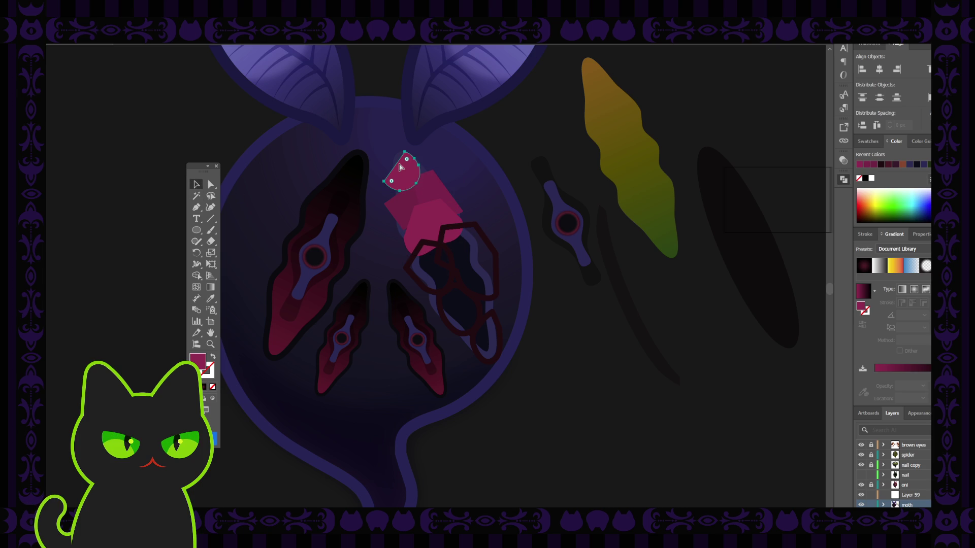
left_click_drag(400, 173, 399, 203)
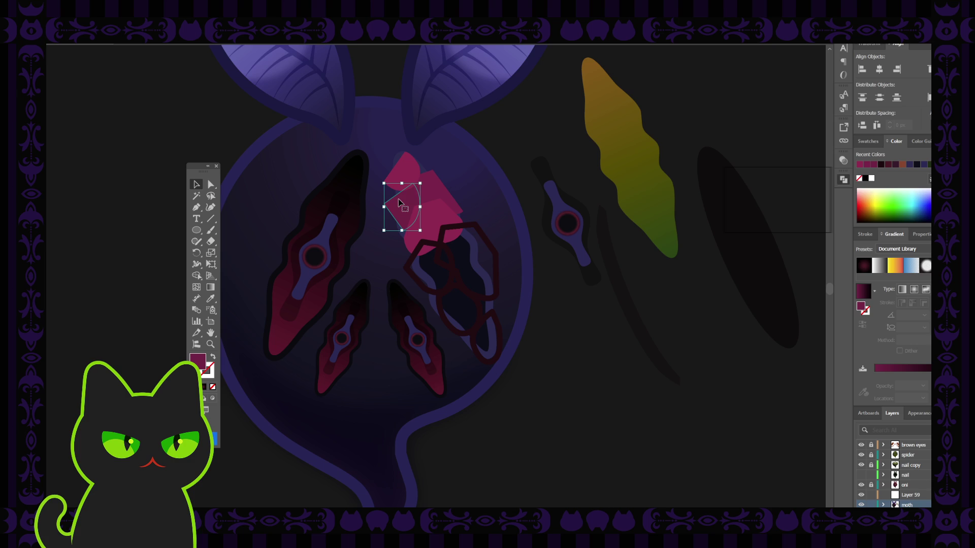
key("a")
key("v")
left_click(482, 153)
left_click(430, 224)
key("a")
key("v")
left_click(473, 166)
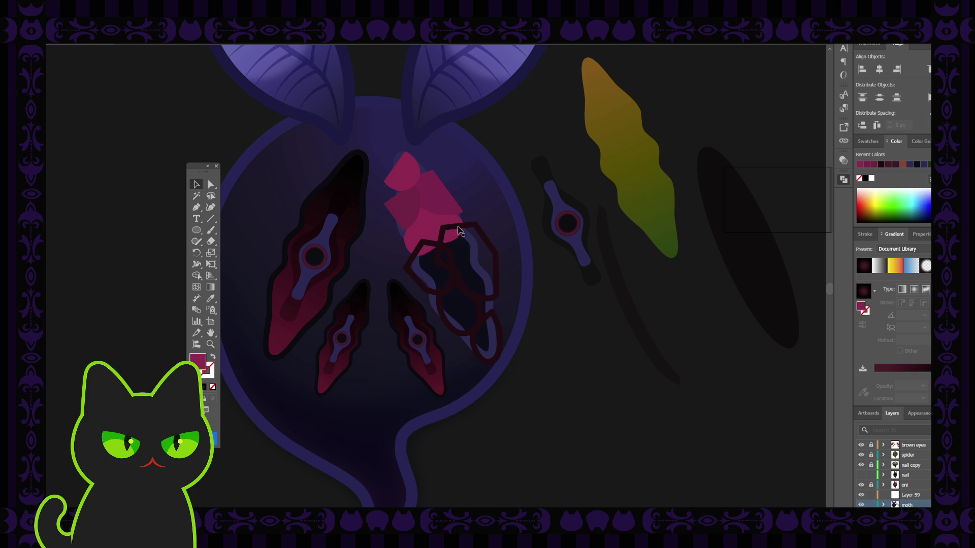
Inspect the anchor points of the unfilled outlines on the right and left of the eye.
left_click(459, 231)
key("a")
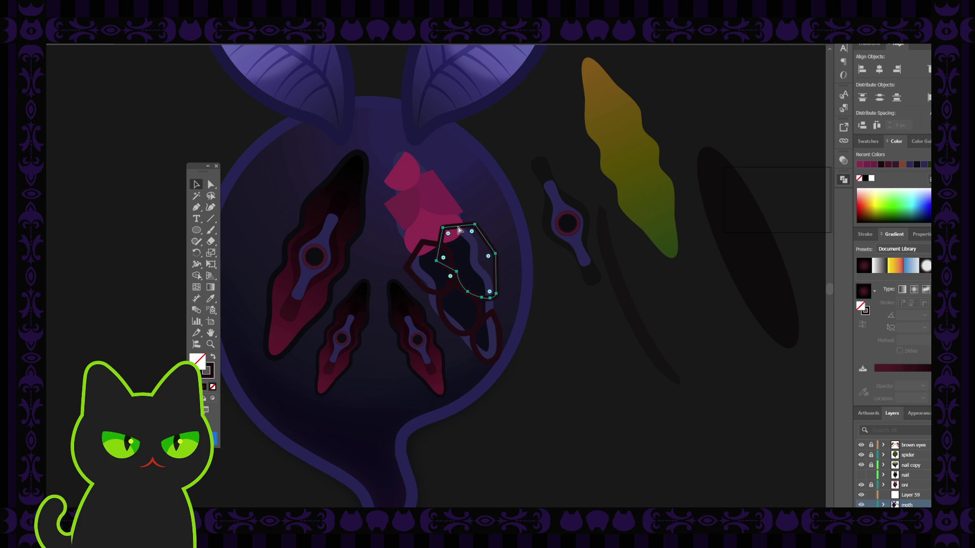
key("v")
key("a")
key("v")
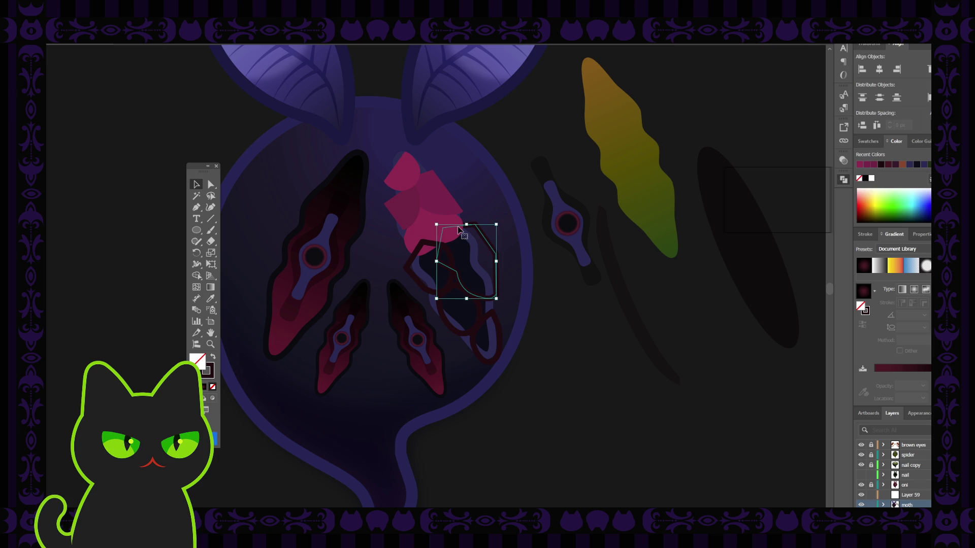
left_click(426, 246)
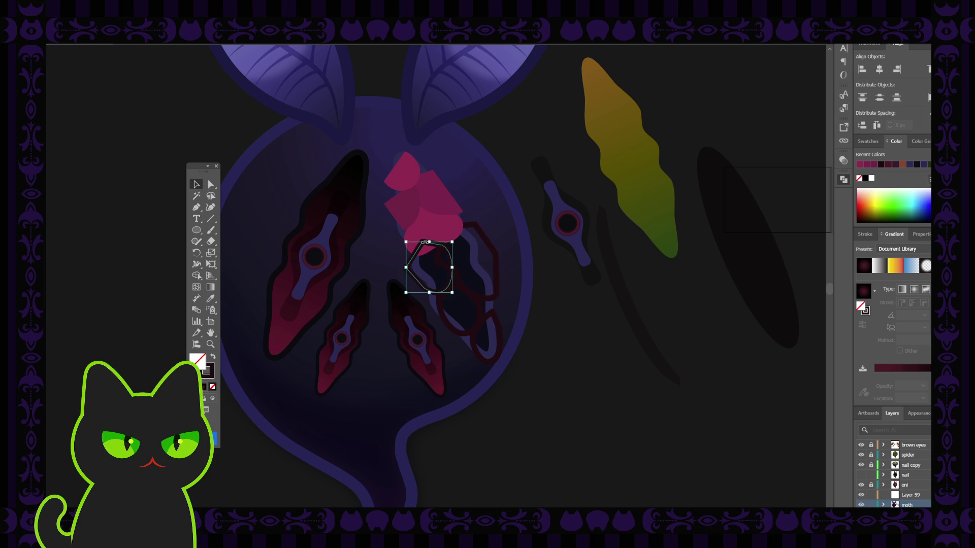
key("i")
left_click(197, 186)
key("a")
key("v")
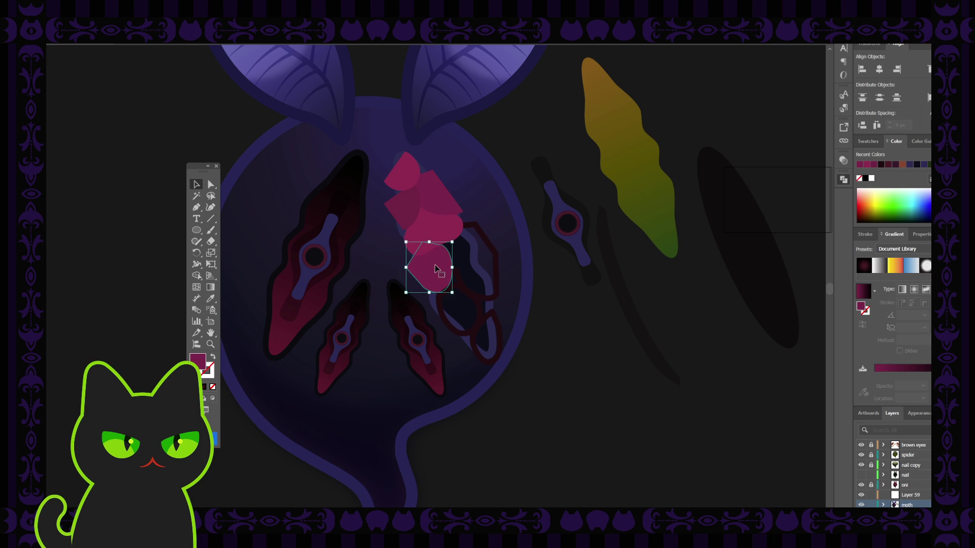
left_click(477, 240)
Fill the right facet with pink sampled from an existing facet.
key("i")
left_click(414, 198)
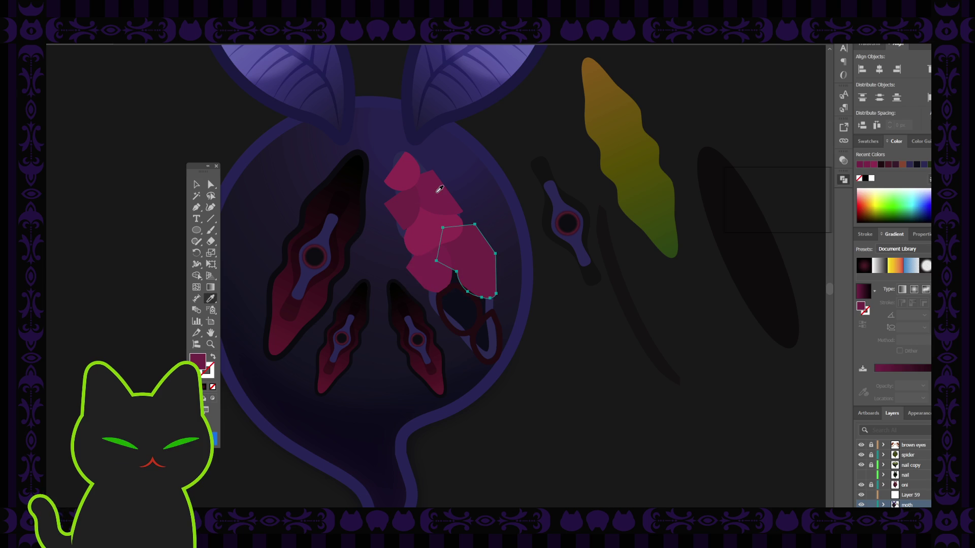
left_click(196, 184)
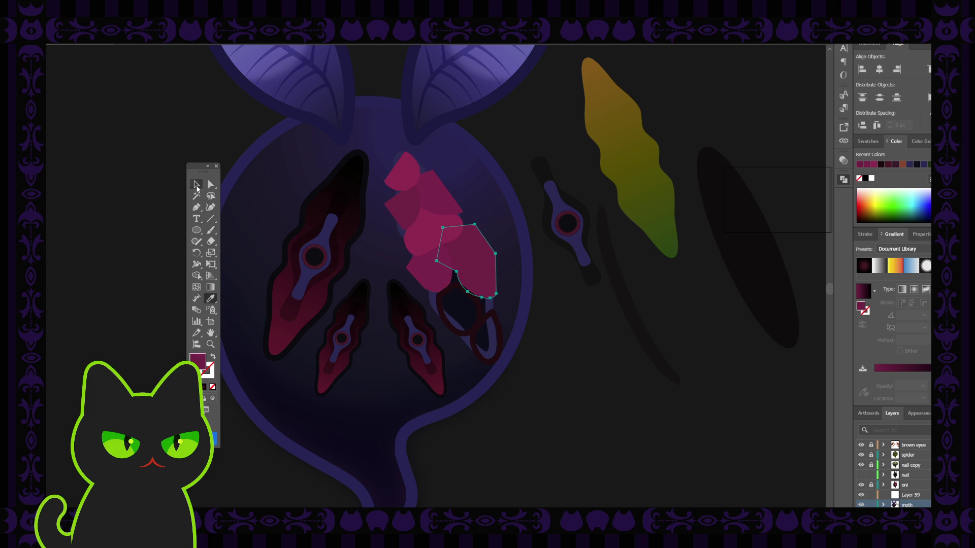
left_click(397, 239)
left_click(469, 258)
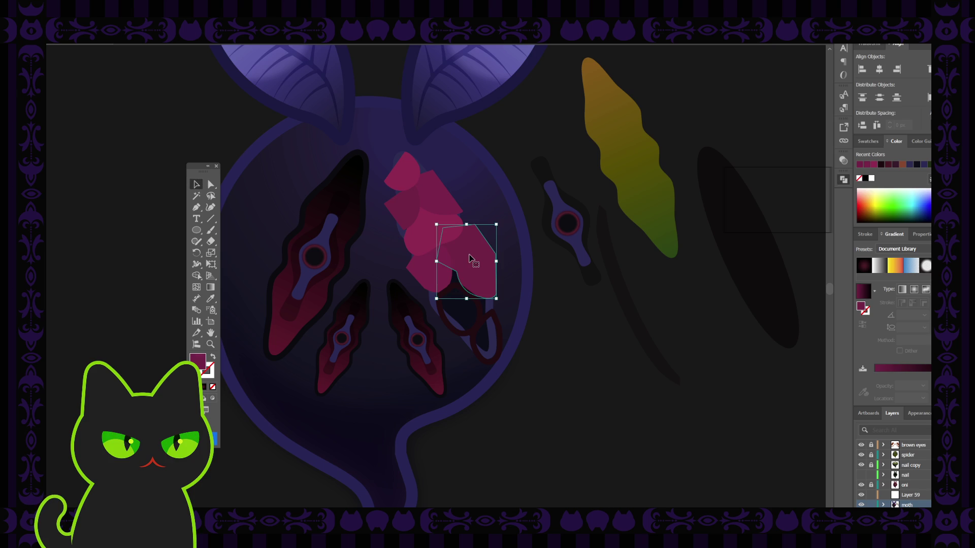
Fill the small shape near the eye's tip with pink and nudge it slightly upward.
left_click(492, 203)
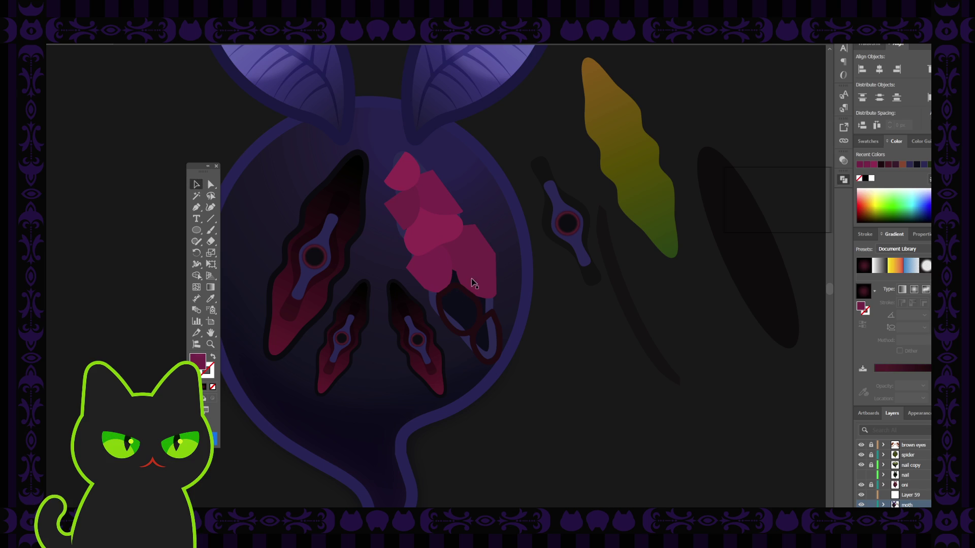
left_click(457, 290)
key("i")
left_click(409, 170)
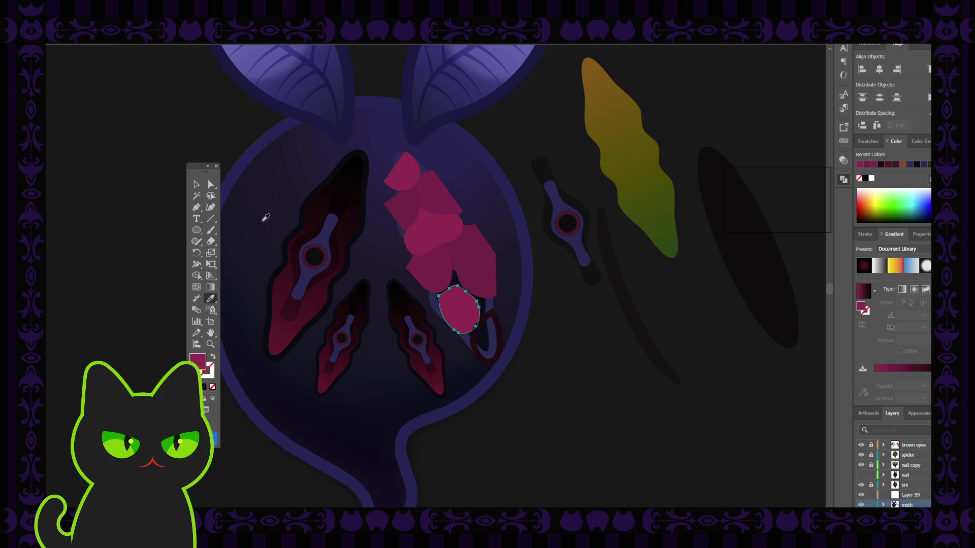
key("v")
left_click(523, 184)
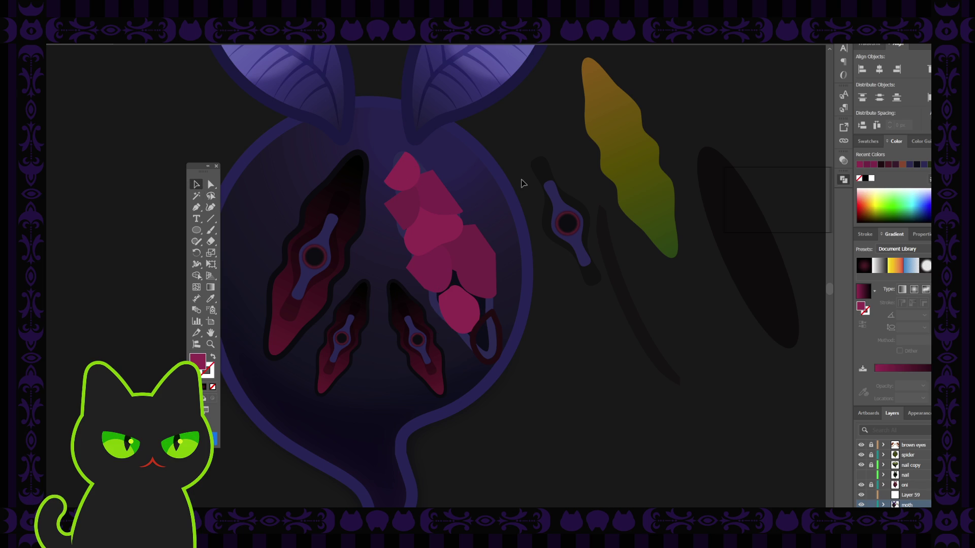
left_click_drag(462, 316, 459, 306)
Check the pink teardrop's anchors and move the dark teardrop outline up and left.
left_click(458, 305)
key("a")
key("ctrl")
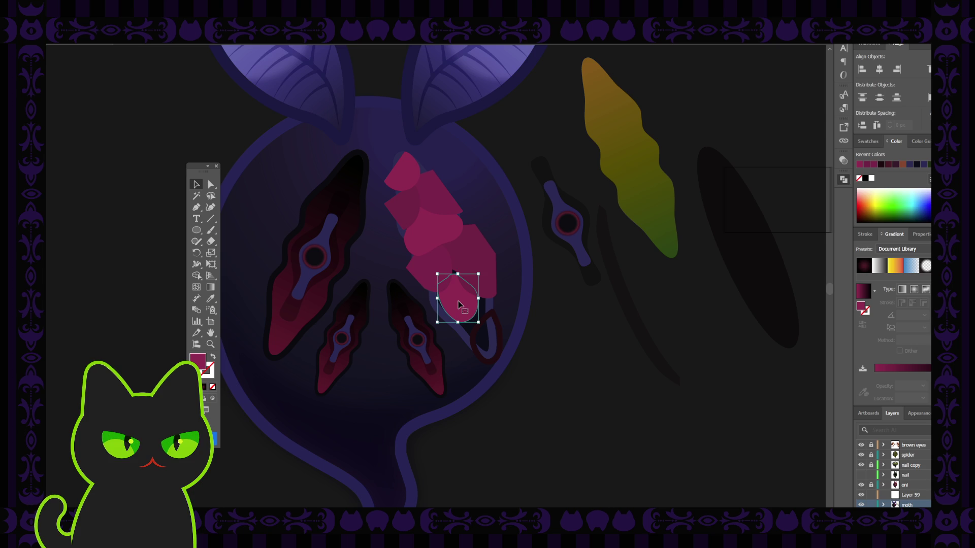
left_click(543, 309)
left_click(498, 334)
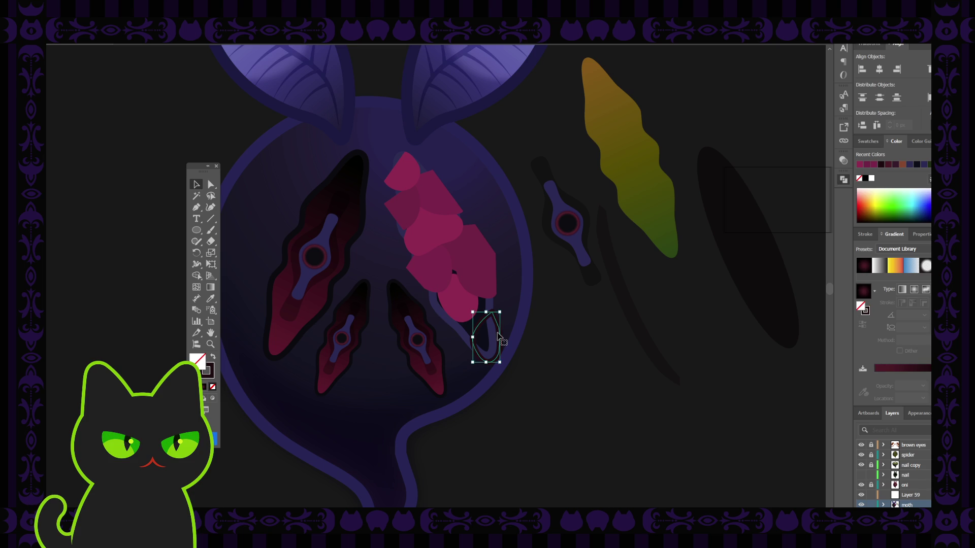
left_click_drag(497, 333, 491, 322)
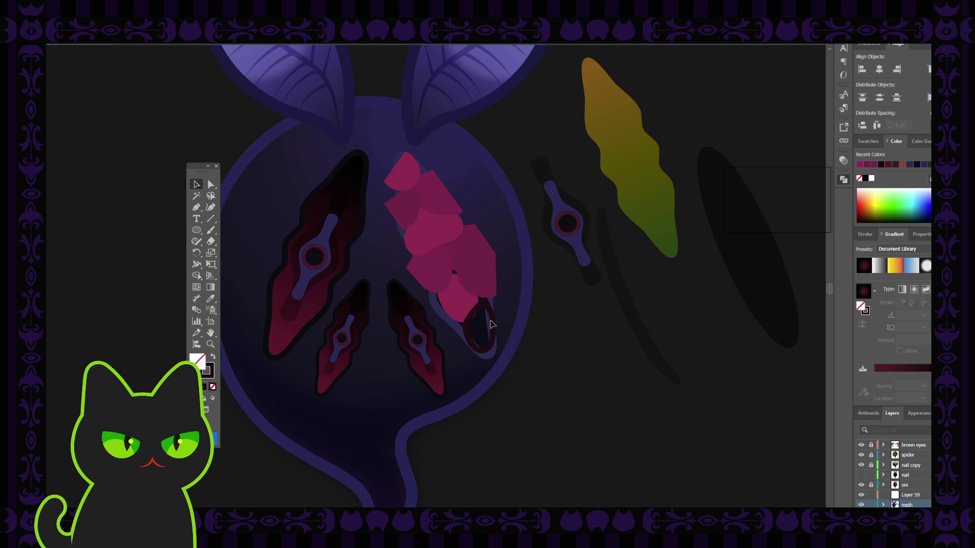
Fill the dark teardrop with the sampled pink facet colour and inspect its anchor points.
key("i")
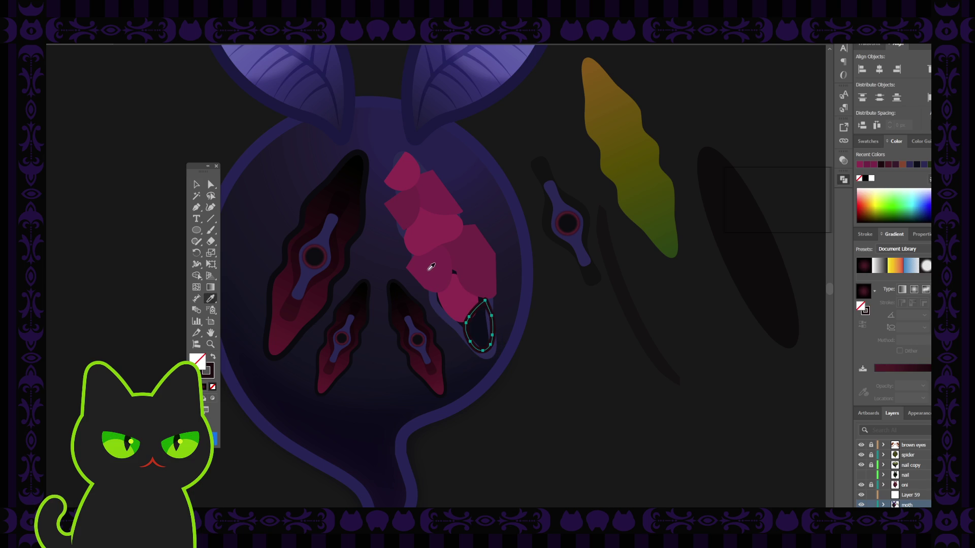
left_click(426, 270)
key("v")
left_click(546, 335)
left_click(481, 335)
key("a")
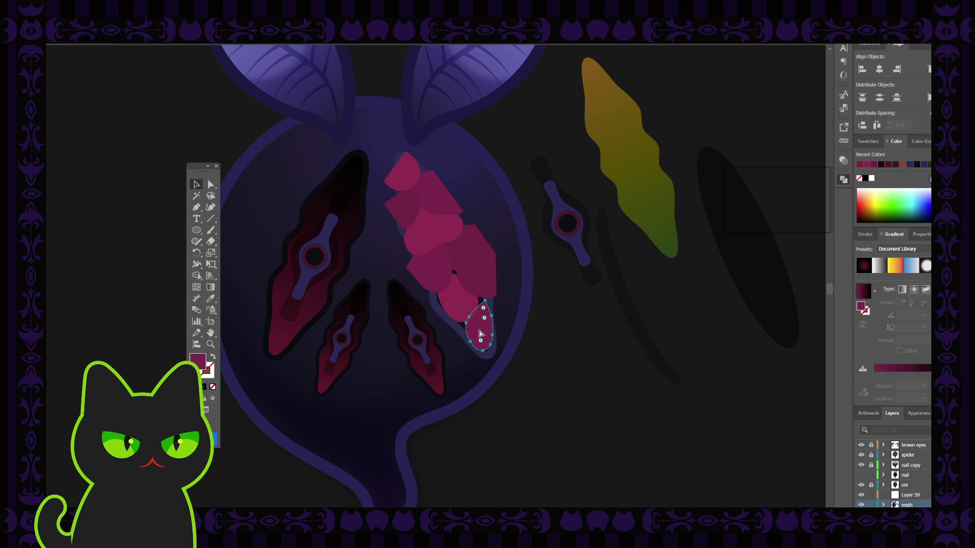
key("v")
left_click(502, 333)
Select the upper pink polygon facet and zoom in on the eye facets.
left_click(459, 320)
left_click(477, 262)
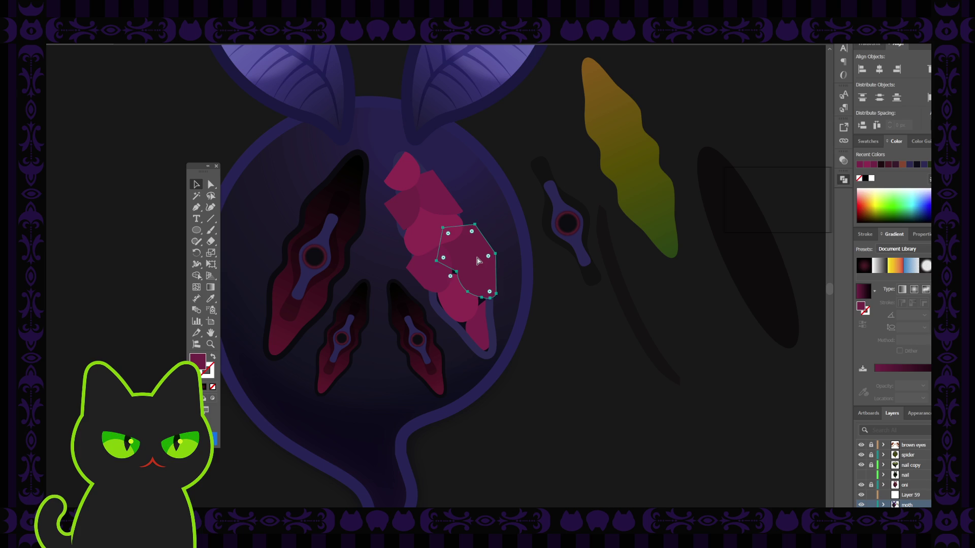
key("ctrl+plus")
left_click(356, 292)
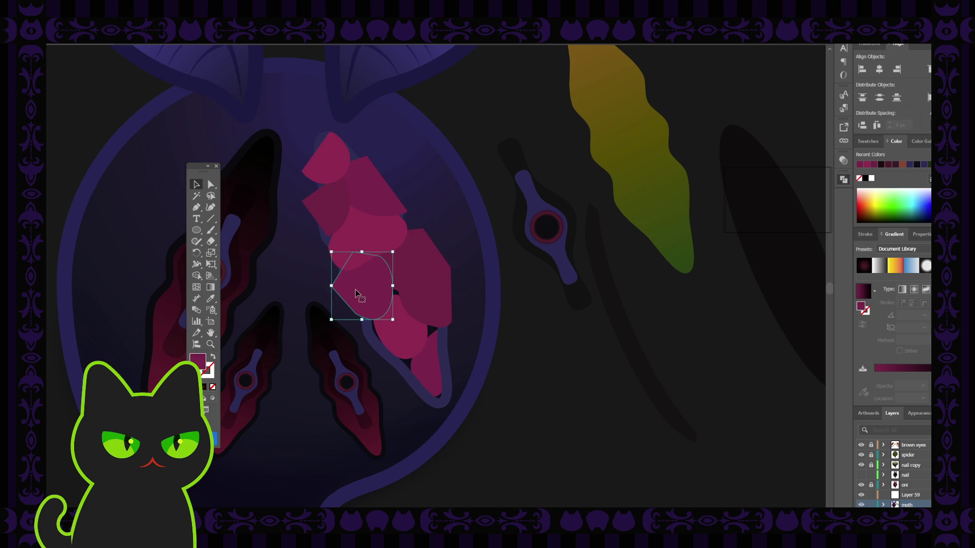
Move the smaller pink facet higher up in the upper-right eye.
left_click(412, 295)
key("a")
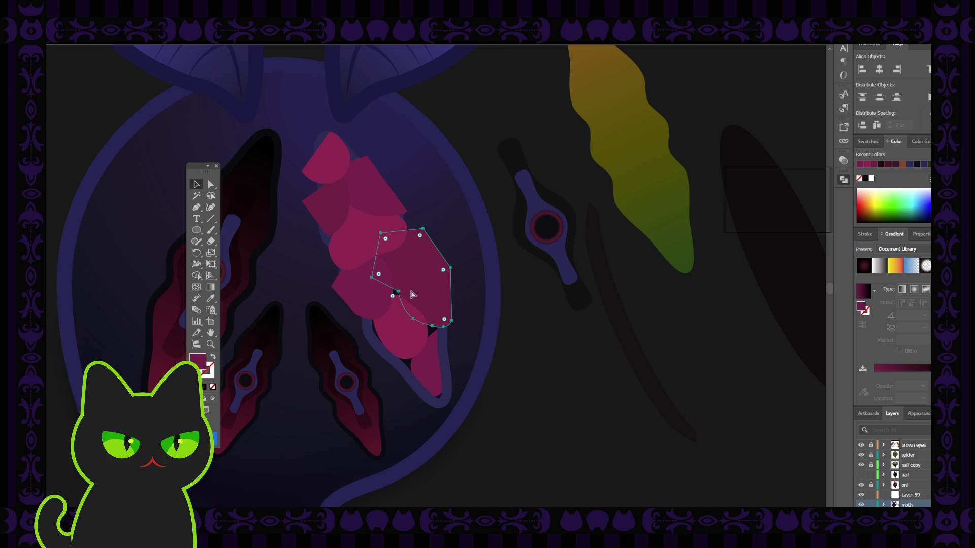
key("v")
left_click(360, 297)
key("a")
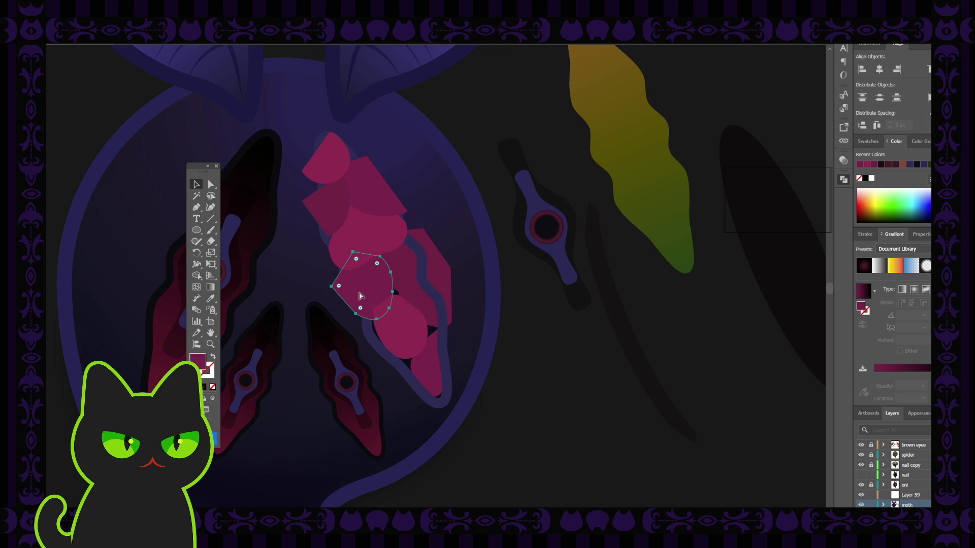
key("v")
left_click_drag(381, 293, 378, 236)
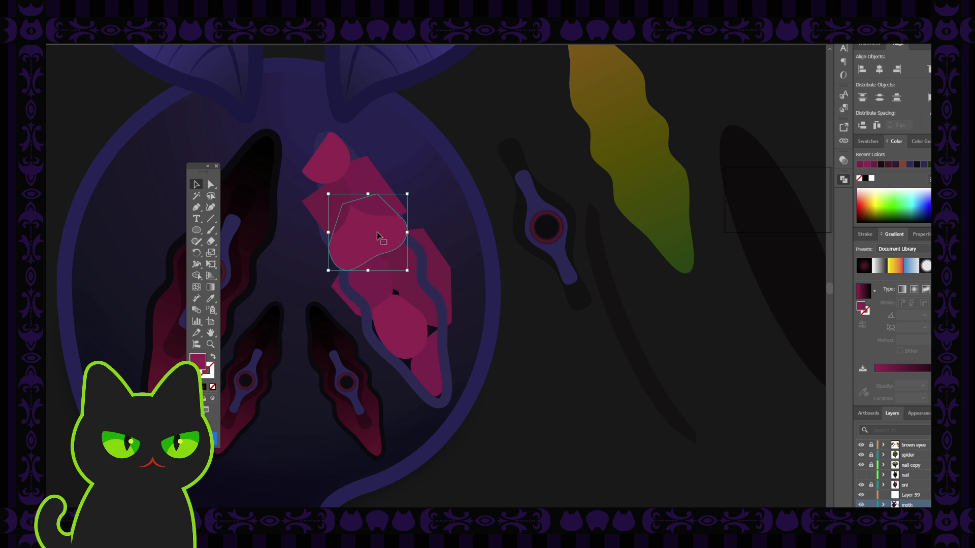
key("a")
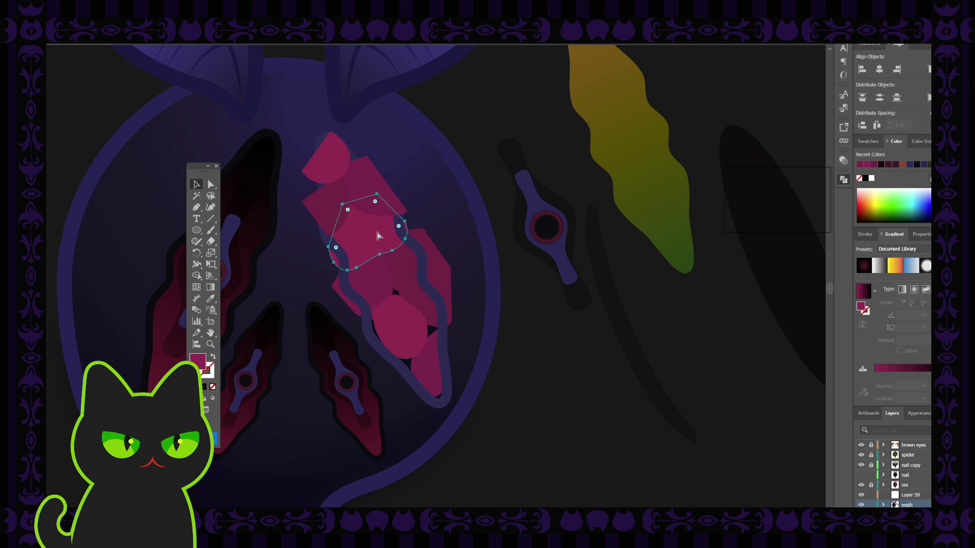
key("v")
Send the top wedge behind the purple crack band and shift it up to the eye's top.
left_click(369, 178)
key("a")
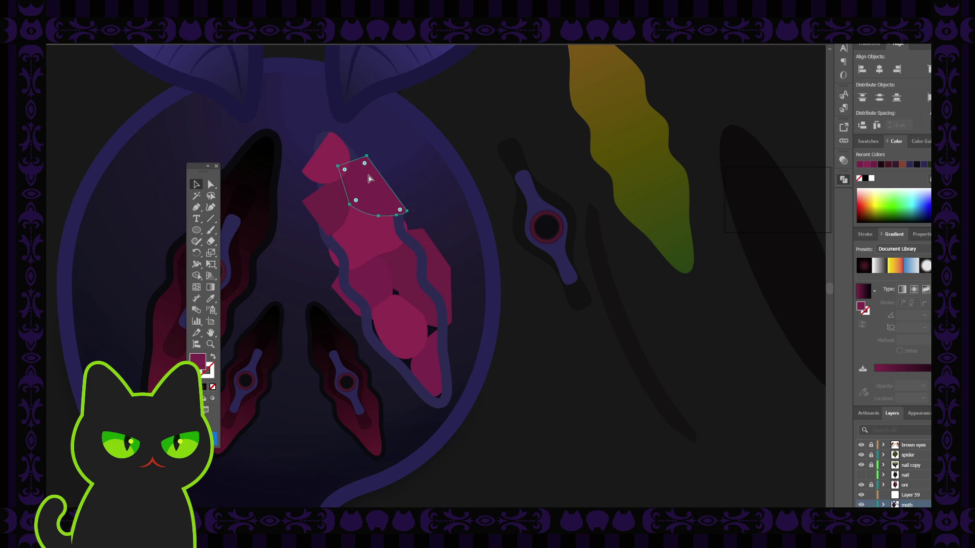
key("ctrl+shift+[")
key("v")
left_click(315, 205)
key("a")
key("v")
left_click_drag(315, 205, 330, 157)
key("a")
key("ctrl+shift+bracketleft")
key("v")
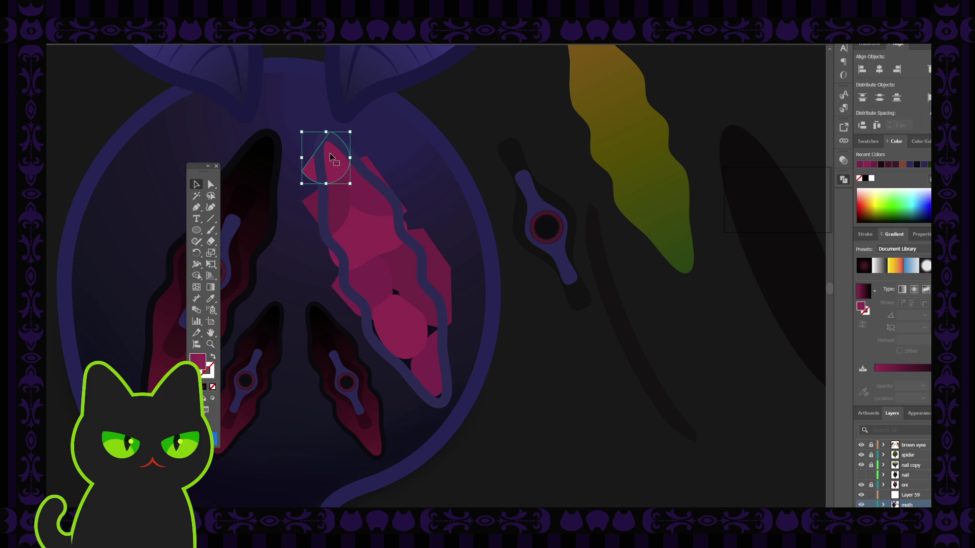
left_click(455, 135)
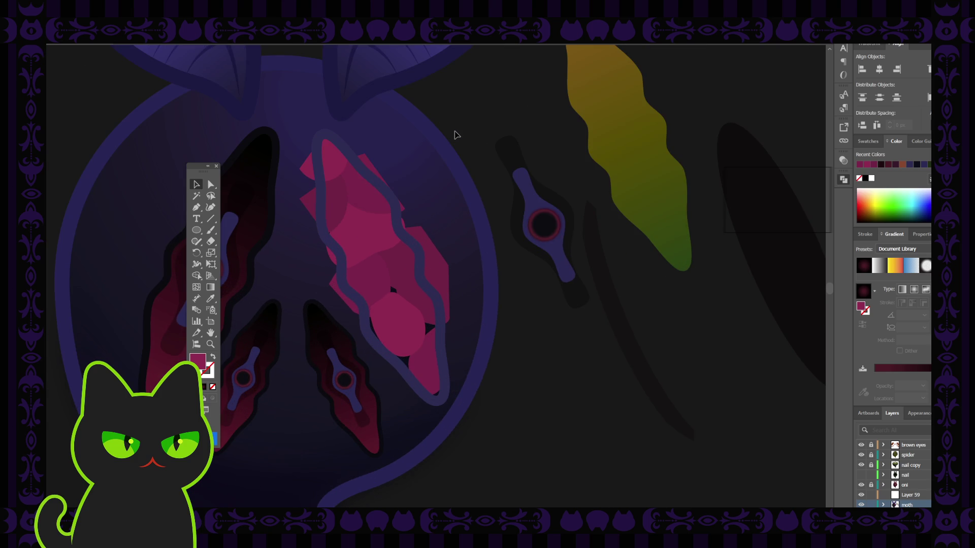
left_click_drag(428, 168, 467, 163)
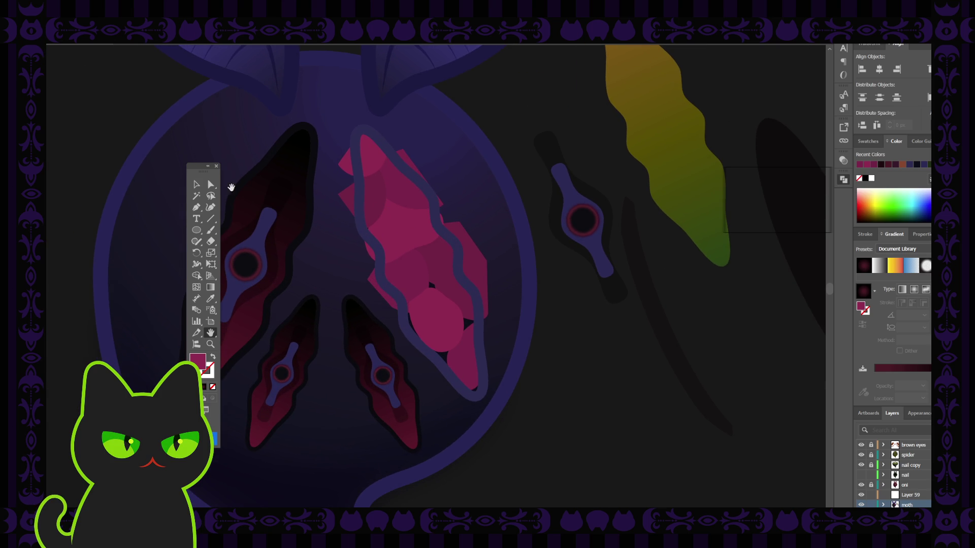
Reshape the pink oval by adjusting its left-edge anchors and nudging it down.
left_click(197, 185)
left_click(371, 203)
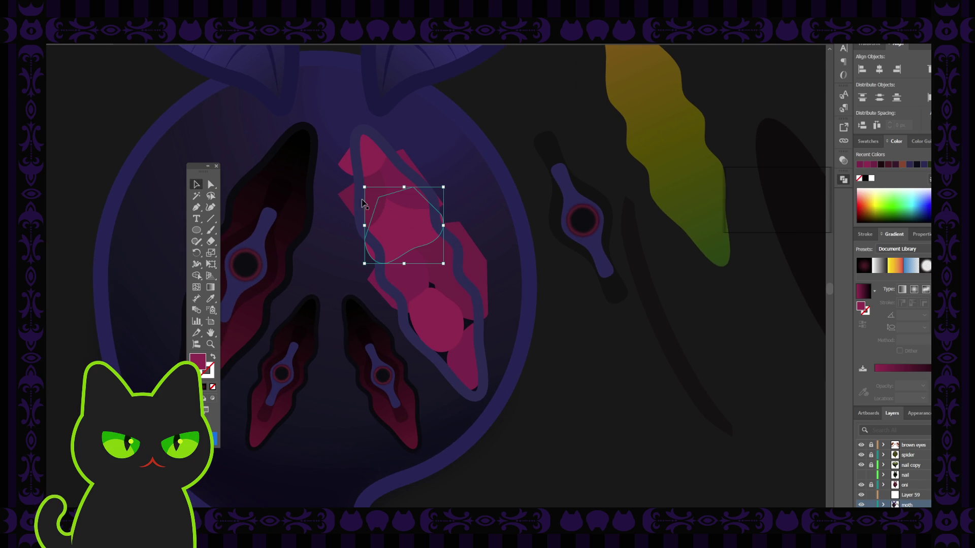
left_click(215, 187)
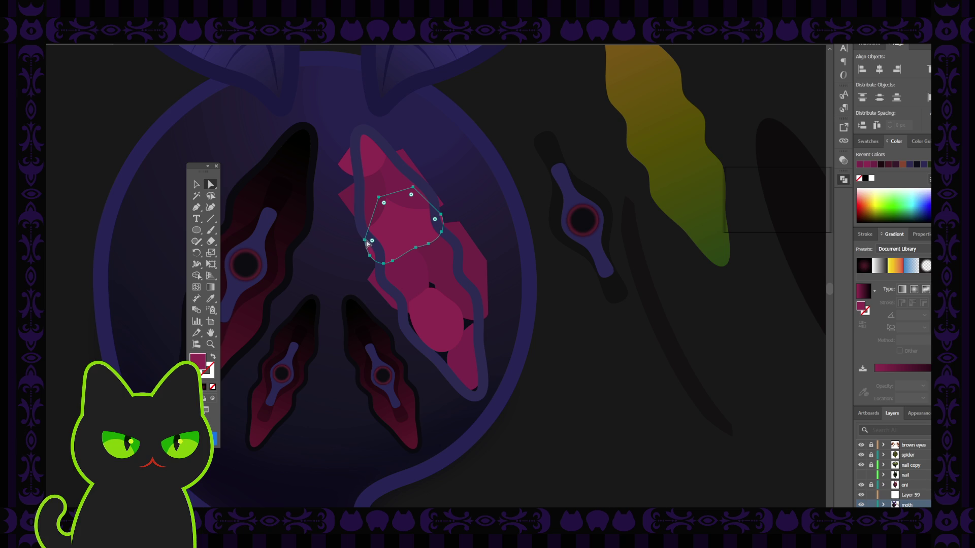
left_click(364, 244)
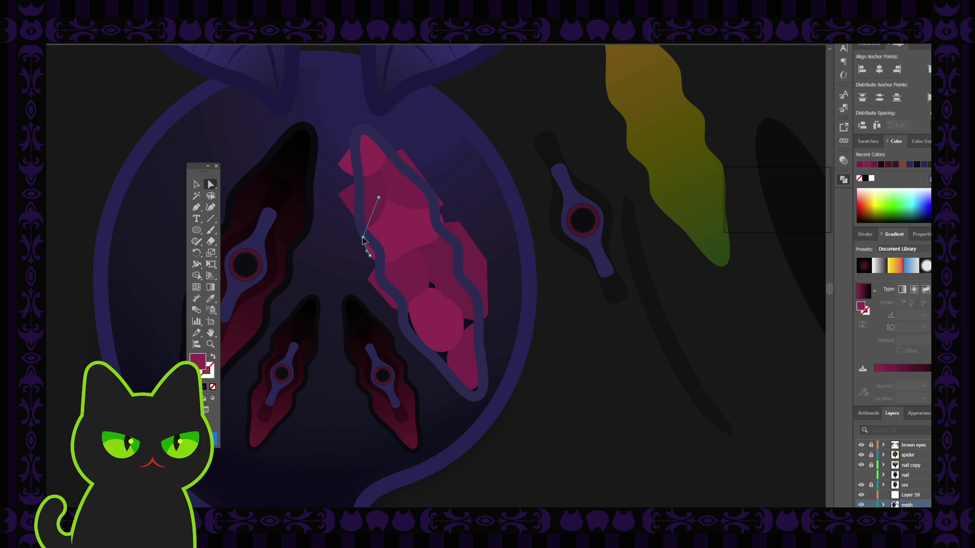
left_click(437, 308)
left_click(410, 307)
left_click(196, 184)
left_click_drag(443, 343, 441, 348)
left_click(441, 346)
left_click(445, 294)
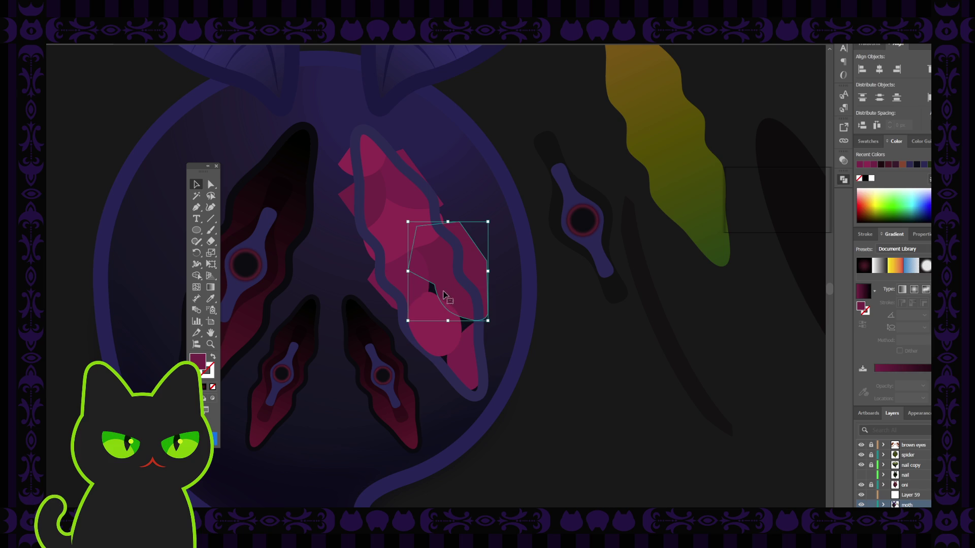
left_click(429, 311)
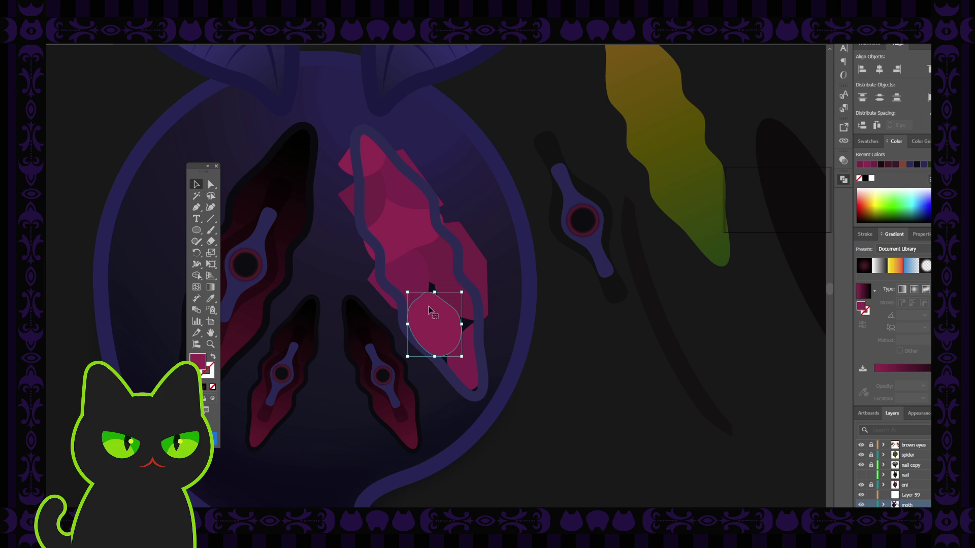
Enlarge the lower teardrop and move a pink facet up and to the left.
left_click(470, 362)
left_click_drag(447, 323, 445, 317)
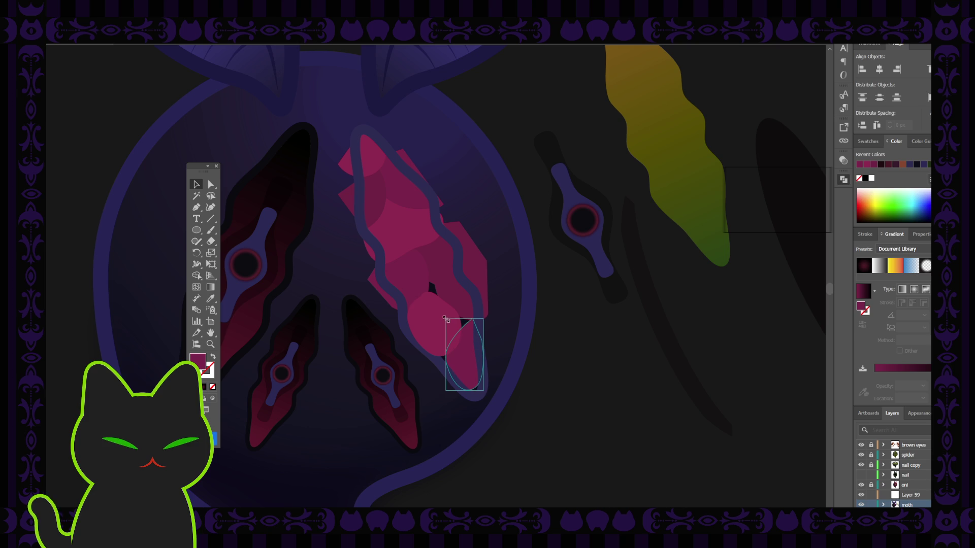
left_click(496, 320)
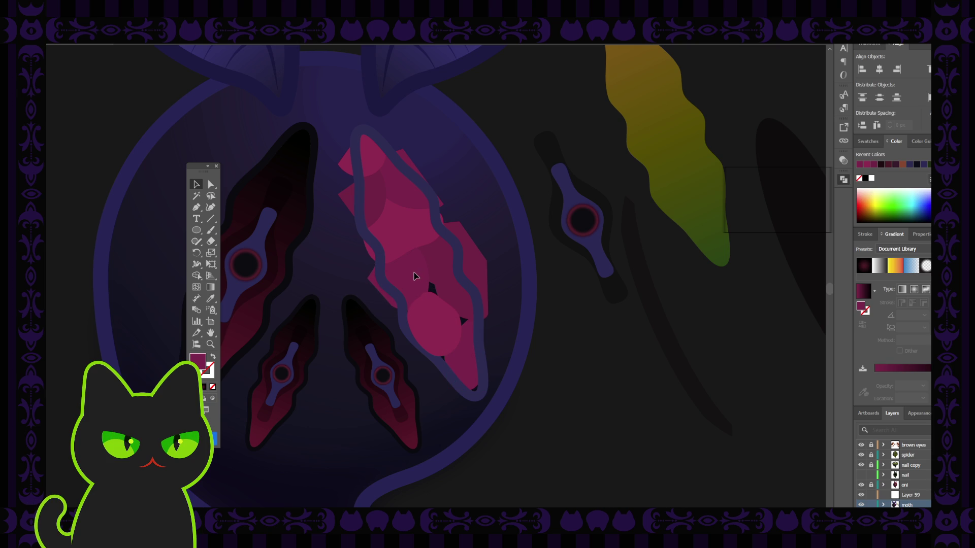
left_click_drag(413, 273, 405, 233)
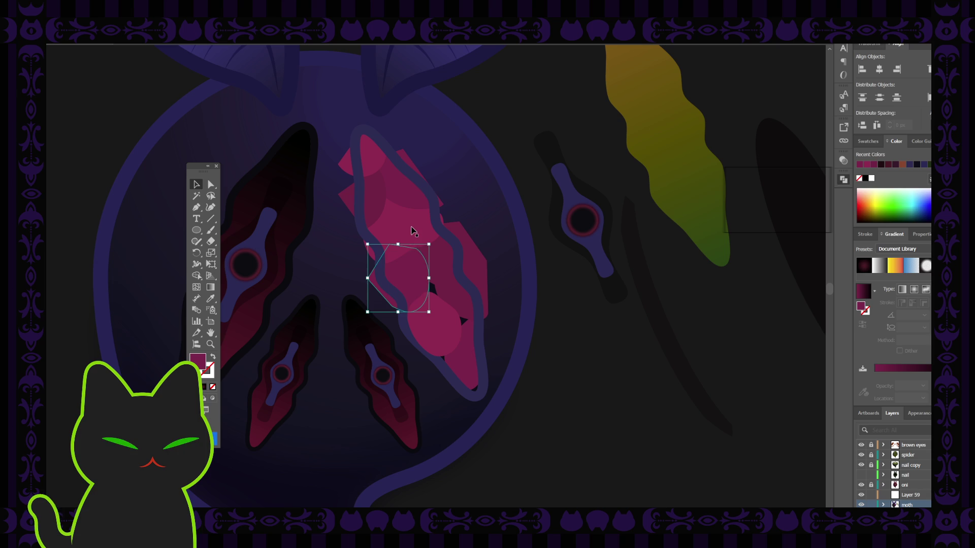
key("ctrl+shift+a")
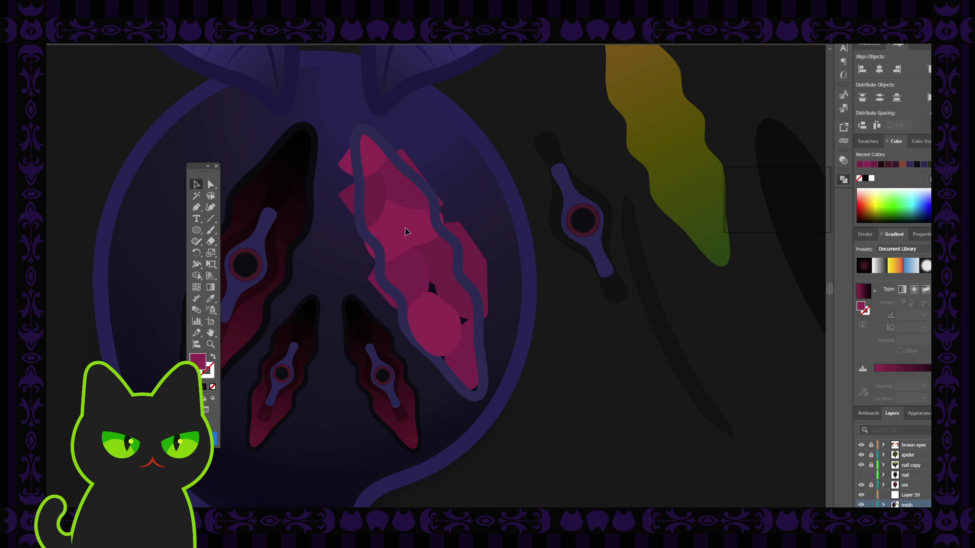
Send the top pink tip backward behind the purple band.
left_click(405, 231)
left_click(369, 162)
key("ctrl+[")
key("ctrl+shift+a")
left_click(371, 172)
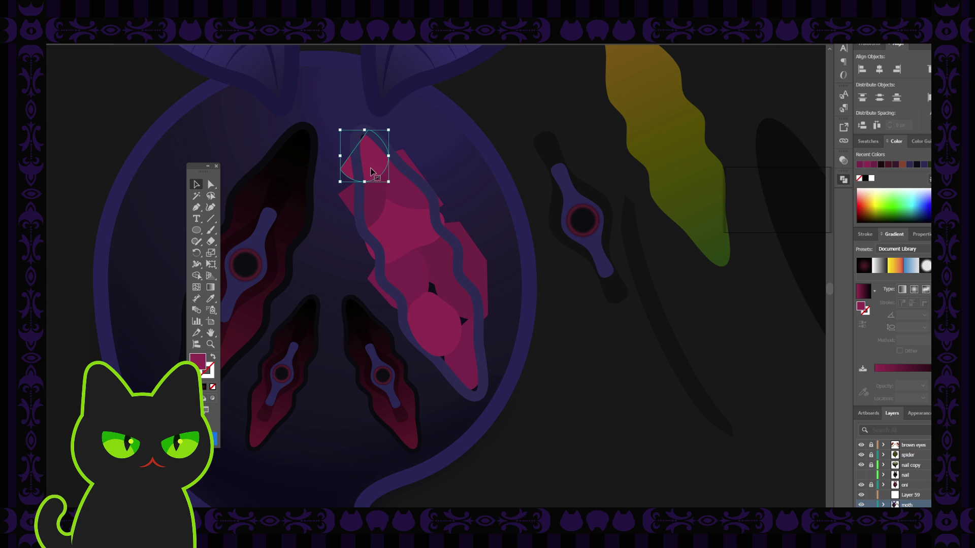
left_click(430, 289)
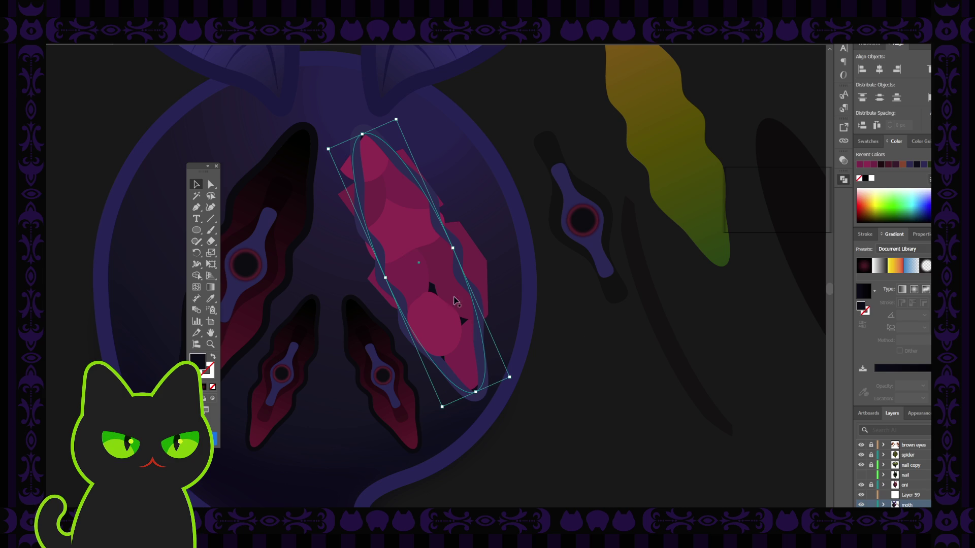
Try selecting and deleting the small top circle and ellipse, undoing back to the original.
left_click(378, 169, "shift")
key("ctrl+z")
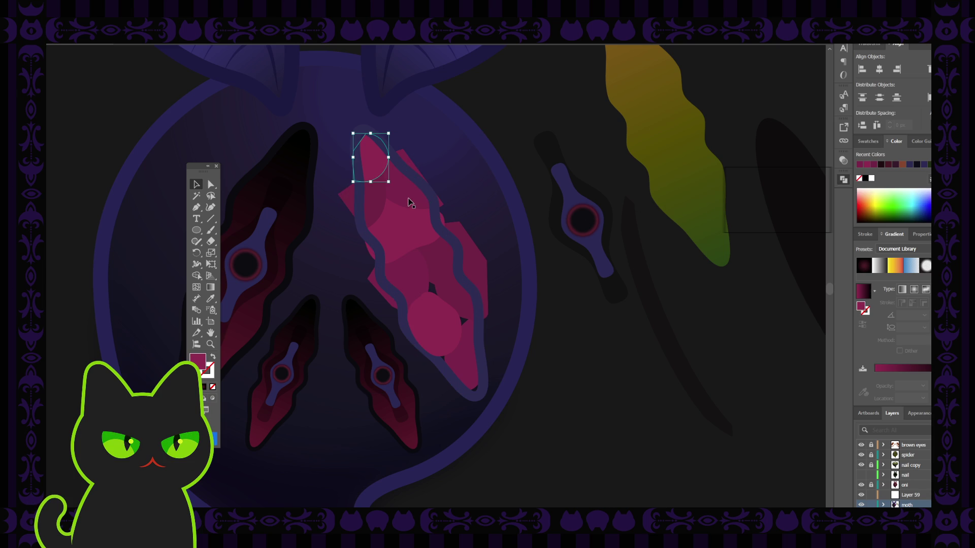
key("ctrl+z")
key("ctrl+z")
key("ctrl+z")
key("ctrl+z")
key("ctrl+z")
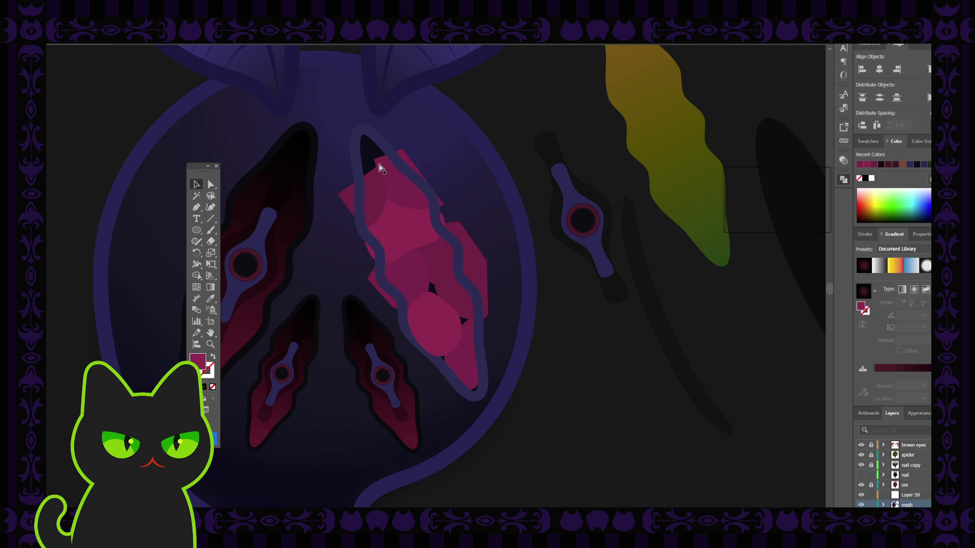
key("ctrl+z")
key("ctrl+z")
key("ctrl+z")
key("ctrl+z")
key("v")
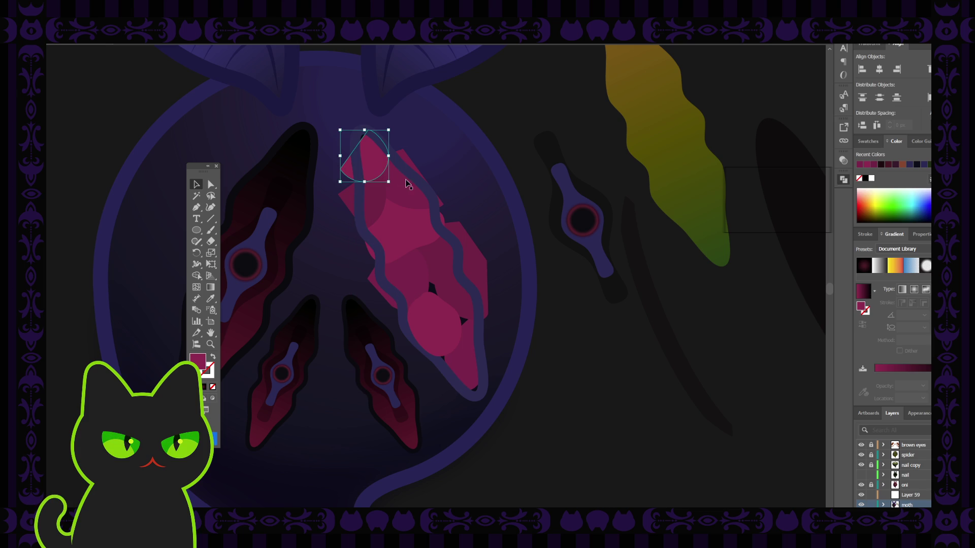
left_click(432, 290, "shift")
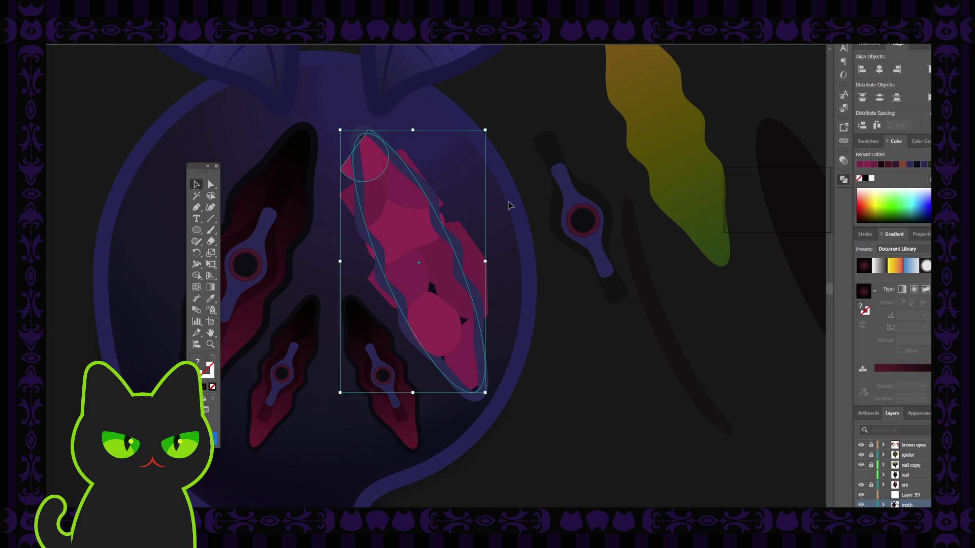
left_click(491, 89)
left_click(378, 163)
key("Delete")
key("ctrl+z")
Delete the half-circle and ellipse covering the top of the eye.
left_click_drag(337, 158, 392, 231)
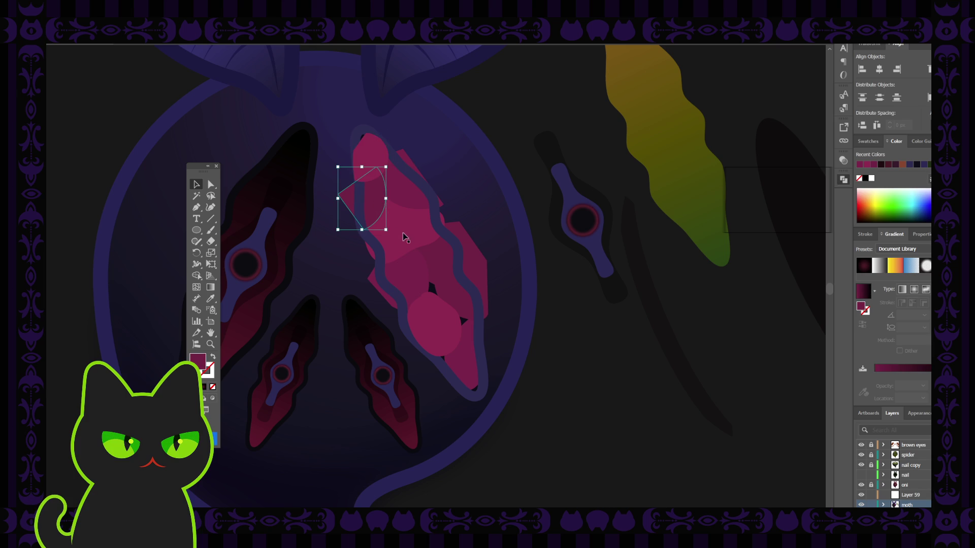
left_click(428, 288, "shift")
key("ctrl+7")
key("ctrl+z")
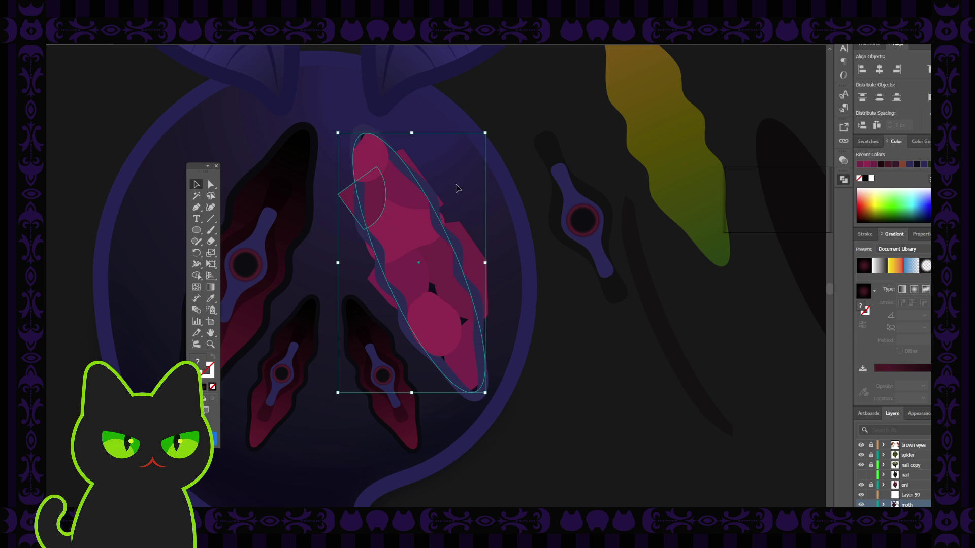
key("ctrl+shift+a")
left_click(377, 203)
key("ctrl+shift+a")
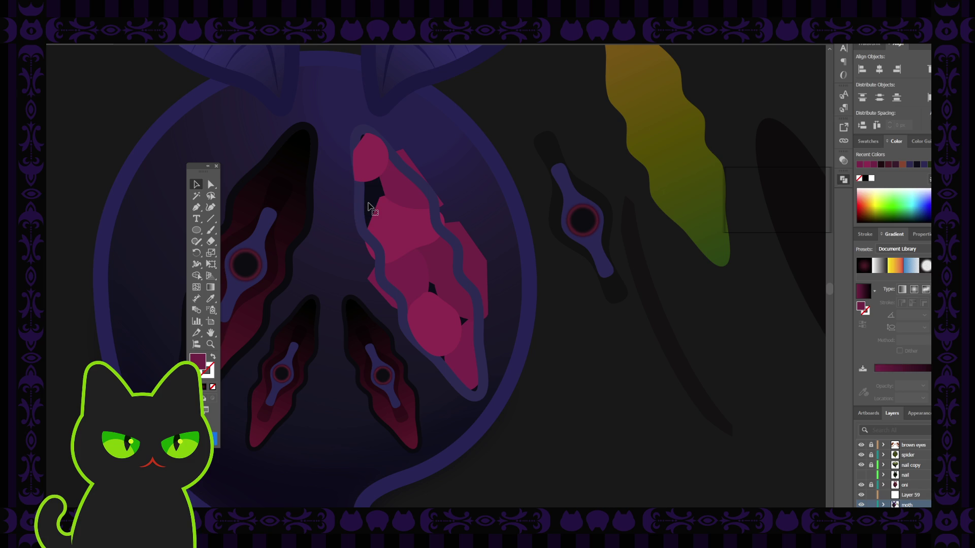
left_click(376, 204)
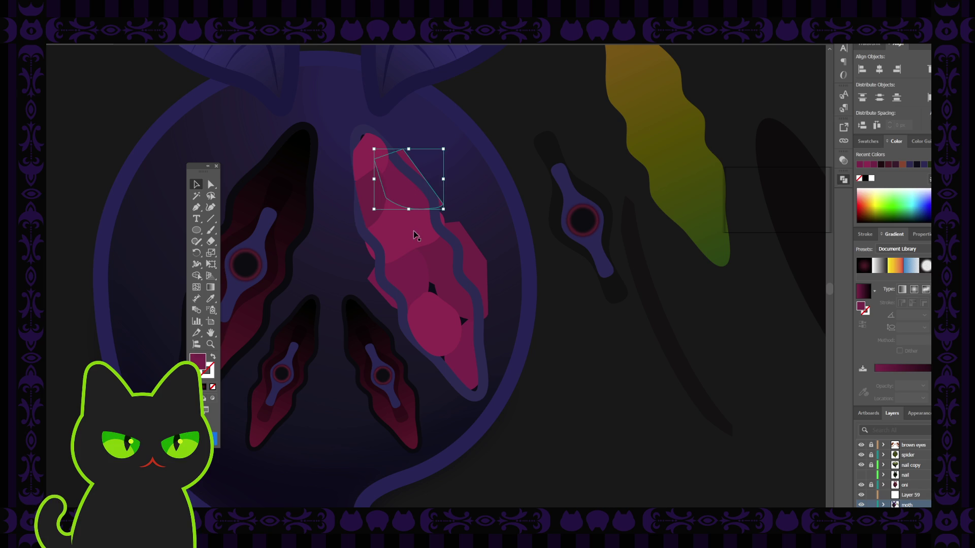
left_click(432, 284, "shift")
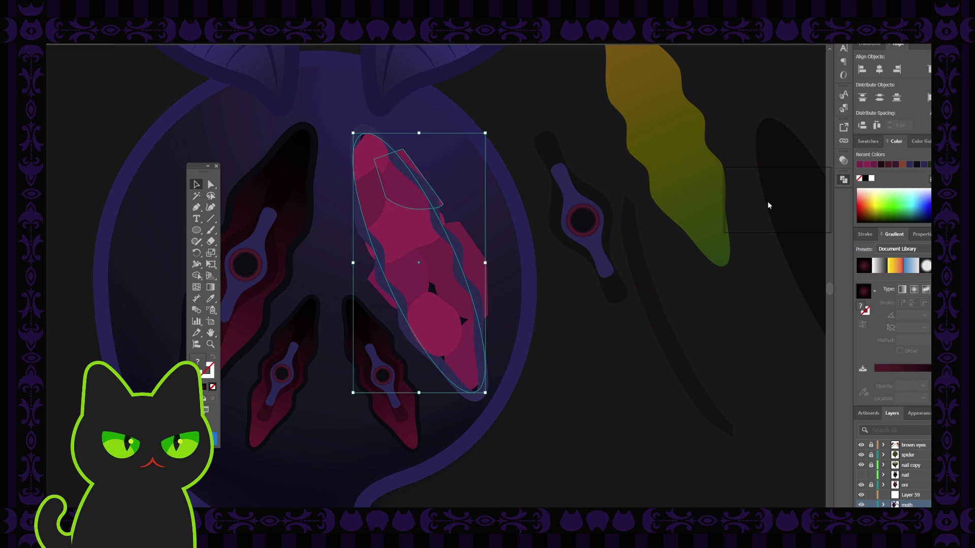
key("Delete")
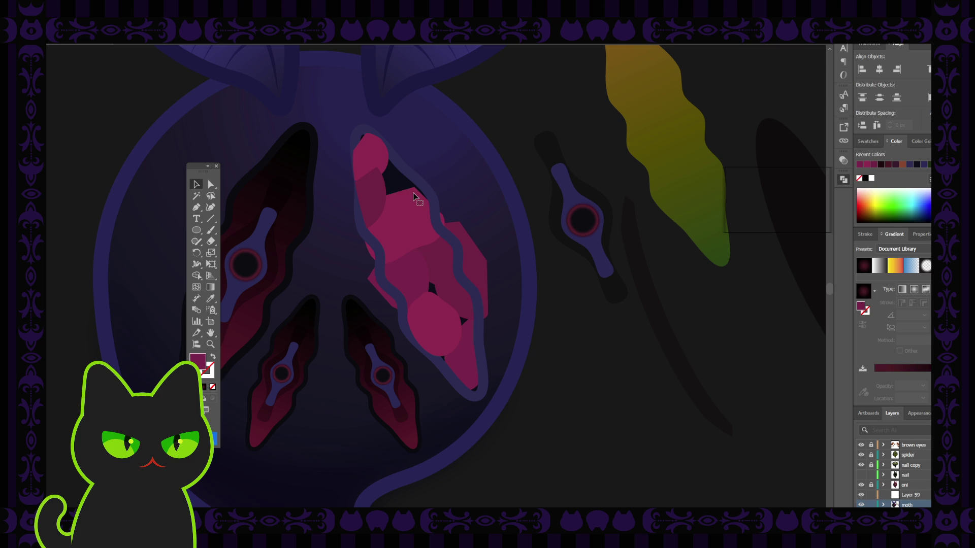
Paste a magenta facet into the top gap, then select the tip shape and rotated ellipse.
key("ctrl+f")
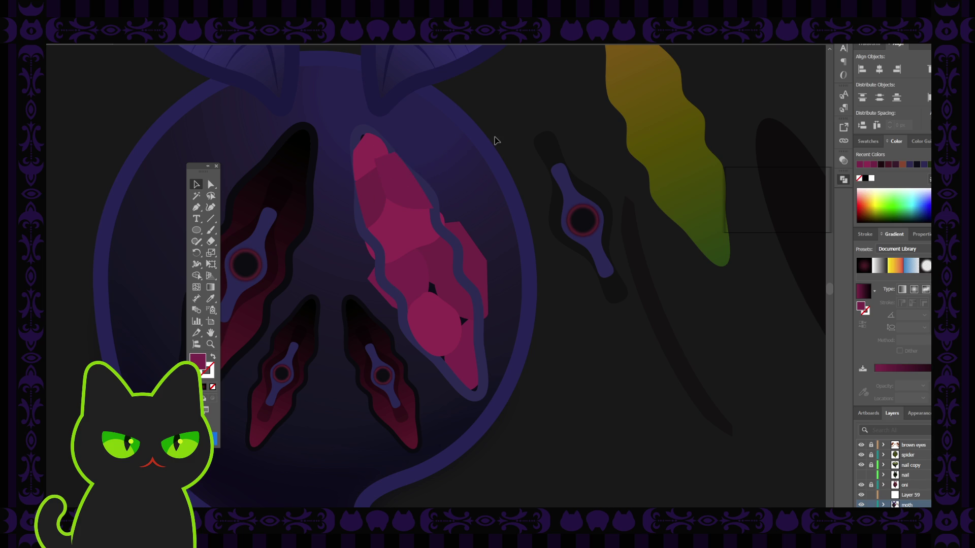
left_click(381, 152)
key("a")
key("v")
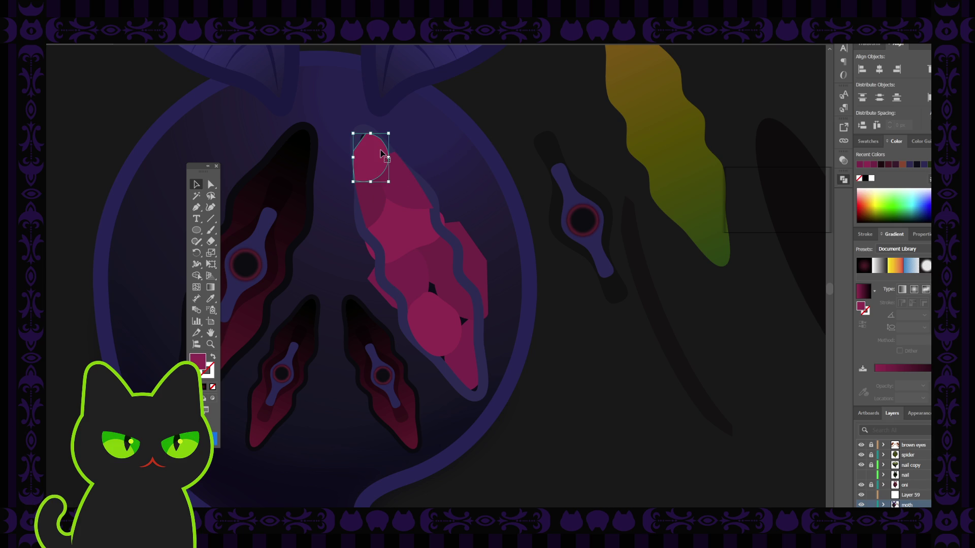
left_click(365, 234)
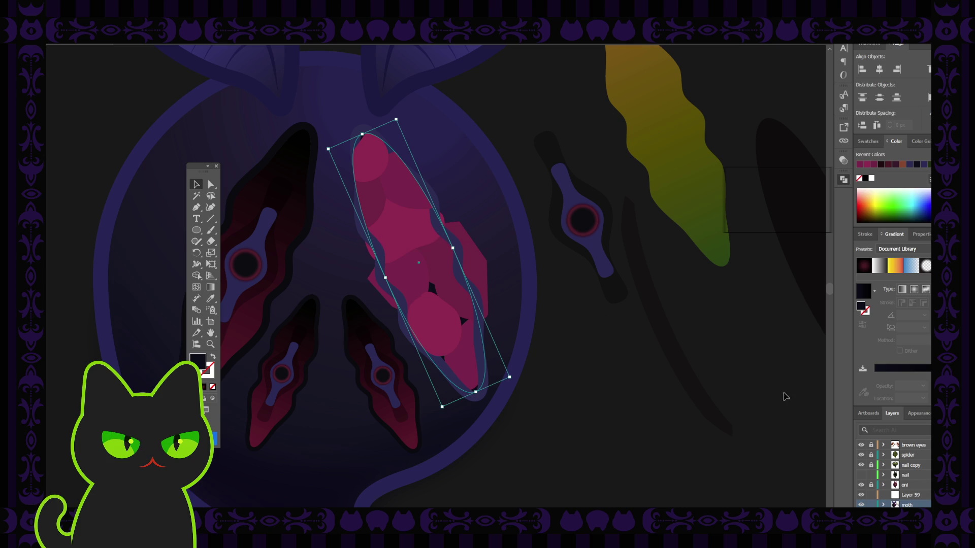
scroll(896, 473, "down", 3)
Expand the moth layer and cut the small polygon out of the magenta wing.
left_click(884, 476)
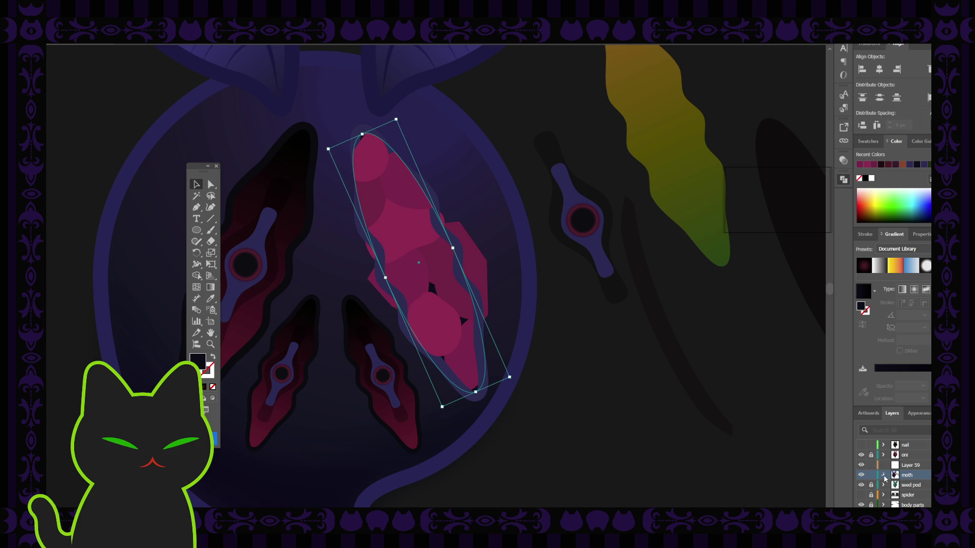
scroll(922, 486, "down", 3)
scroll(902, 482, "down", 3)
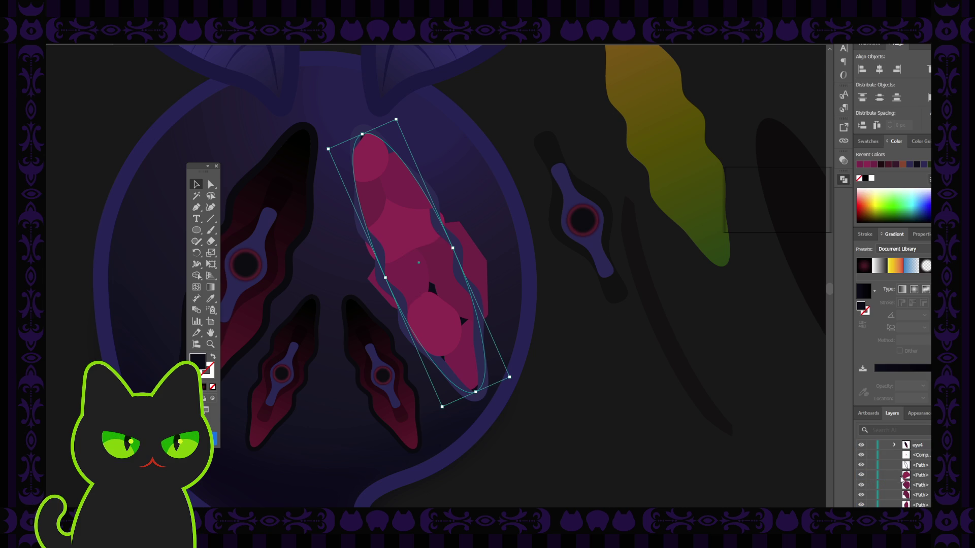
scroll(893, 474, "up", 3)
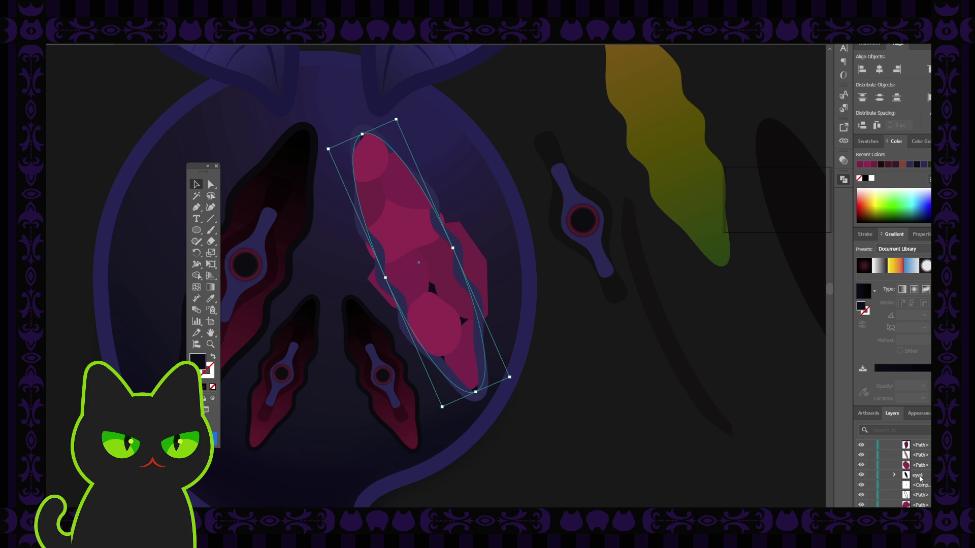
scroll(924, 477, "up", 10)
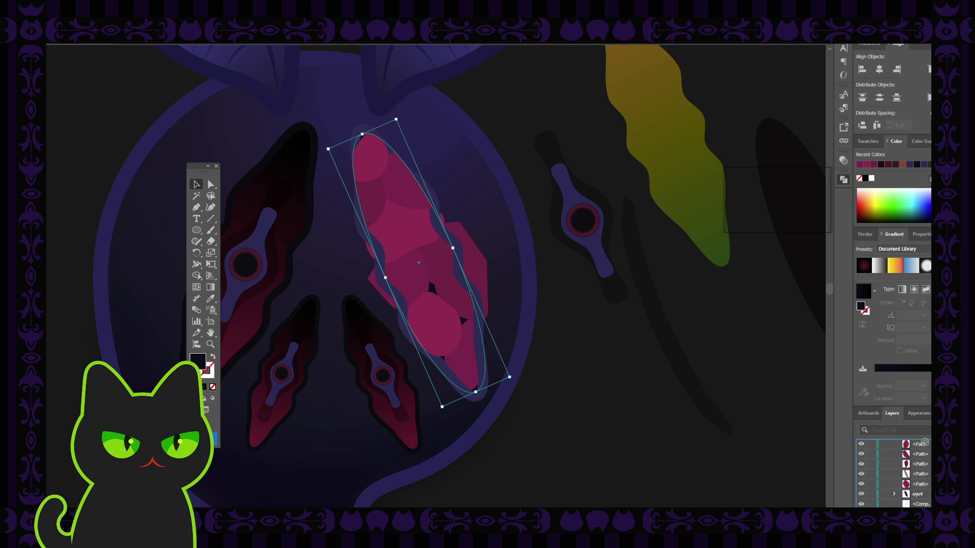
left_click(919, 474)
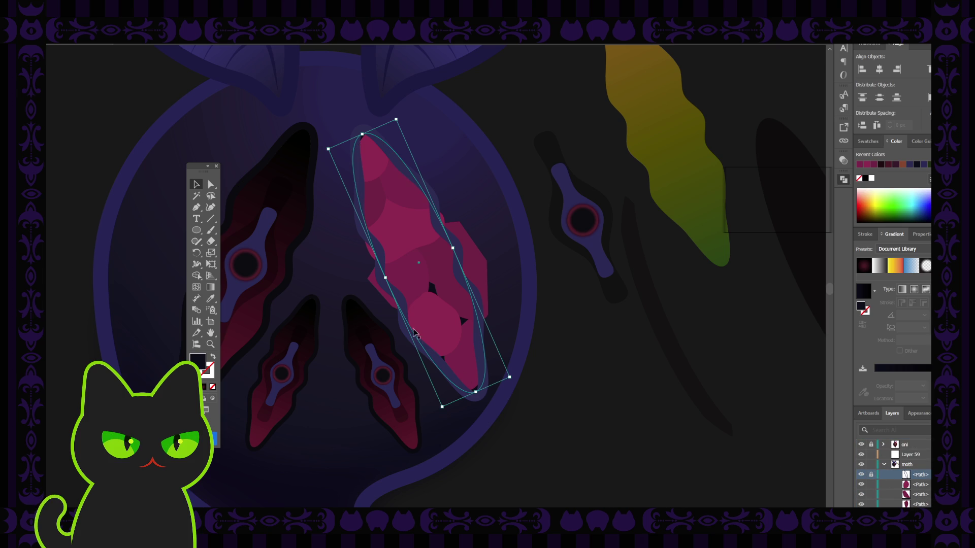
left_click(424, 283, "shift")
key("a")
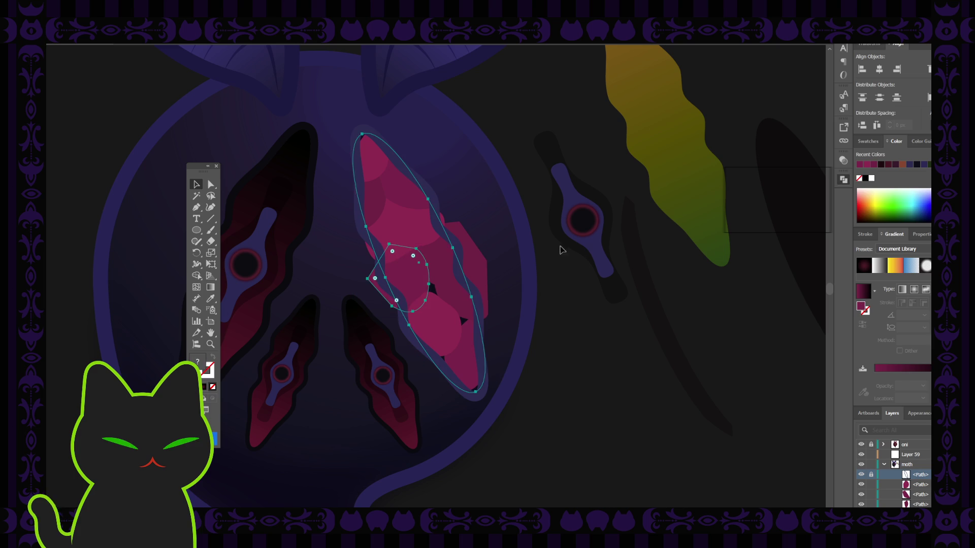
key("ctrl+shift+a")
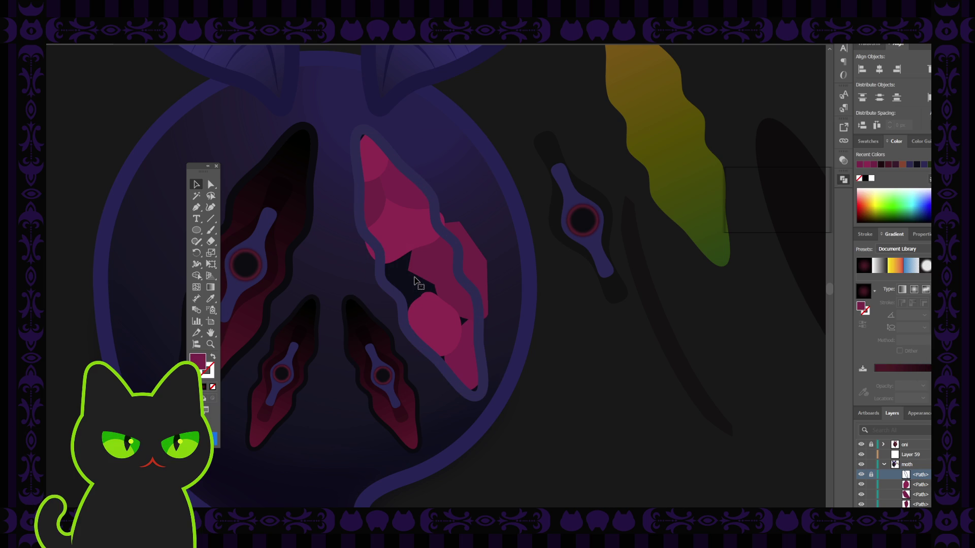
Move the pink facet path below the locked path and intersect it with the elliptical outline.
left_click(413, 279)
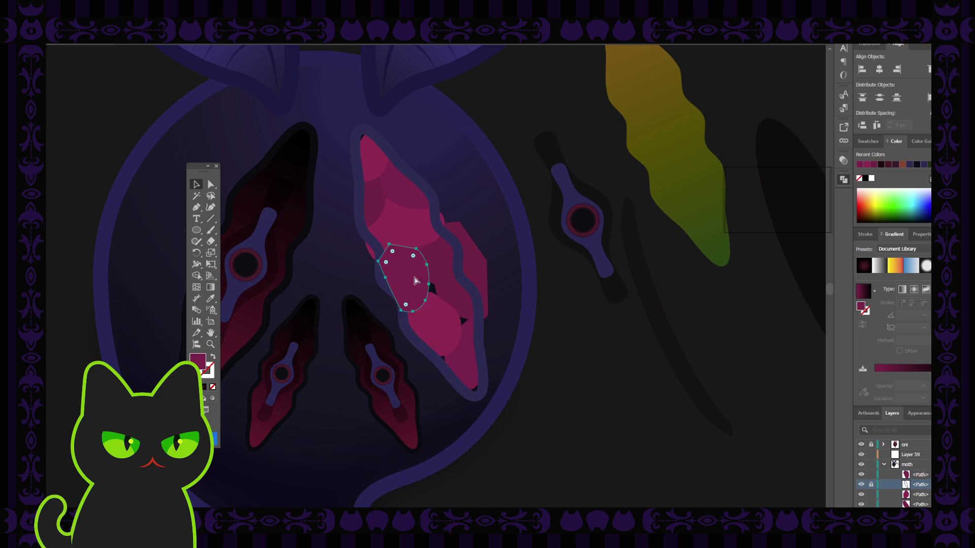
left_click(919, 475)
left_click_drag(923, 487, 922, 488)
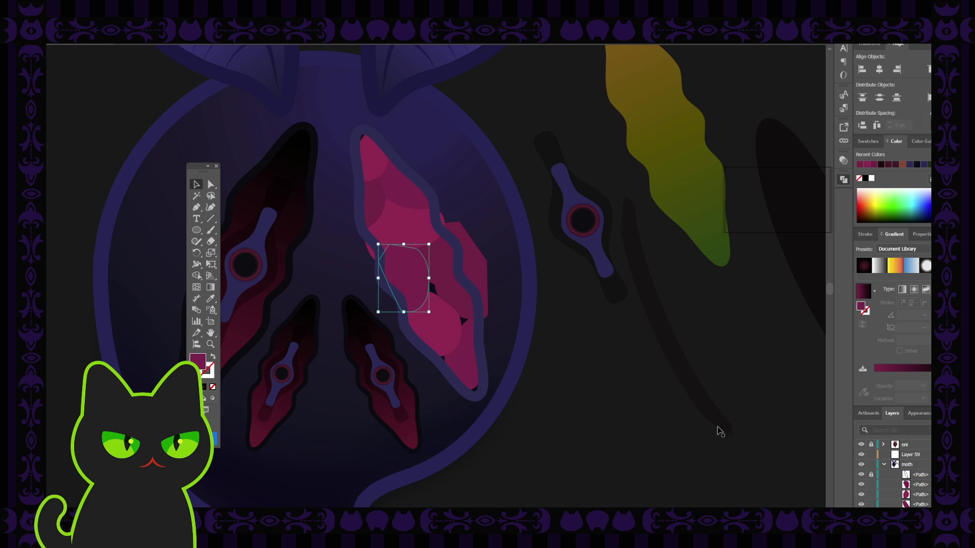
left_click(593, 366)
left_click(425, 290)
key("a")
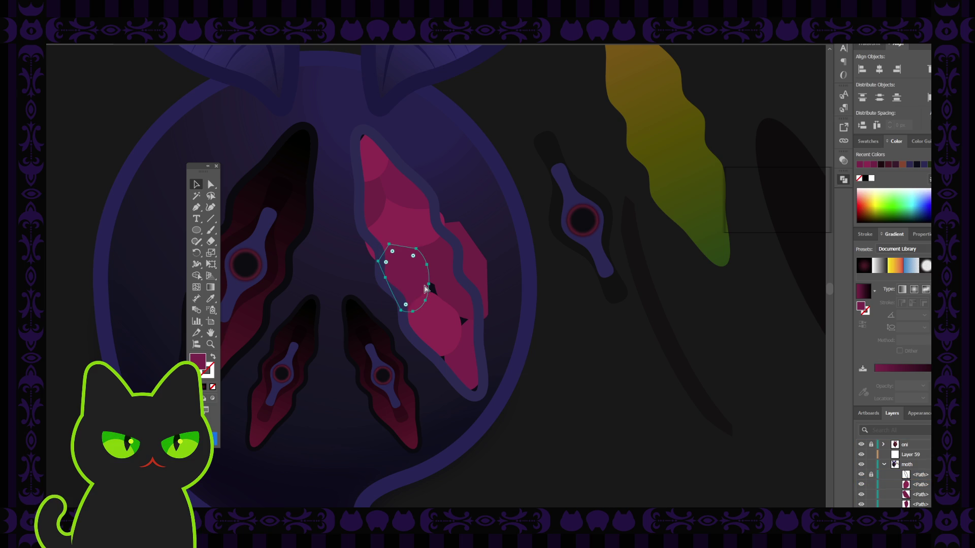
key("v")
left_click(443, 274)
left_click(432, 292, "shift")
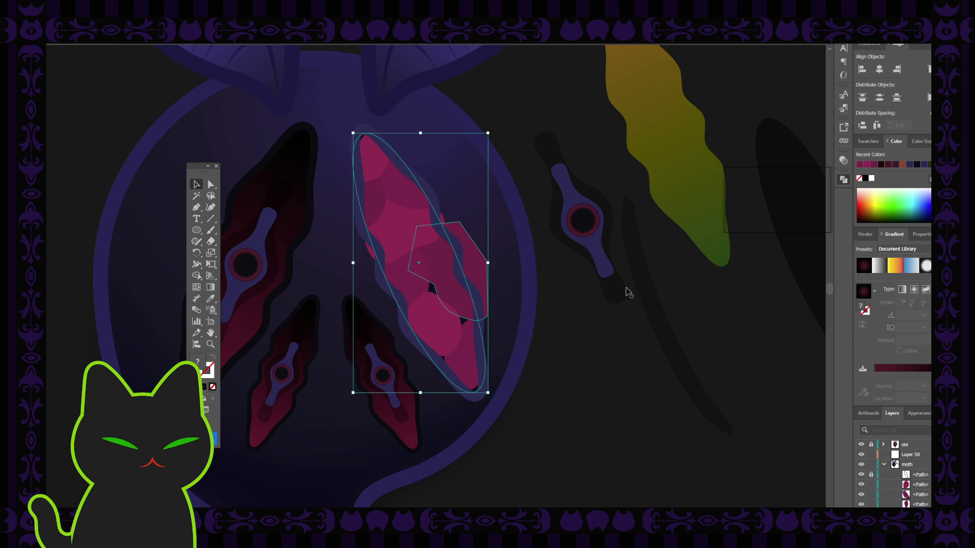
key("ctrl+7")
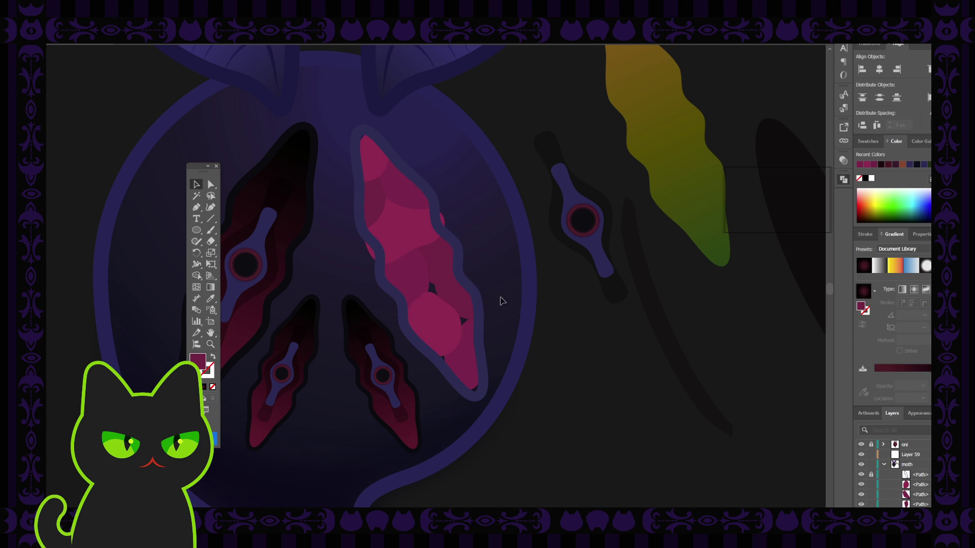
left_click(442, 325)
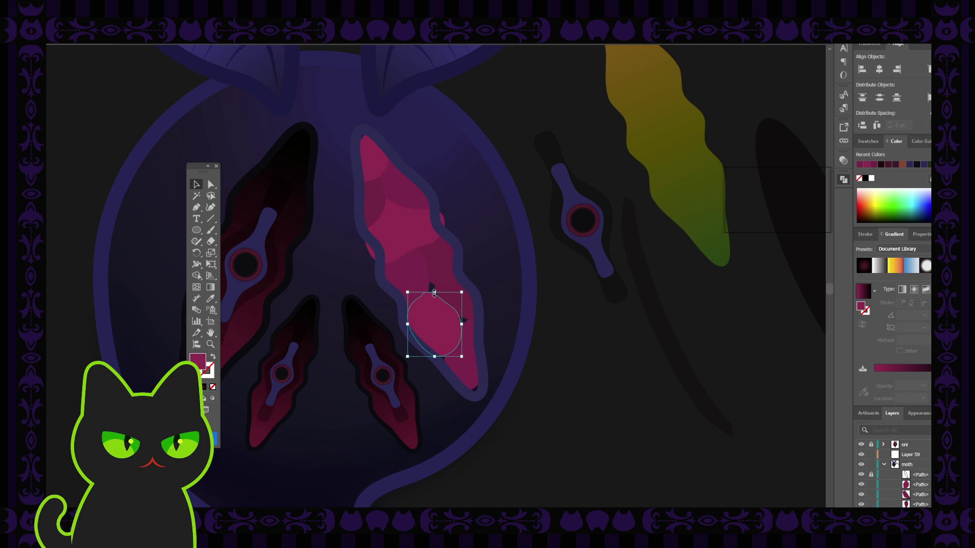
left_click(438, 263)
key("a")
key("v")
key("a")
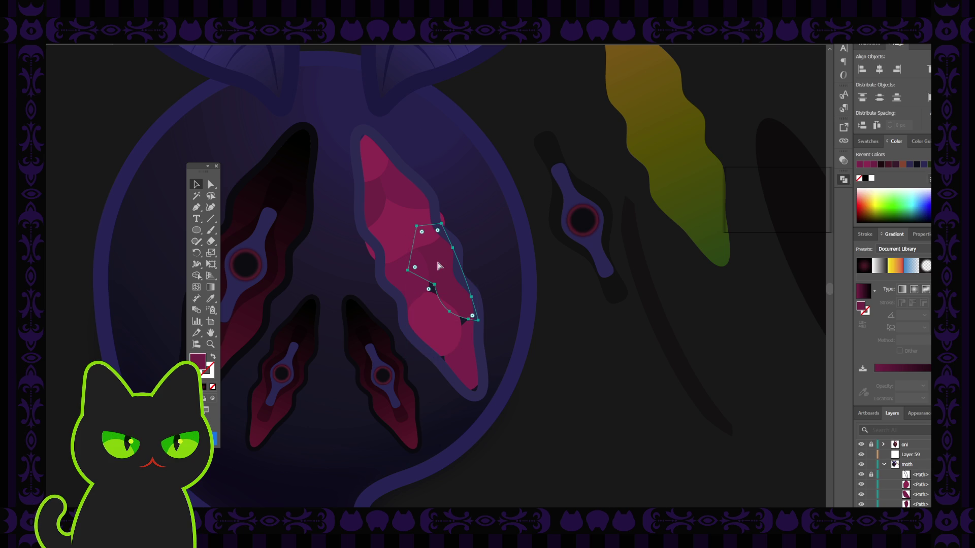
left_click(442, 266)
left_click(540, 278)
left_click(472, 274)
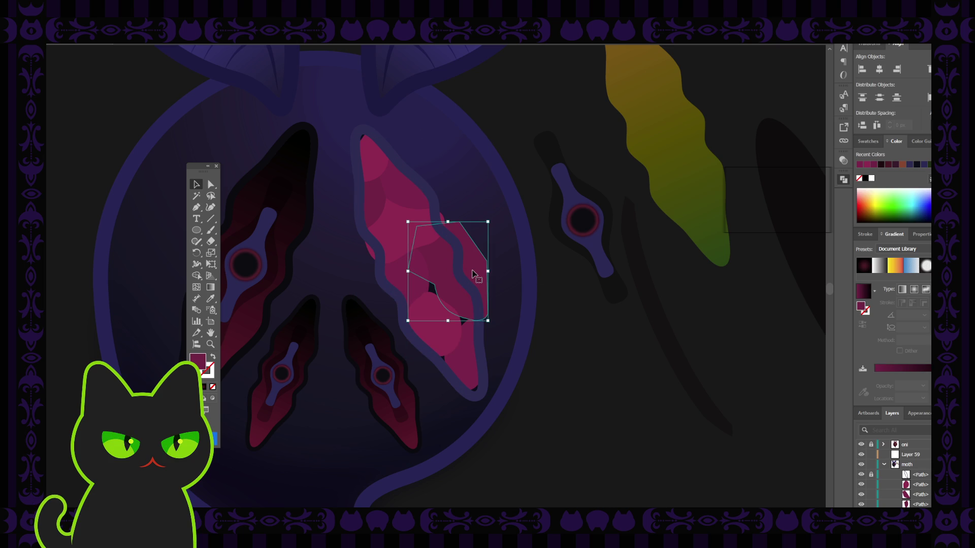
key("ctrl+z")
key("ctrl+z")
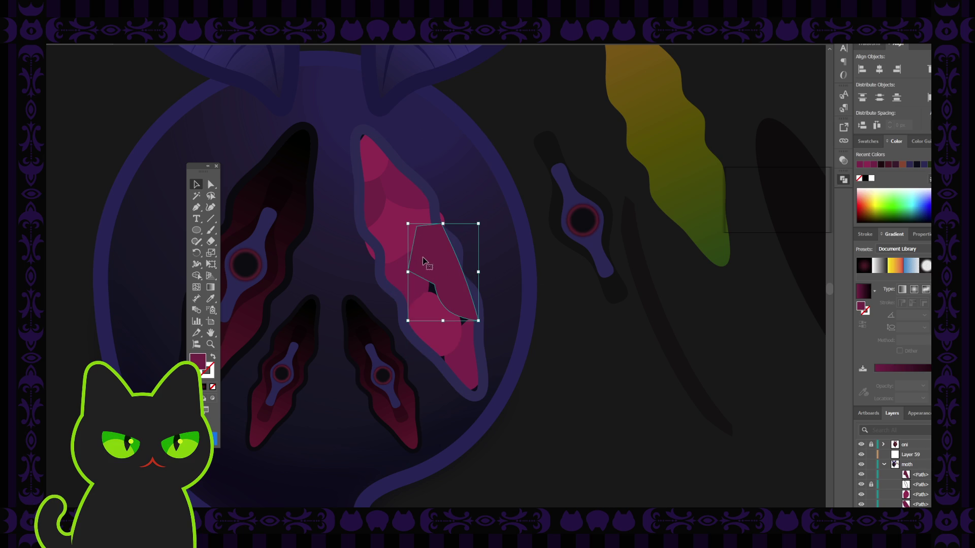
key("a")
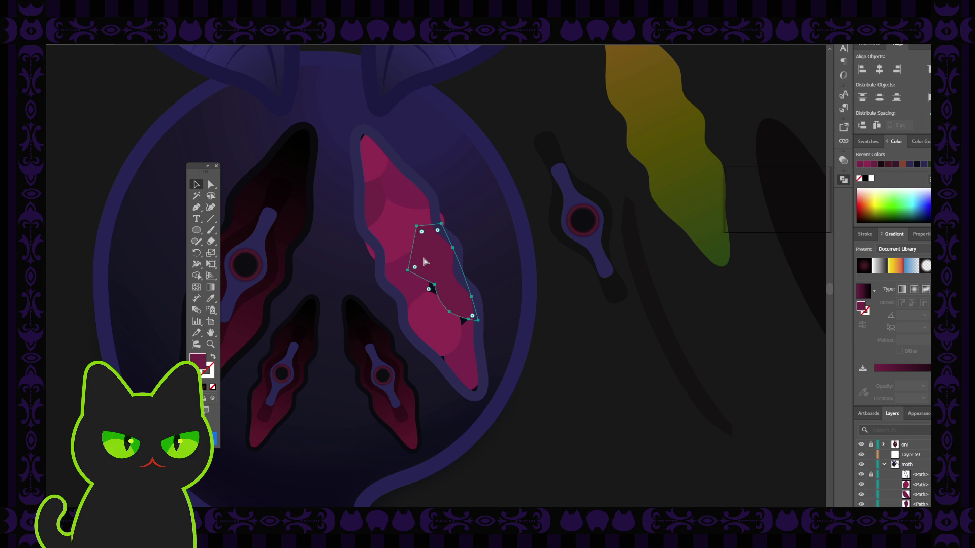
key("v")
left_click_drag(424, 262, 380, 223)
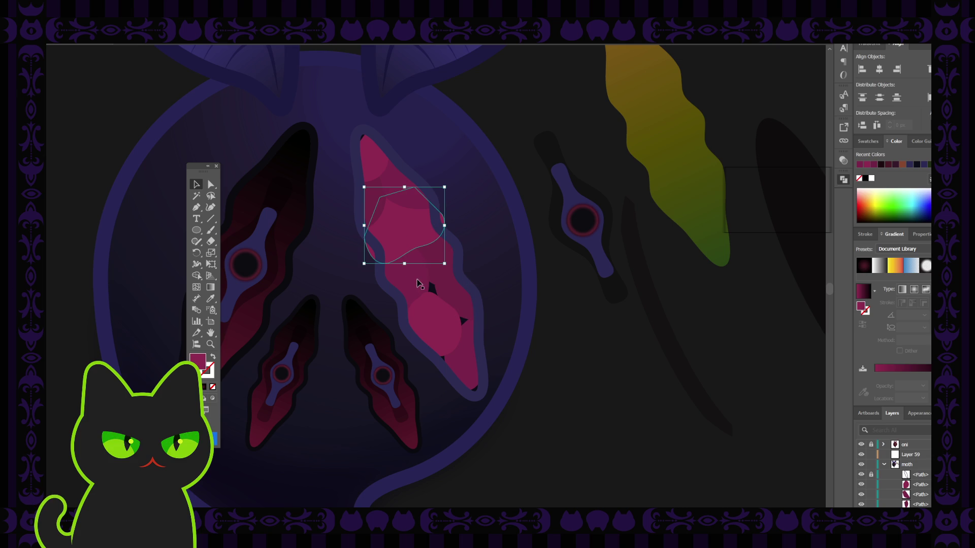
left_click(472, 315, "shift")
key("ctrl+7")
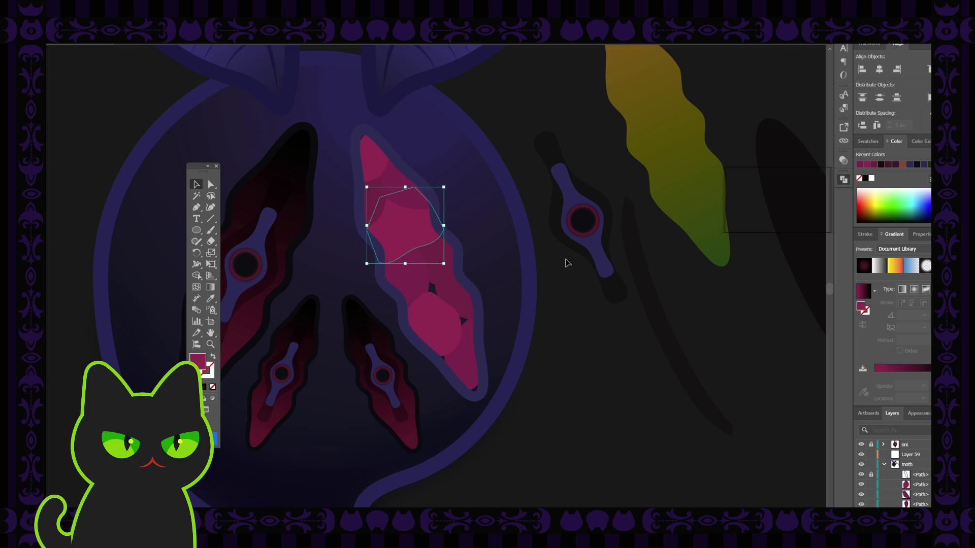
key("a")
left_click(444, 270)
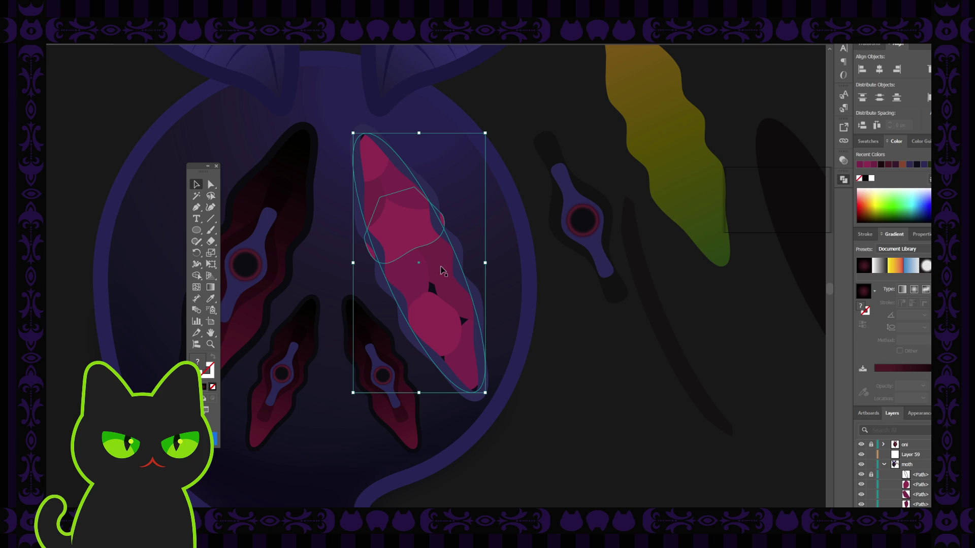
left_click(504, 283)
left_click(414, 236)
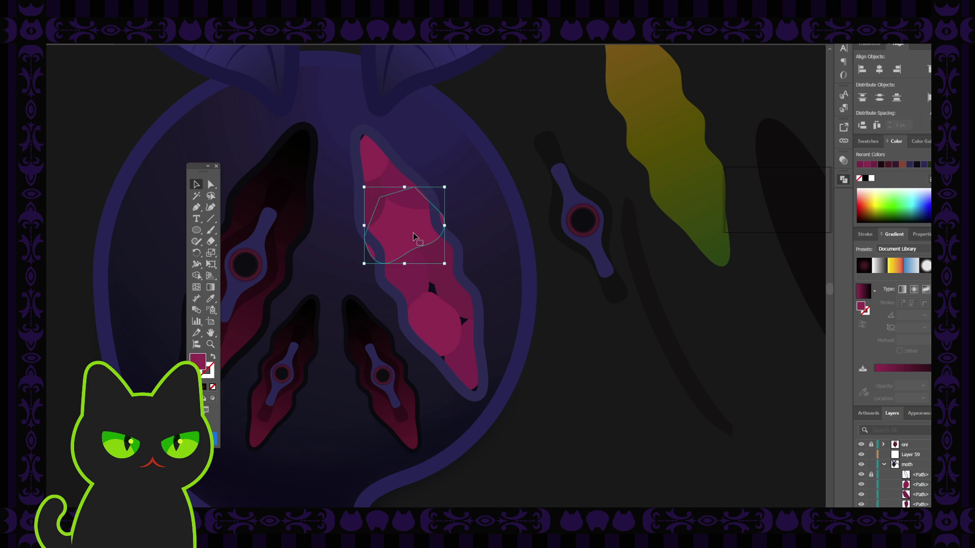
key("Delete")
key("ctrl+z")
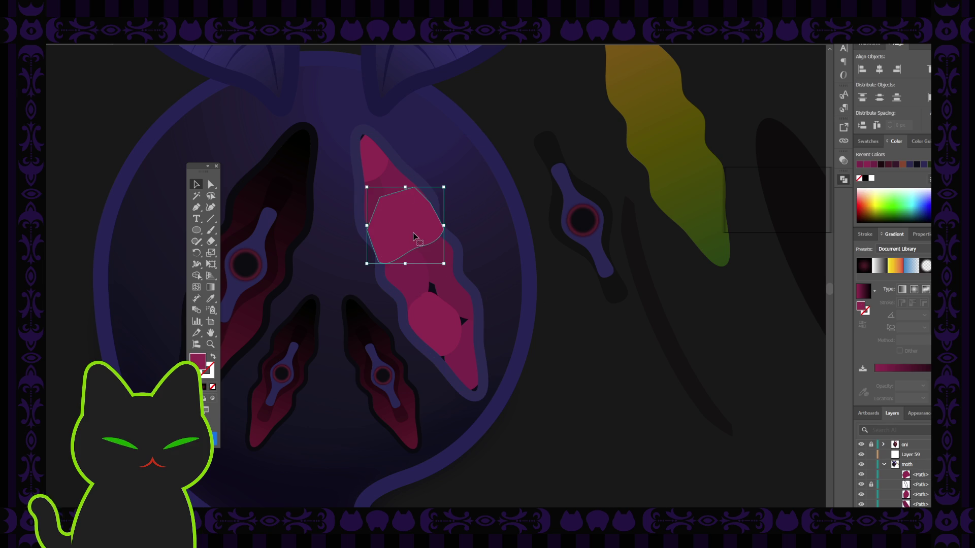
key("a")
key("v")
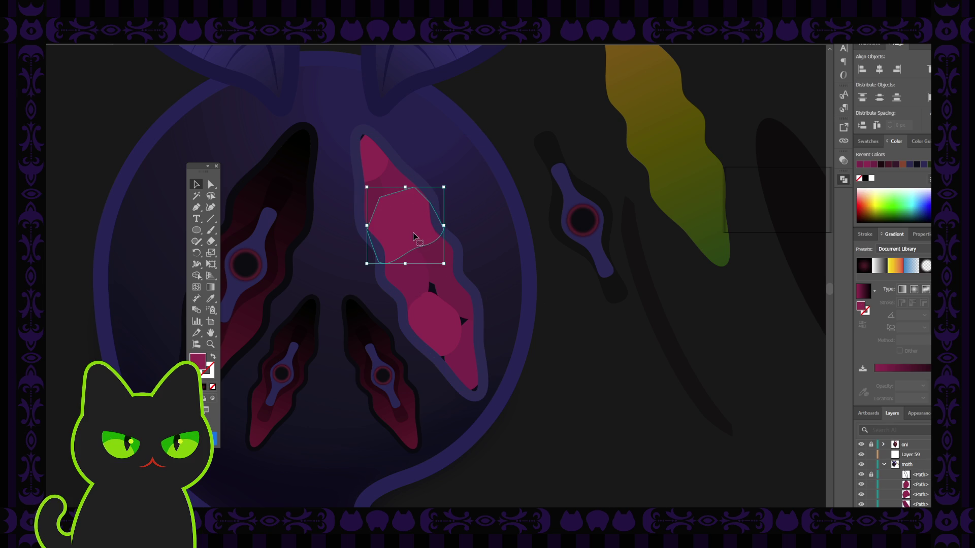
left_click(434, 334)
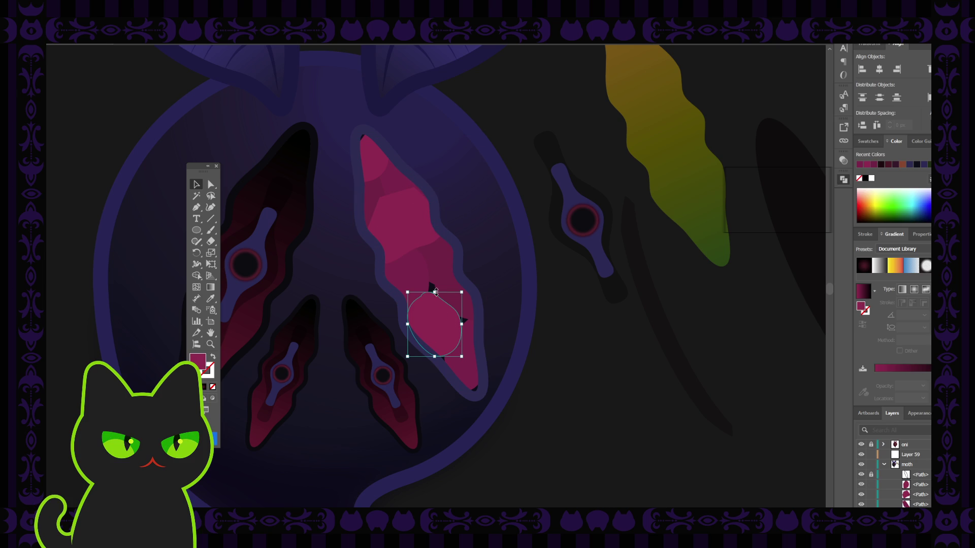
left_click(473, 320)
left_click(473, 352)
left_click(528, 337)
left_click(375, 154)
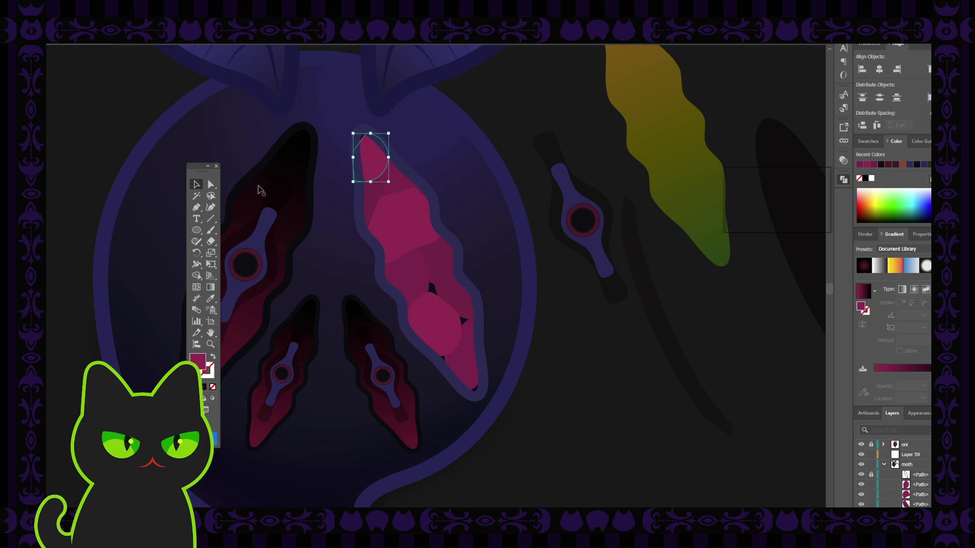
left_click(210, 185)
left_click(364, 142)
key("Delete")
key("ctrl+z")
left_click(196, 185)
left_click(398, 183)
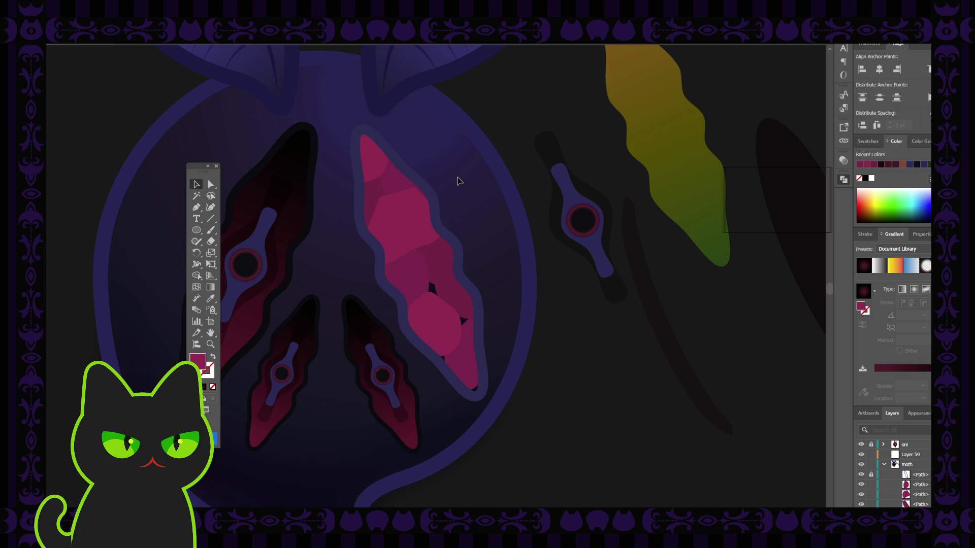
scroll(456, 262, "down", 2)
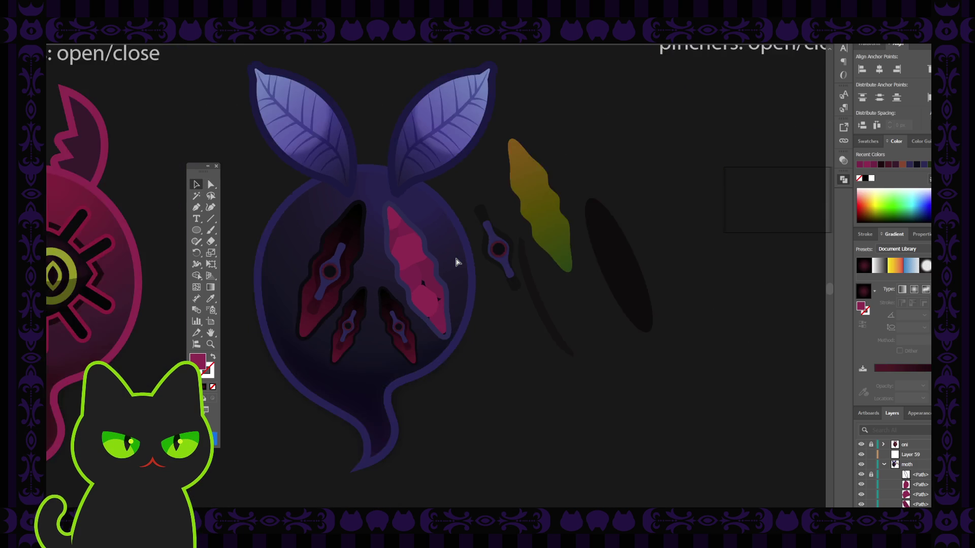
scroll(456, 261, "down", 2)
scroll(456, 261, "down", 1)
scroll(455, 262, "up", 4)
scroll(456, 261, "up", 2)
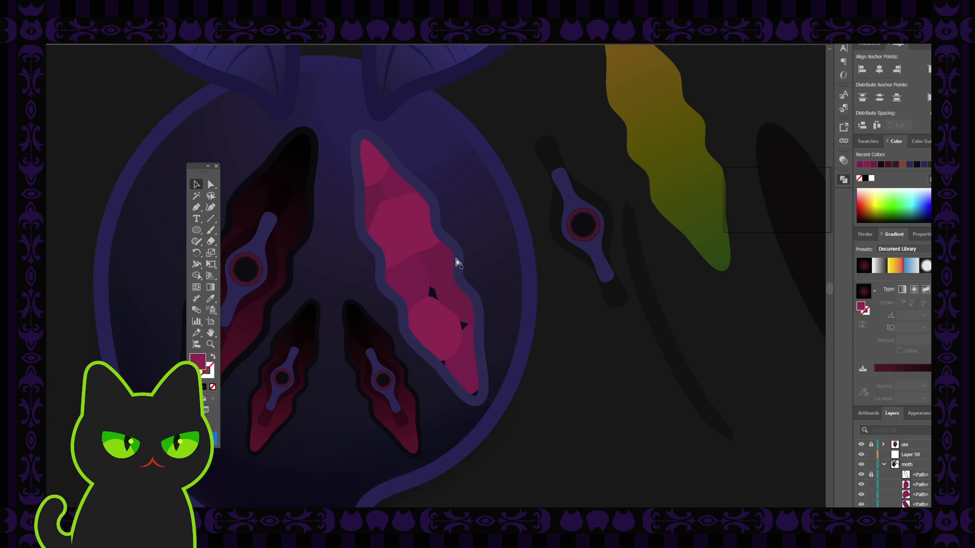
left_click(437, 297)
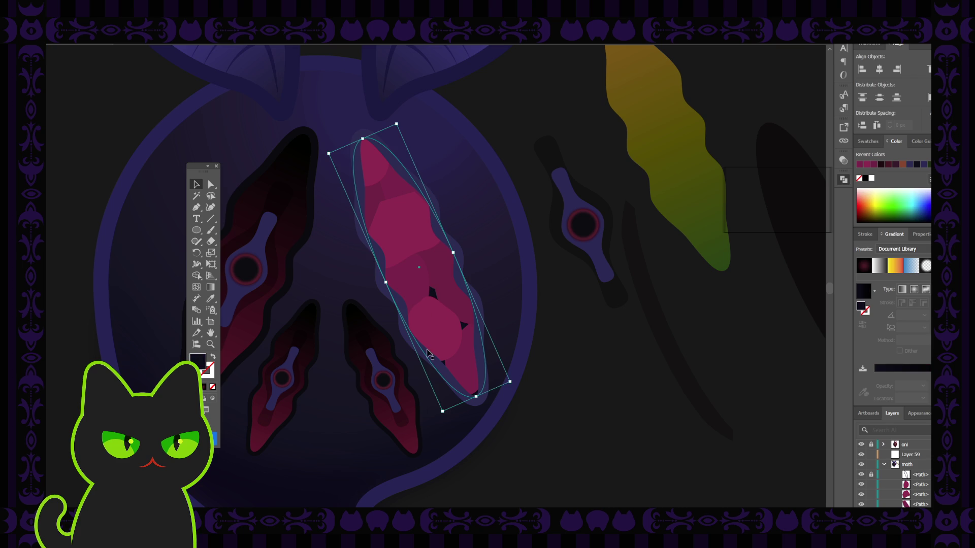
key("i")
left_click(409, 239)
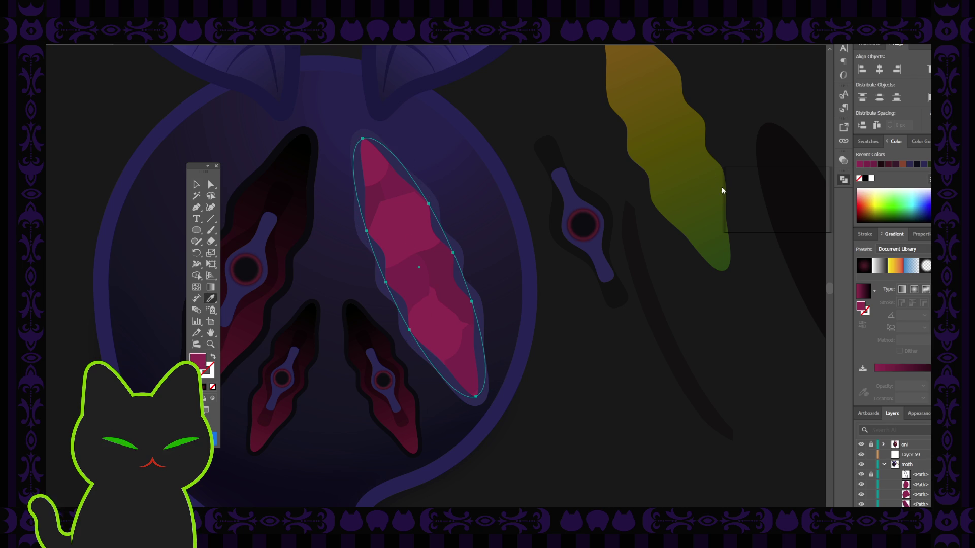
key("ctrl+shift+a")
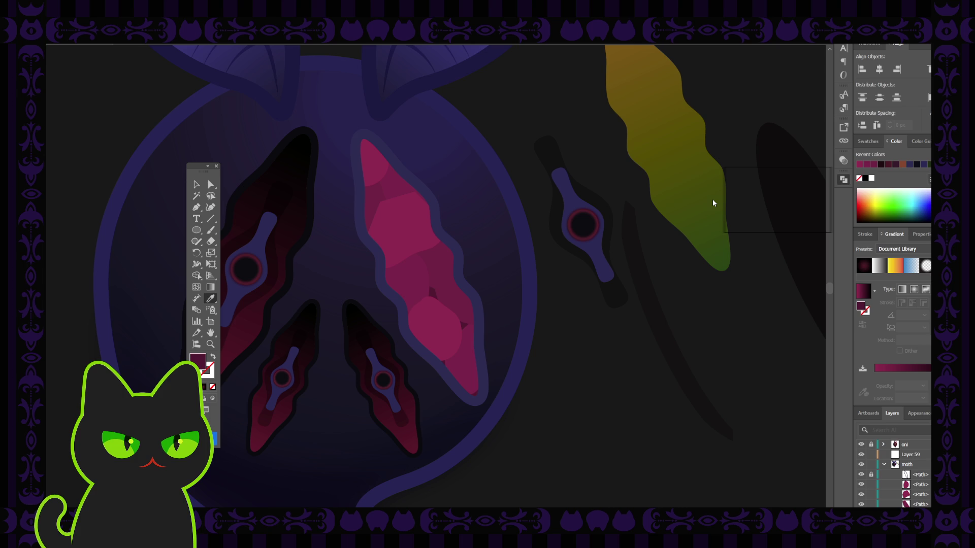
key("ctrl+z")
key("v")
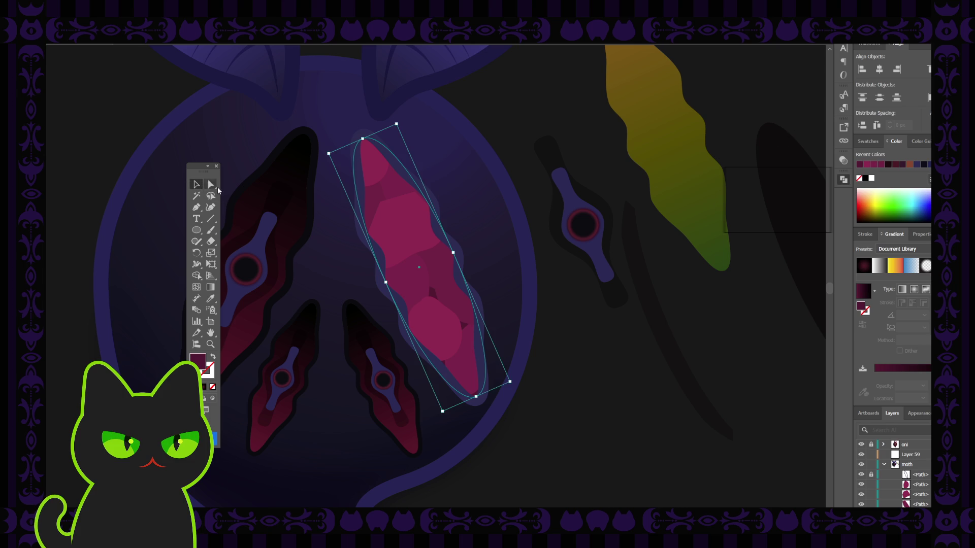
left_click(412, 229)
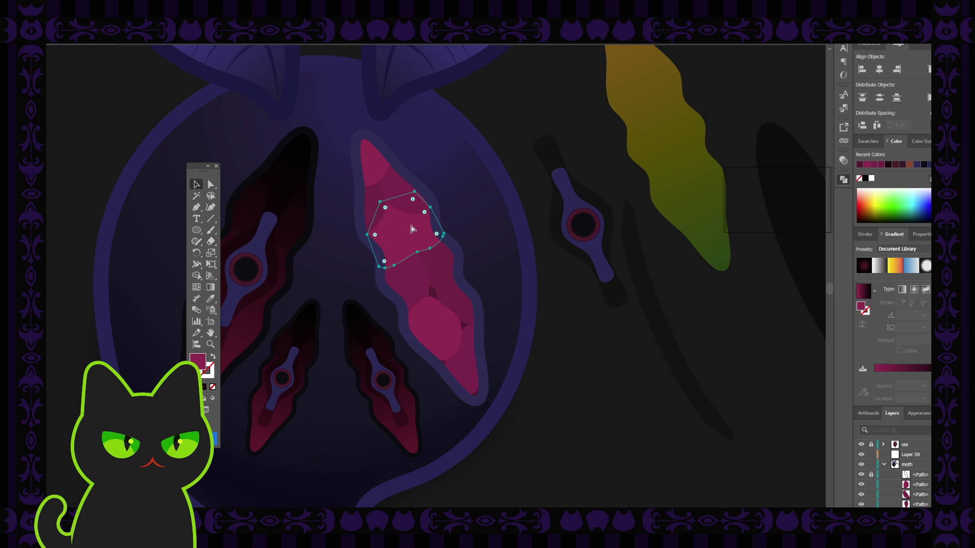
left_click(495, 153)
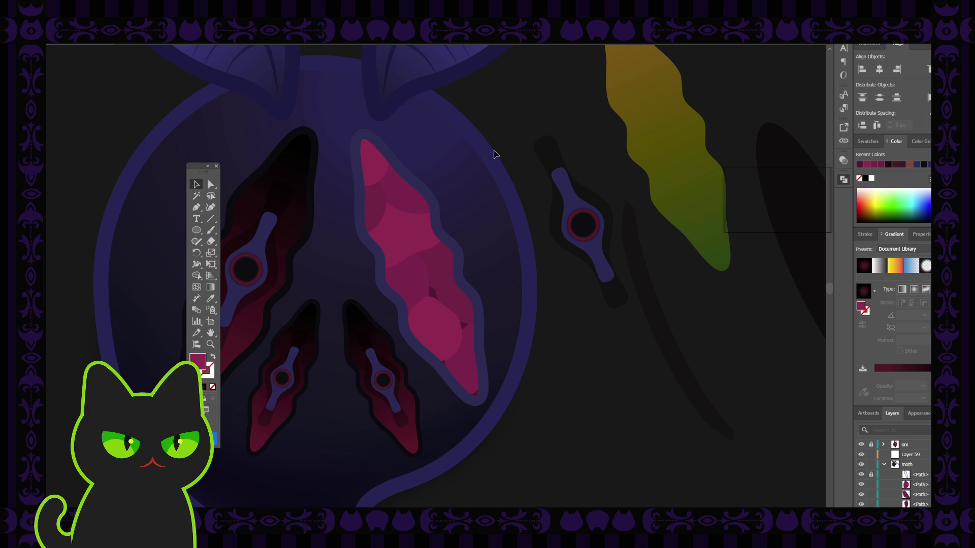
key("ctrl+minus")
key("ctrl+minus")
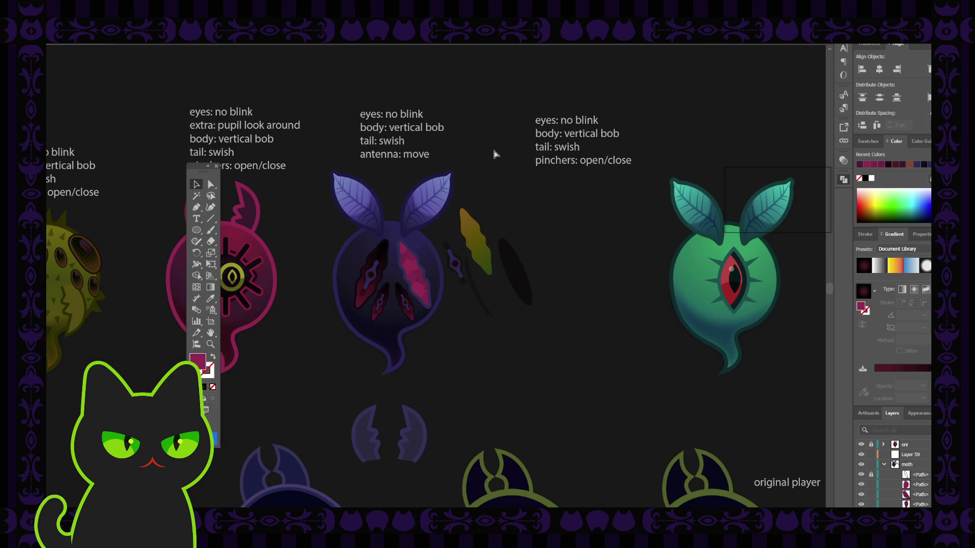
key("ctrl+plus")
key("ctrl+plus")
key("ctrl+minus")
key("ctrl+minus")
key("ctrl+minus")
key("ctrl+plus")
key("ctrl+plus")
key("ctrl+plus")
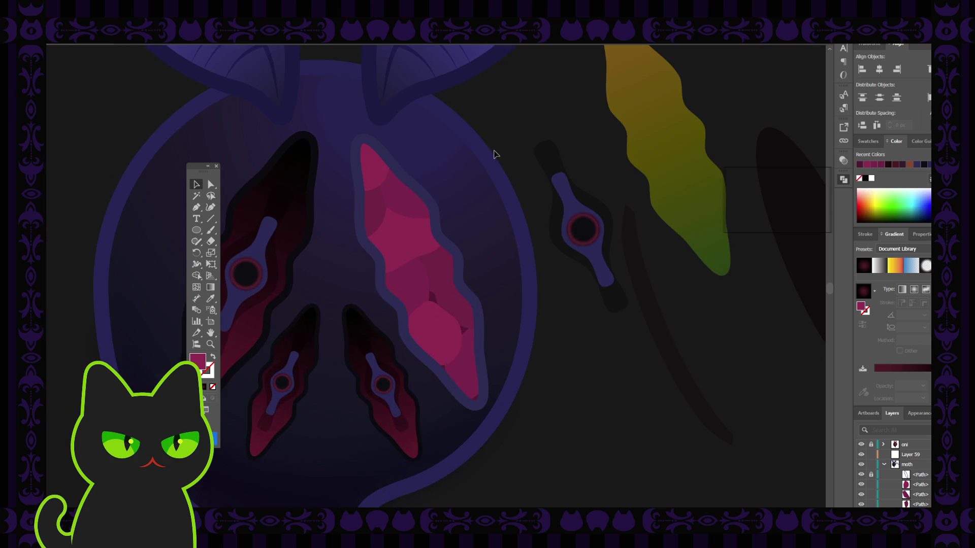
left_click(375, 184)
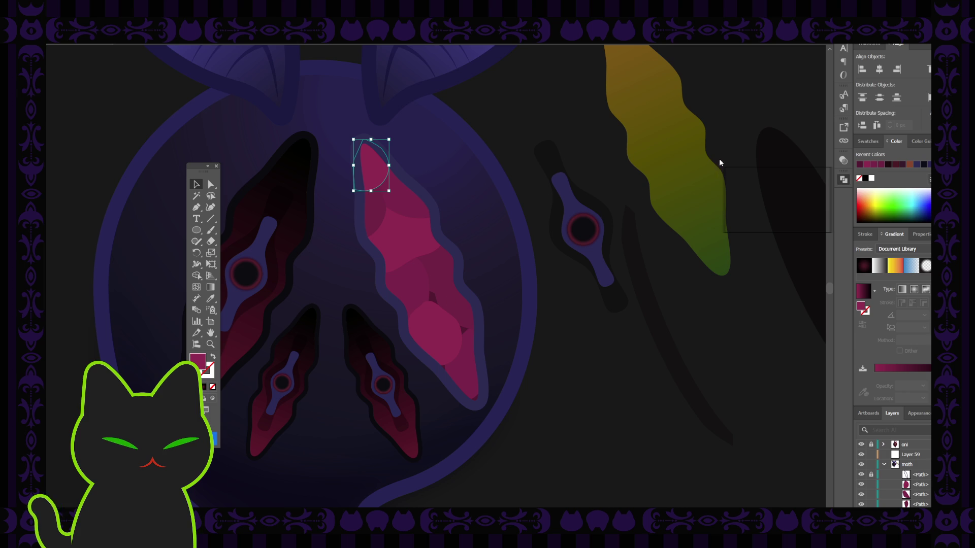
left_click(714, 128)
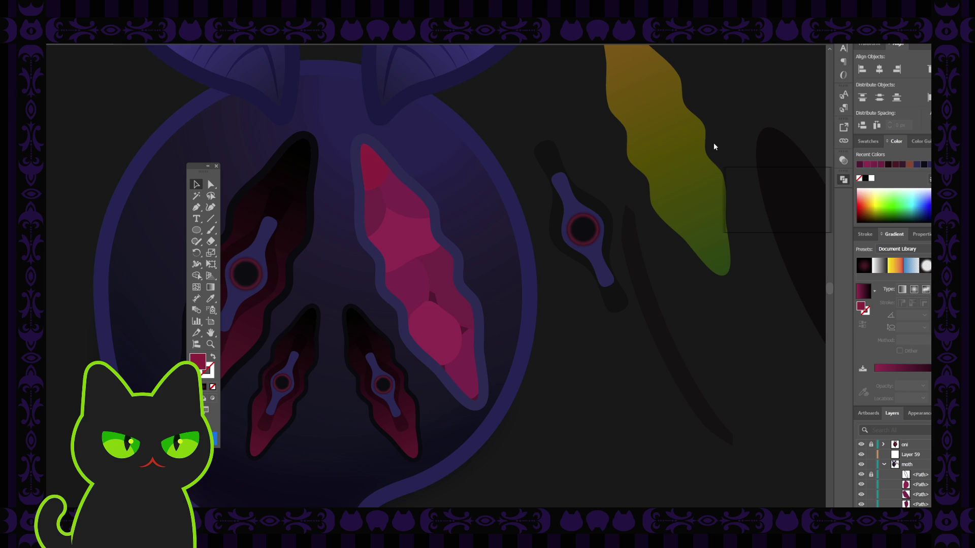
key("ctrl+z")
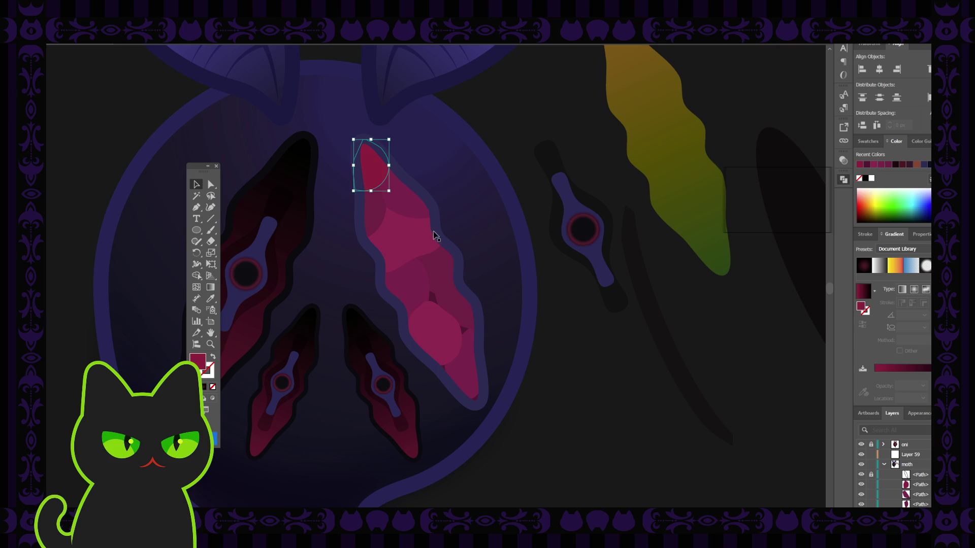
left_click(425, 264)
left_click(425, 335, "shift")
key("i")
left_click(376, 165)
key("v")
left_click(375, 201)
key("i")
left_click(376, 163)
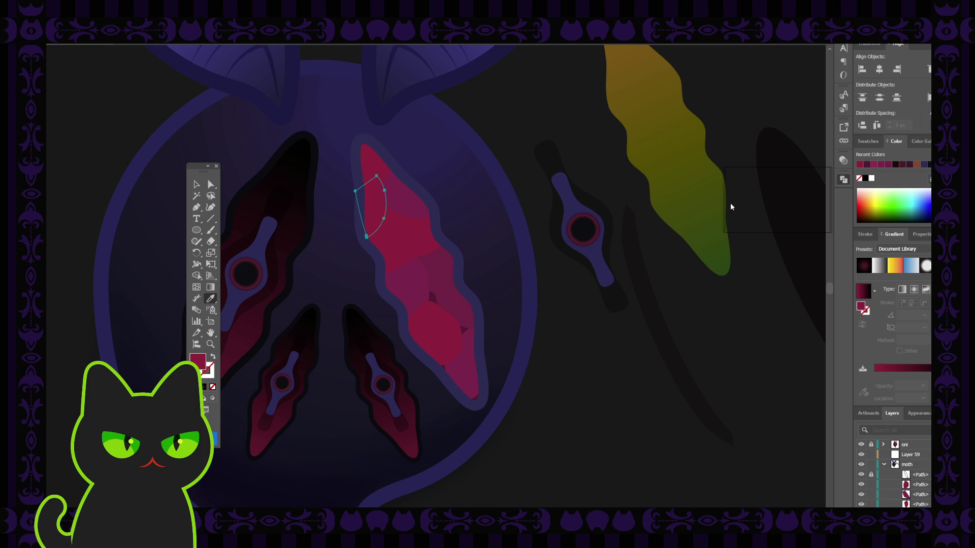
key("ctrl+shift+a")
key("ctrl+z")
key("v")
key("ctrl+z")
key("ctrl+z")
key("ctrl+z")
key("ctrl+z")
key("ctrl+z")
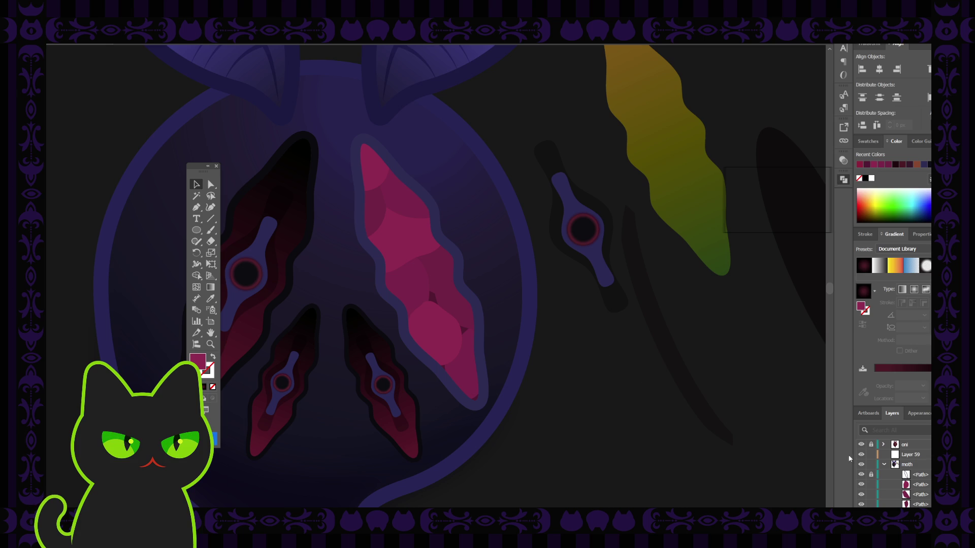
left_click(884, 465)
Make Layer 59 active with a magenta stroke and no fill.
left_click(916, 457)
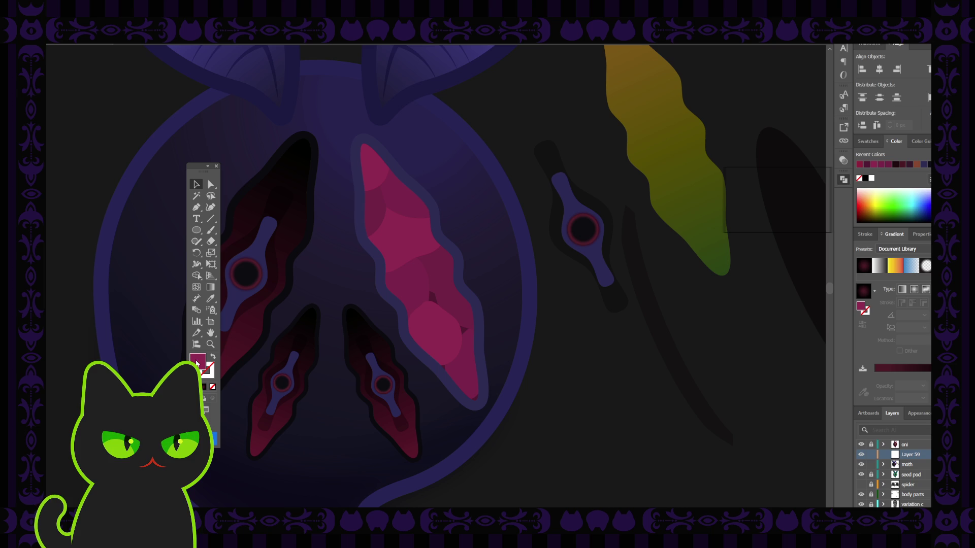
left_click(213, 358)
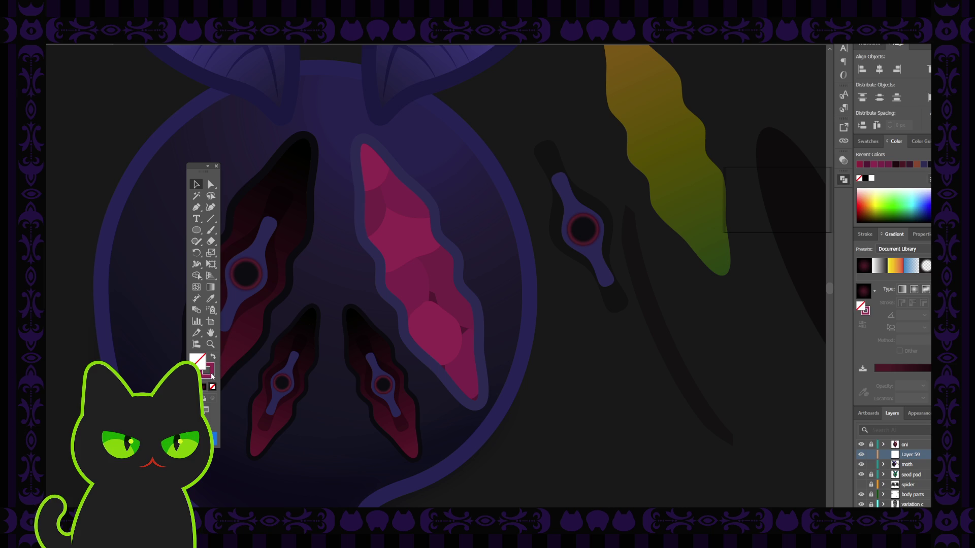
left_click(212, 374)
Paint a short curved crack across the top of the pink slot with the Paintbrush.
key("b")
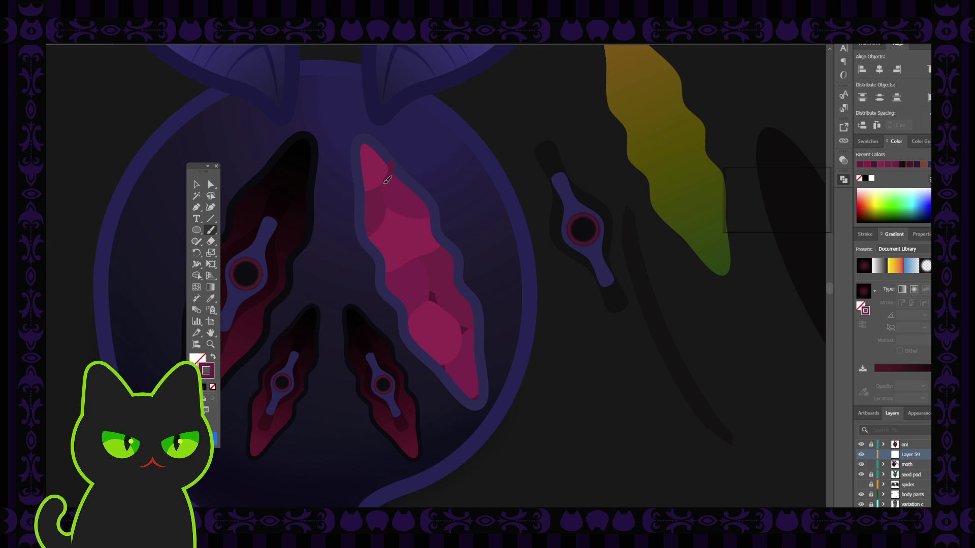
left_click_drag(374, 186, 357, 190)
key("v")
left_click(385, 184)
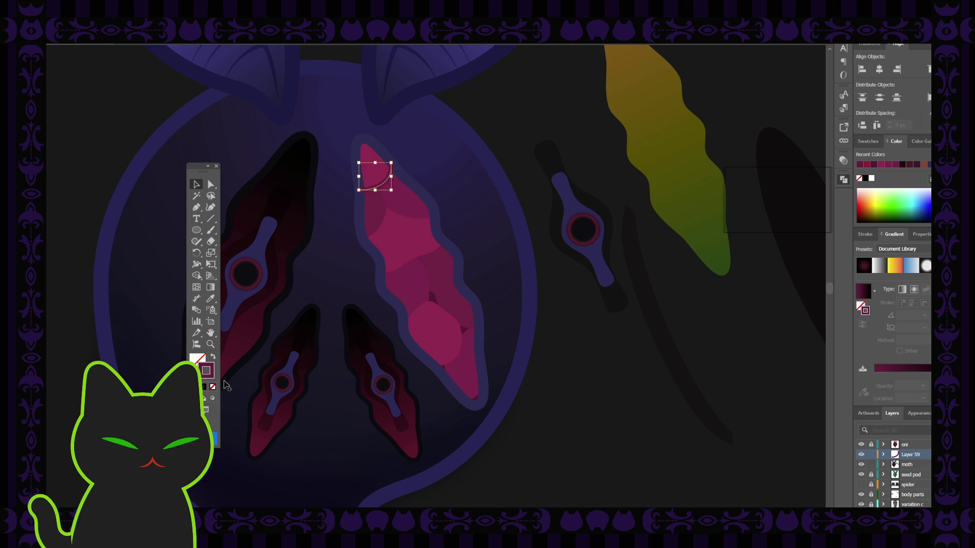
left_click(714, 203)
key("ctrl+z")
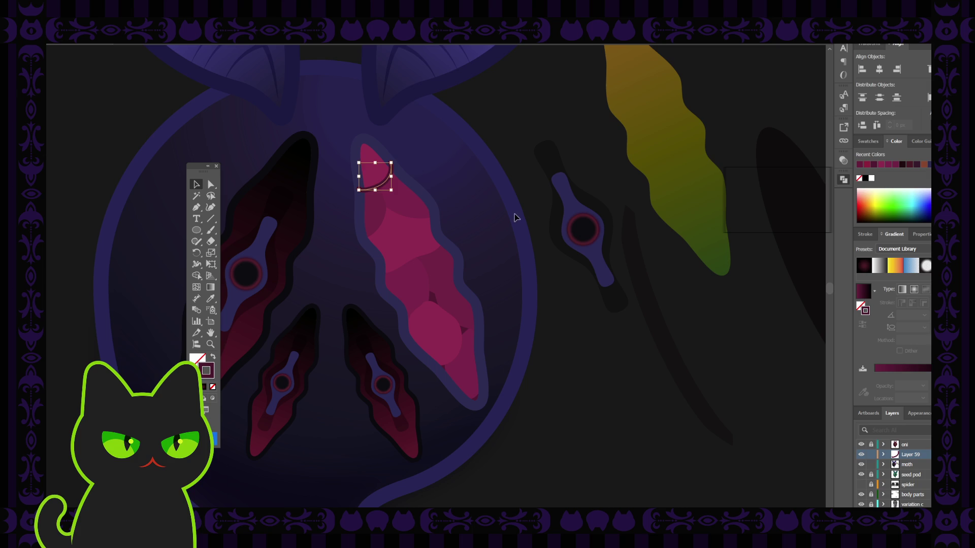
key("ctrl+z")
left_click(388, 183)
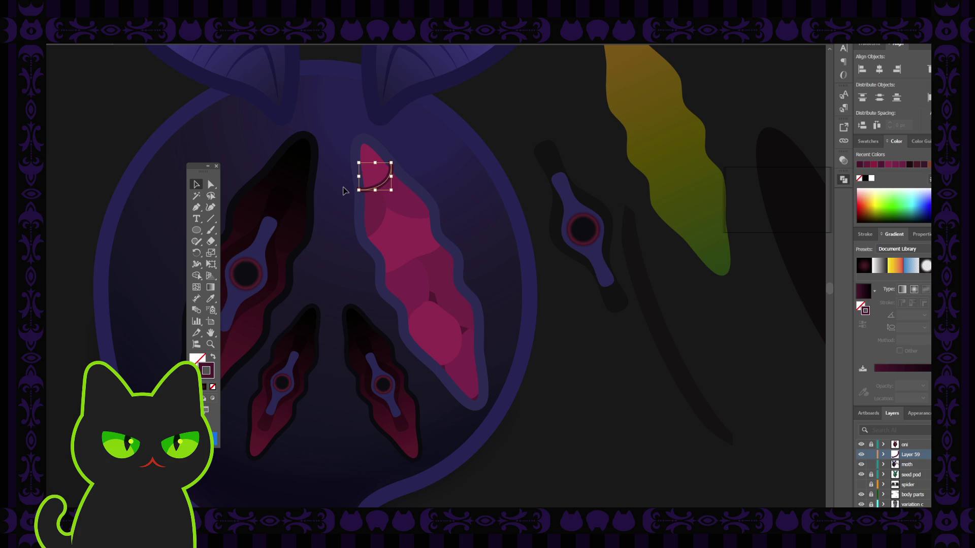
key("ctrl+plus")
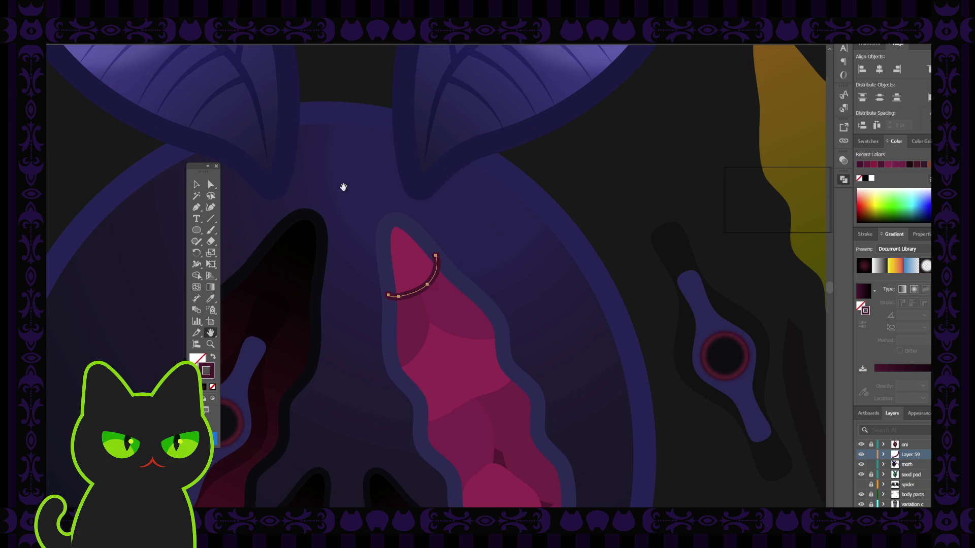
left_click_drag(453, 355, 316, 232)
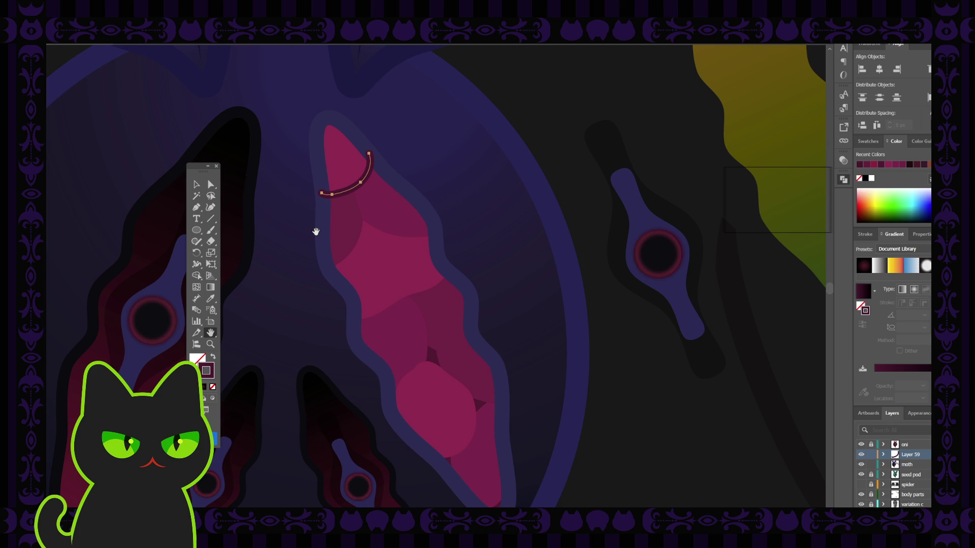
Paint three dark maroon cracks branching down and across the pink slot.
left_click(197, 185)
left_click(303, 251)
key("b")
mouse_move(354, 189)
left_mouse_down()
mouse_move(348, 259)
mouse_move(330, 268)
left_mouse_up()
left_click_drag(369, 222, 436, 247)
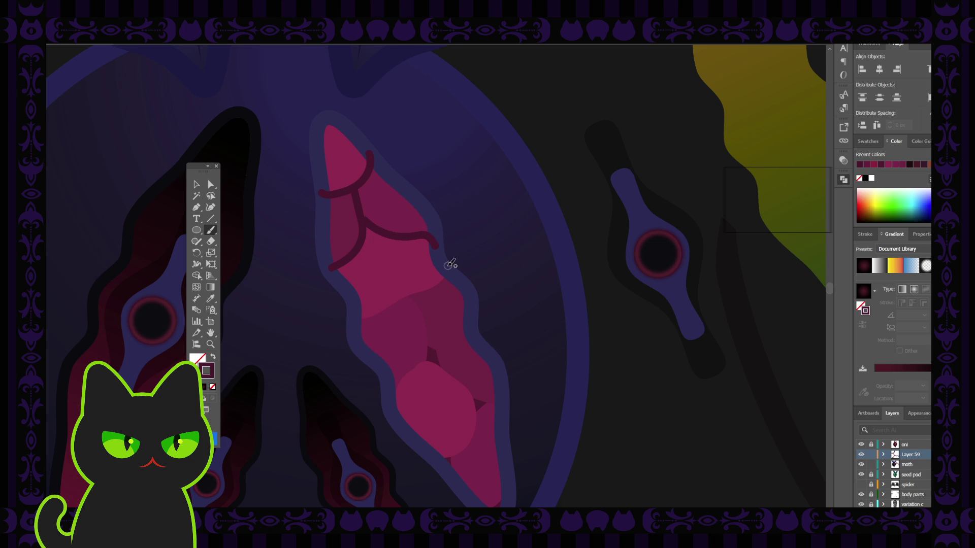
mouse_move(359, 311)
left_mouse_down()
mouse_move(441, 283)
mouse_move(449, 270)
left_mouse_up()
Add three more crack strokes down the slot's lower and right side.
key("space")
left_click_drag(391, 249, 386, 221)
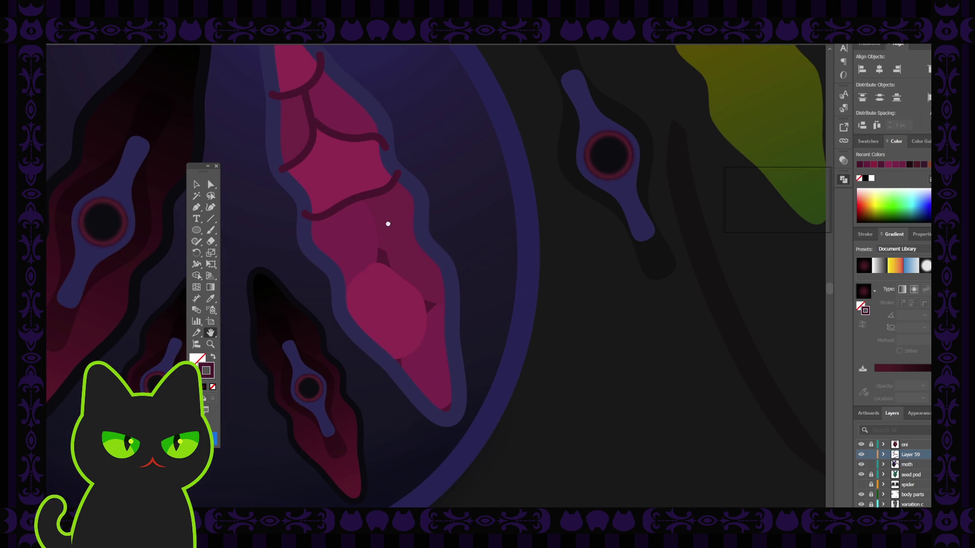
key("b")
mouse_move(368, 200)
left_mouse_down()
mouse_move(381, 262)
mouse_move(356, 281)
left_mouse_up()
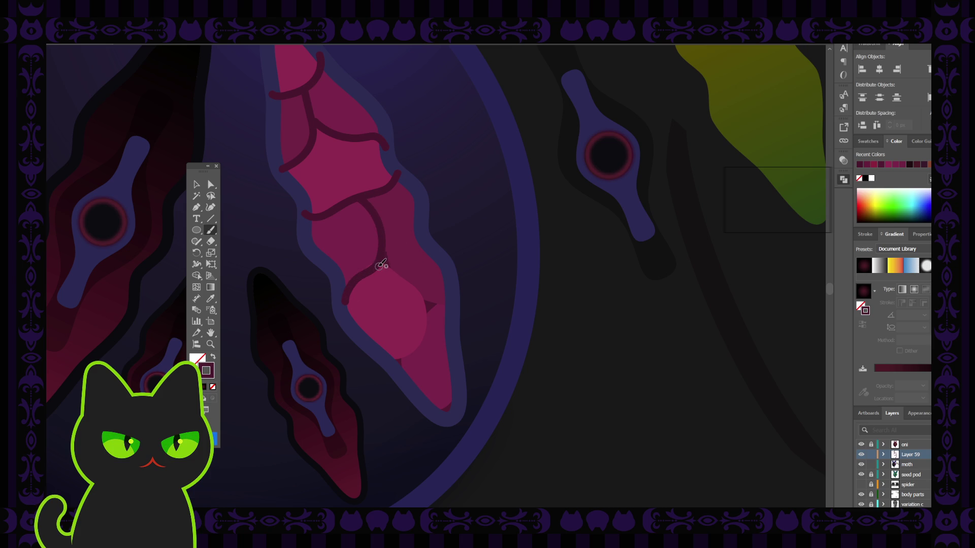
mouse_move(395, 267)
left_mouse_down()
mouse_move(425, 342)
mouse_move(385, 362)
left_mouse_up()
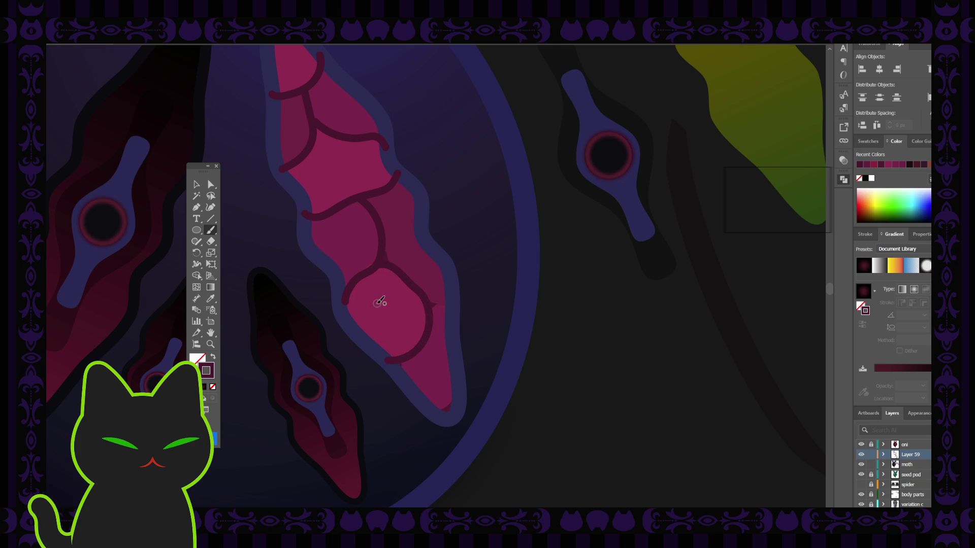
left_click_drag(425, 299, 454, 306)
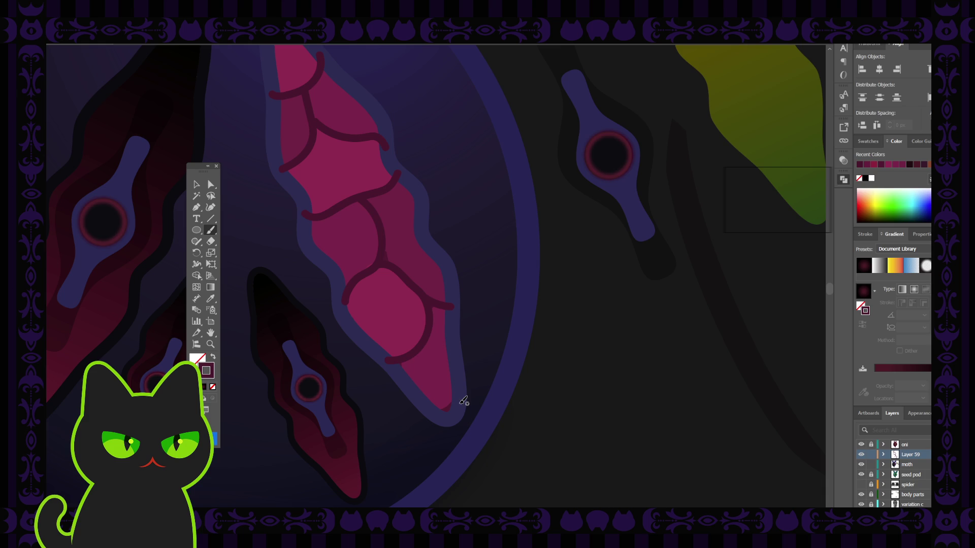
key("ctrl+minus")
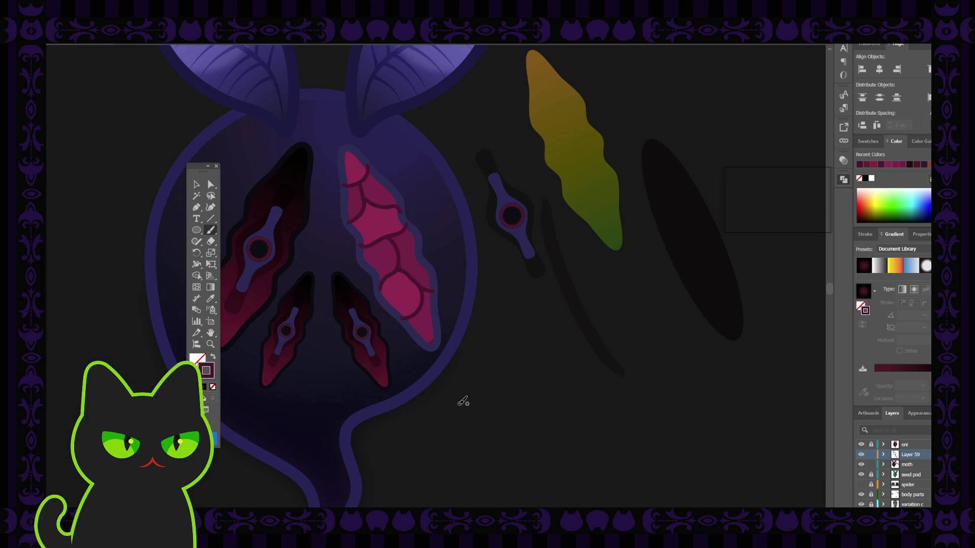
left_click_drag(348, 298, 351, 322)
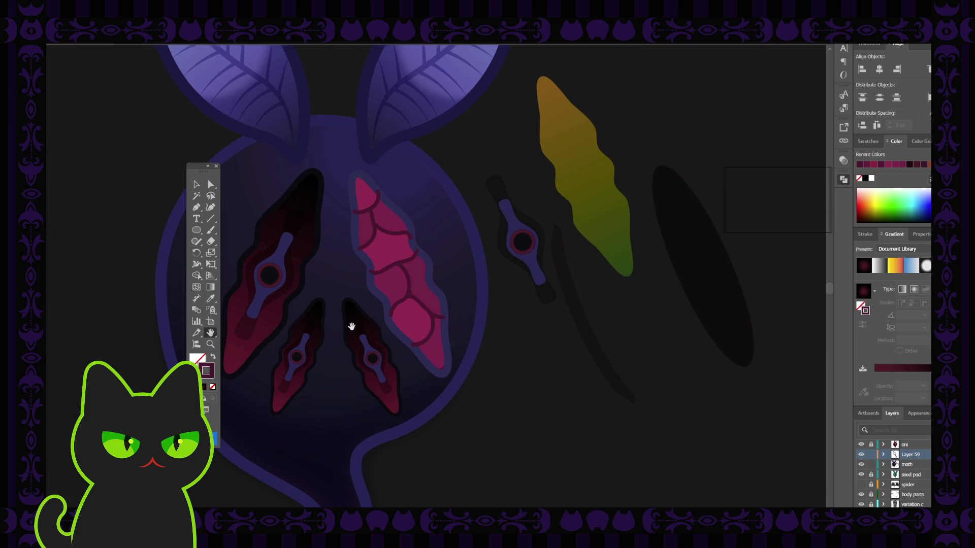
Give the crack strokes on the pink slit the plain uniform Basic brush.
left_click(197, 184)
left_click_drag(343, 182, 463, 335)
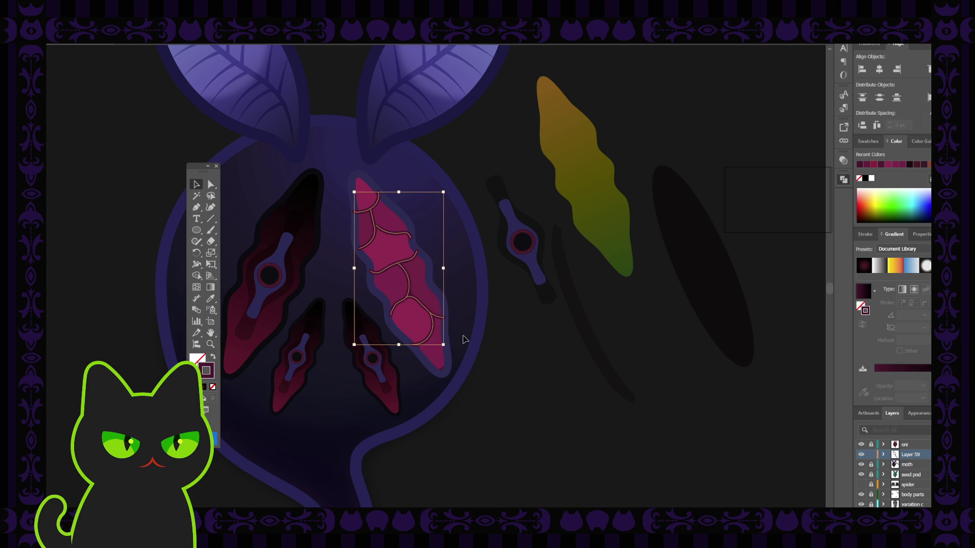
key("F5")
left_click(186, 72)
key("F5")
key("F5")
key("F5")
Move one crack's end point up and to the left.
left_click(210, 184)
left_click(403, 214)
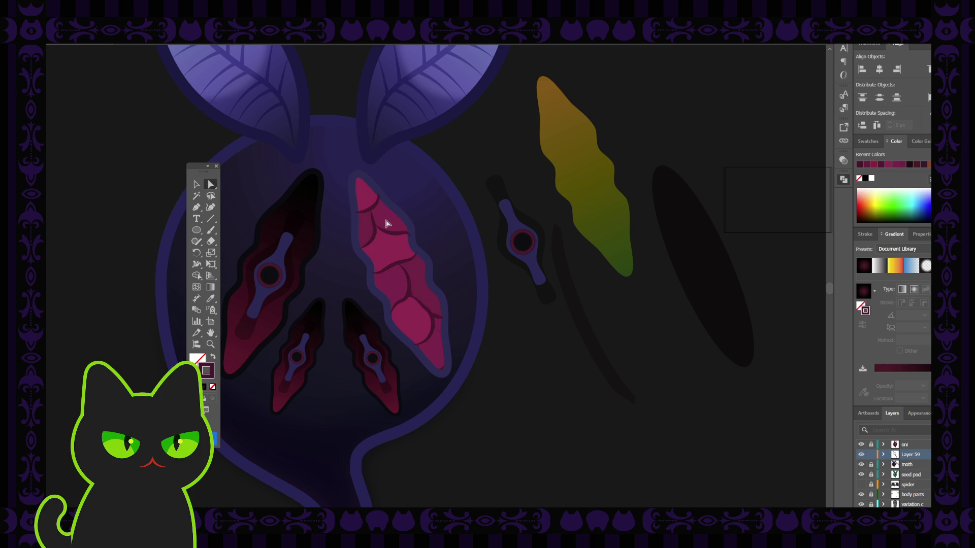
scroll(386, 223, "up", 3)
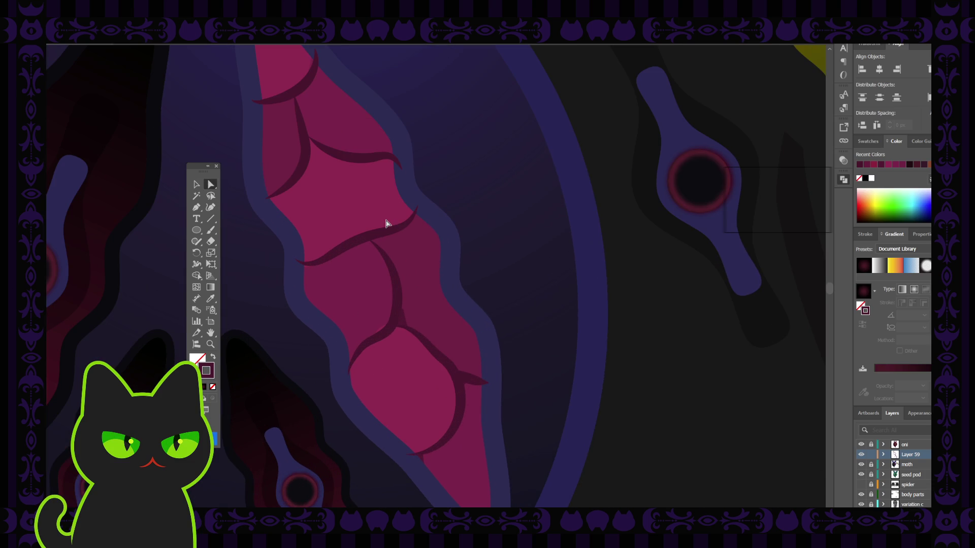
left_click_drag(354, 209, 403, 285)
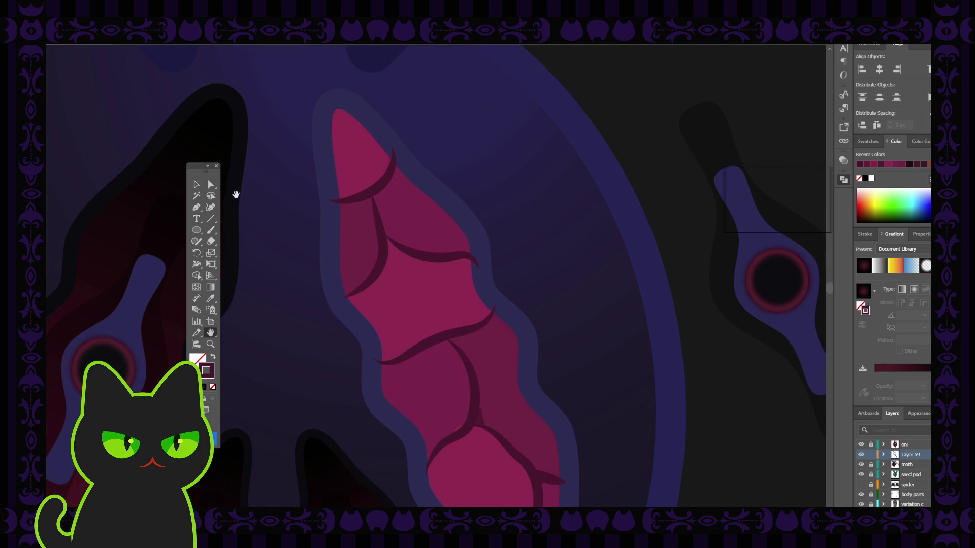
left_click(390, 241)
left_click(385, 237)
left_click_drag(386, 237, 378, 227)
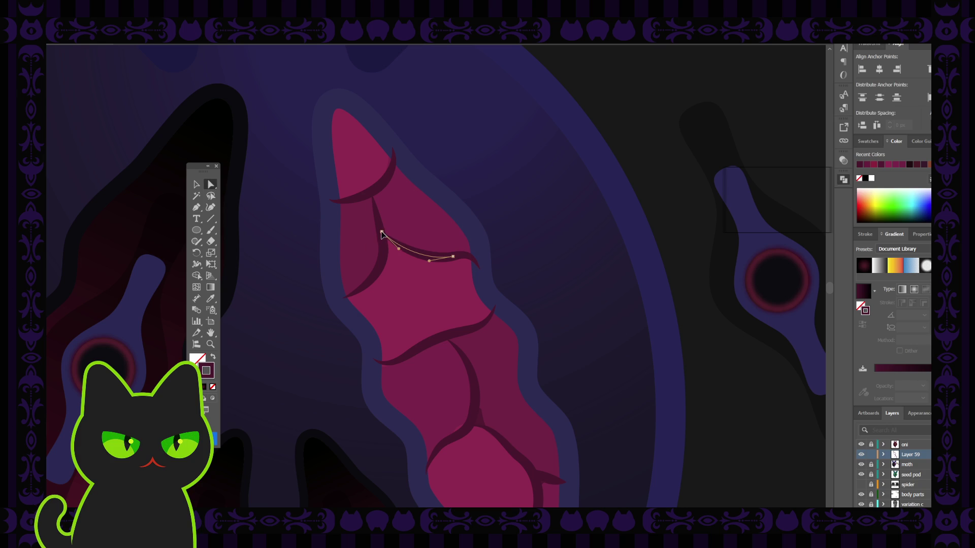
Join the short upper curved crack to the lower crack's top end with Ctrl+J.
left_click(372, 198)
left_click(376, 206)
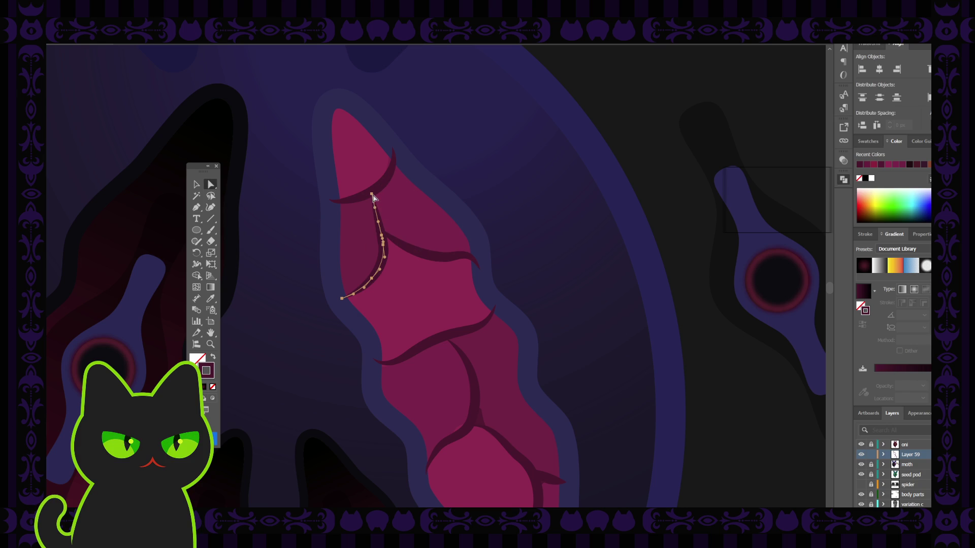
left_click(371, 196)
left_click(371, 194)
key("ctrl+j")
Reshape the small thorn-shaped crack, lowering its tip and lengthening it up-right.
scroll(460, 389, "down", 5)
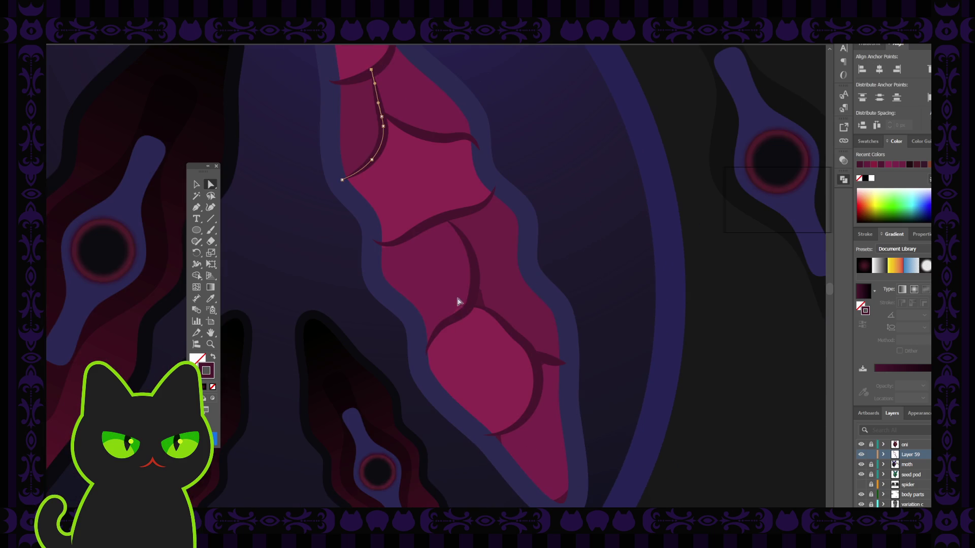
left_click(463, 315)
left_click(478, 329)
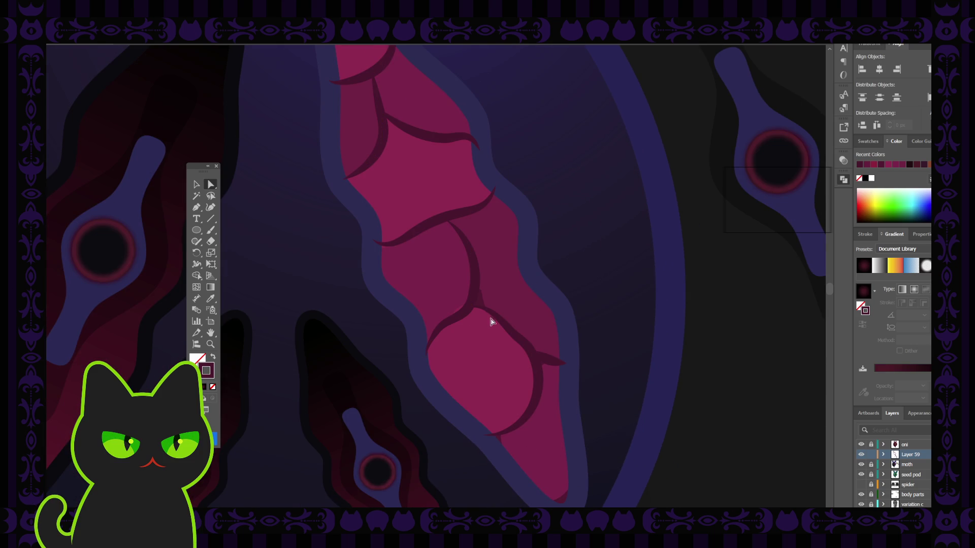
left_click(497, 321)
scroll(485, 343, "down", 3)
left_click(549, 282)
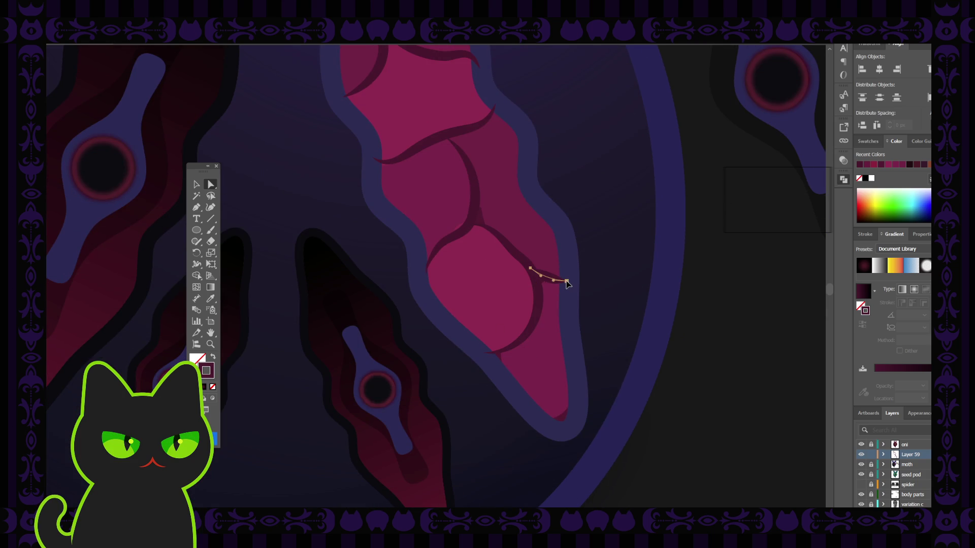
left_click_drag(567, 282, 570, 289)
left_click(569, 289)
left_click_drag(569, 289, 574, 288)
Nudge the long vertical crack's top anchor to reshape its curve.
left_click(472, 222)
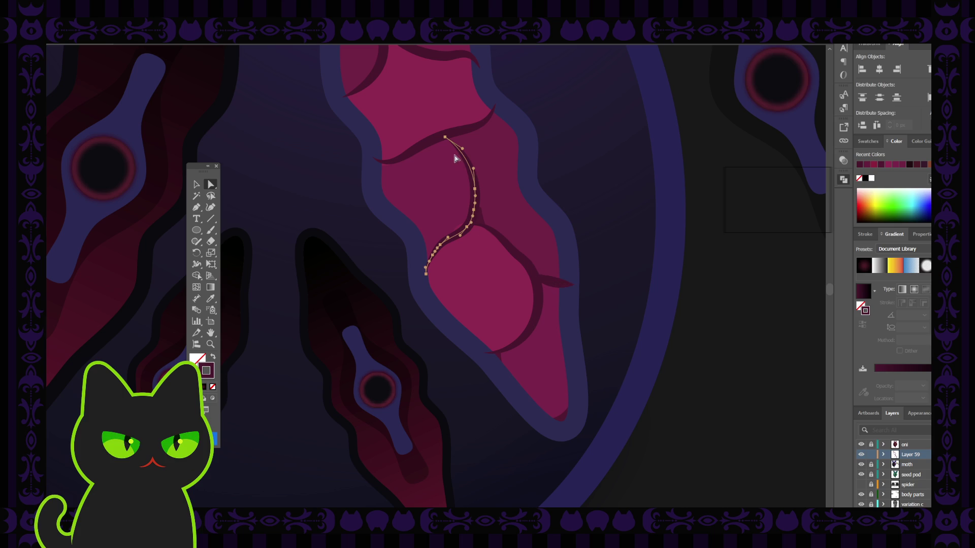
left_click(445, 137)
left_click(445, 137)
left_click(443, 136)
left_click_drag(443, 136, 441, 134)
Unlock the moth layer and move the pink slit's top anchor down and right.
left_click(870, 464)
left_click(489, 297)
left_click(454, 232)
left_click_drag(454, 233, 461, 236)
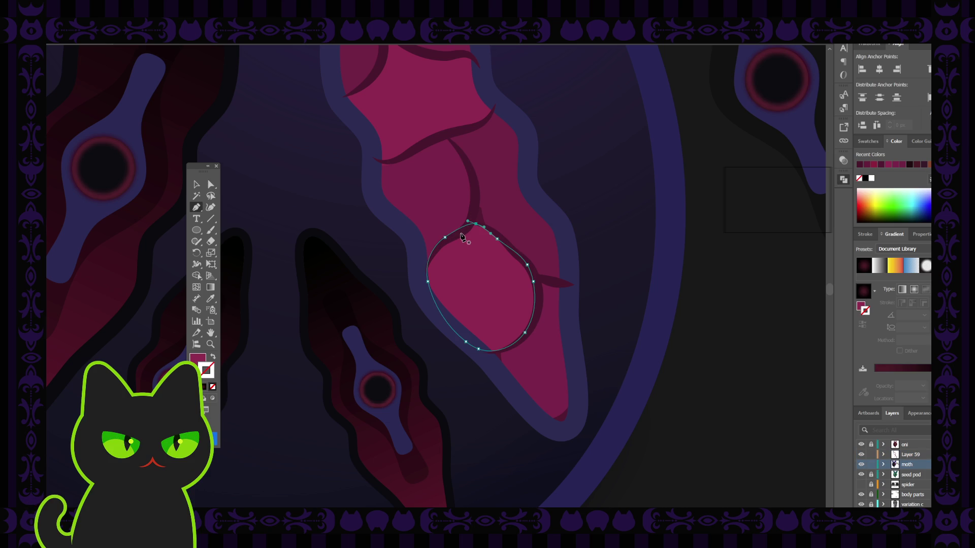
key("p")
left_click(196, 184)
left_click(278, 182)
Select all seven crack paths across the slit, from the top crack to the lower-right ones.
scroll(302, 186, "down", 2)
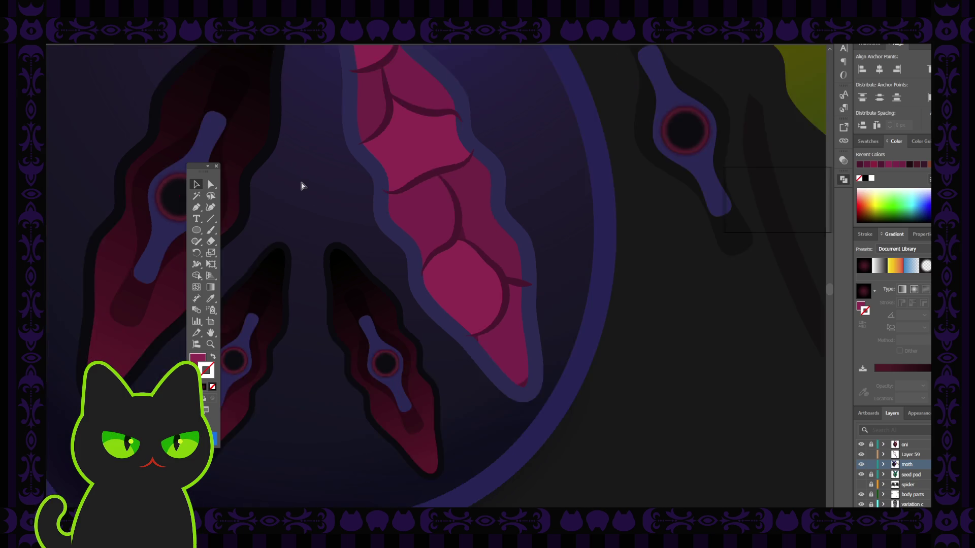
scroll(303, 186, "down", 2)
scroll(302, 186, "down", 2)
scroll(305, 225, "up", 1)
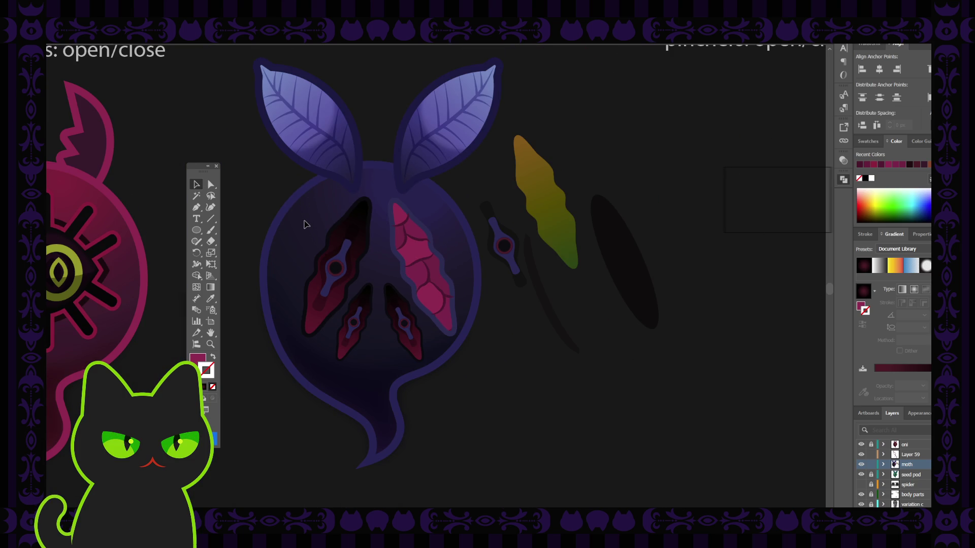
scroll(306, 224, "up", 2)
scroll(306, 225, "up", 2)
scroll(306, 224, "up", 2)
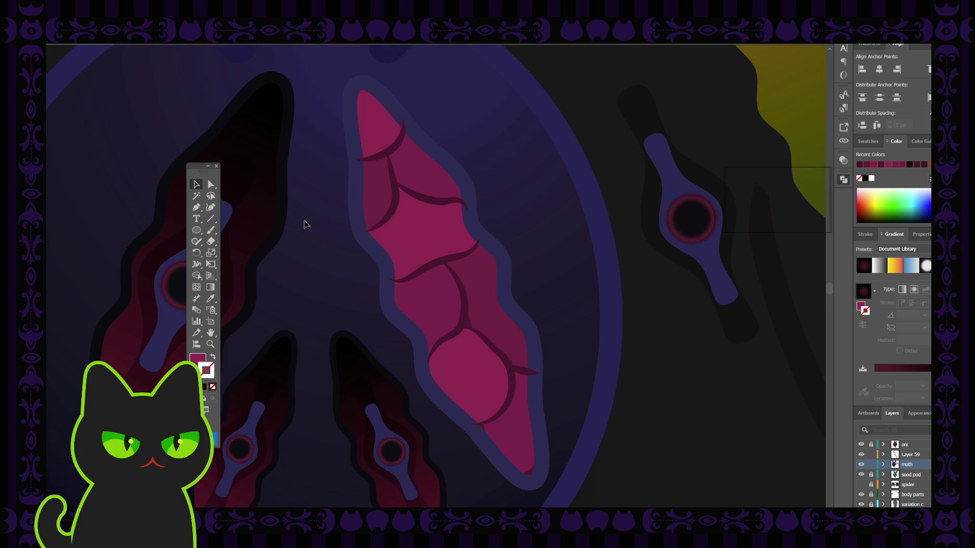
left_click(396, 150)
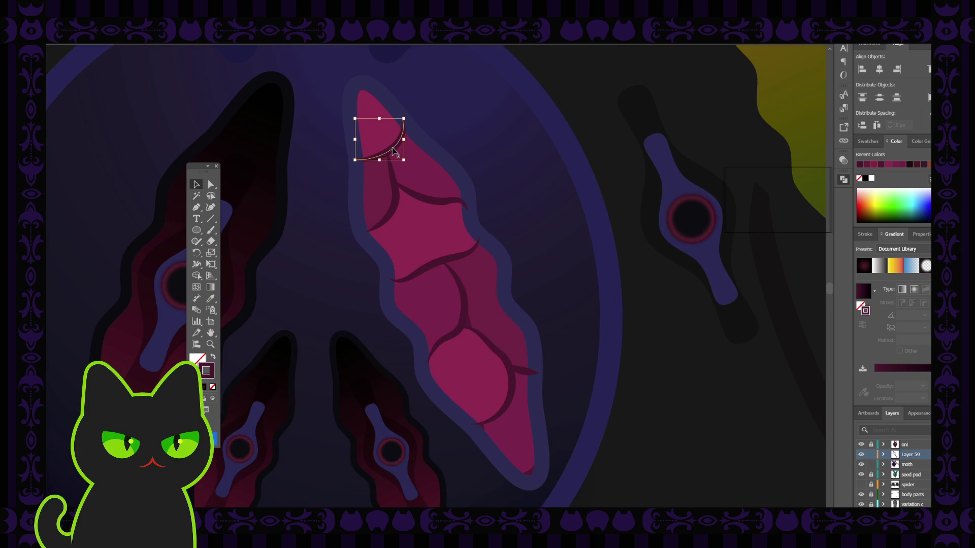
left_click(399, 190, "shift")
left_click(392, 207, "shift")
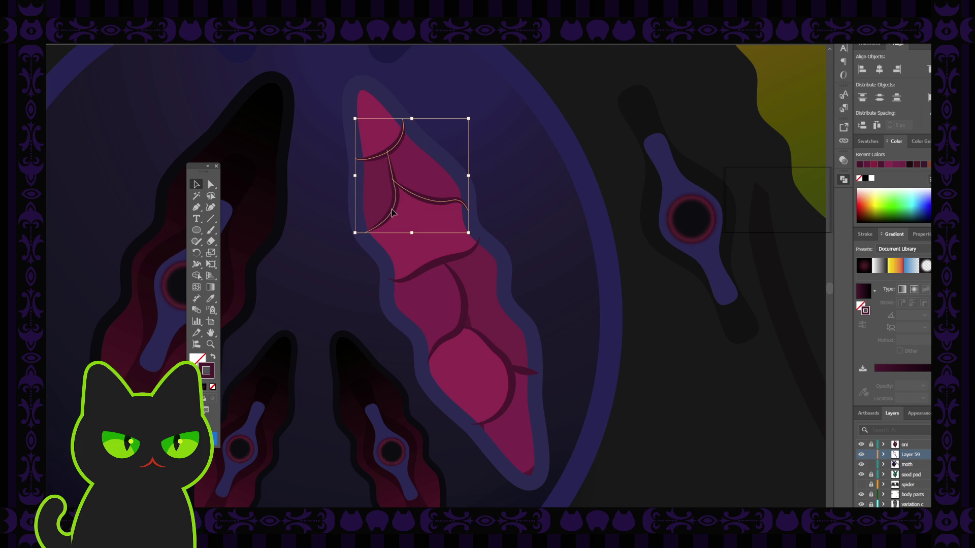
left_click(433, 269, "shift")
left_click(464, 301, "shift")
left_click(495, 354, "shift")
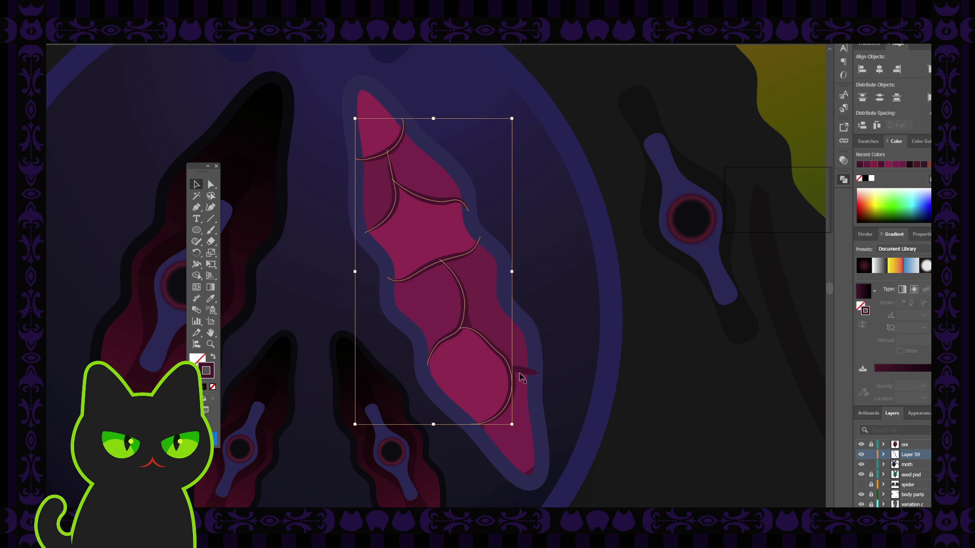
left_click(525, 374, "shift")
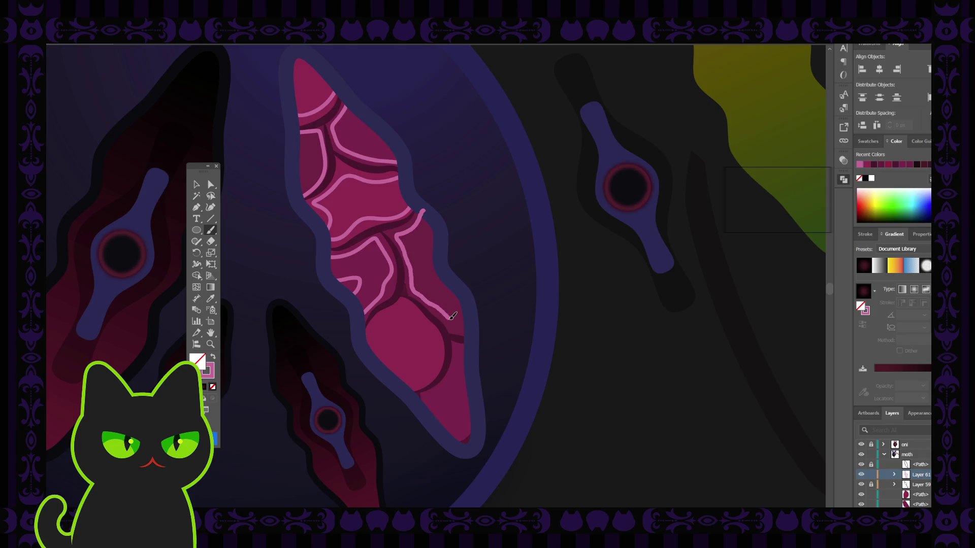
Draw light pink highlight strokes beside the cracks, undoing the last extension.
left_click_drag(464, 320, 432, 229)
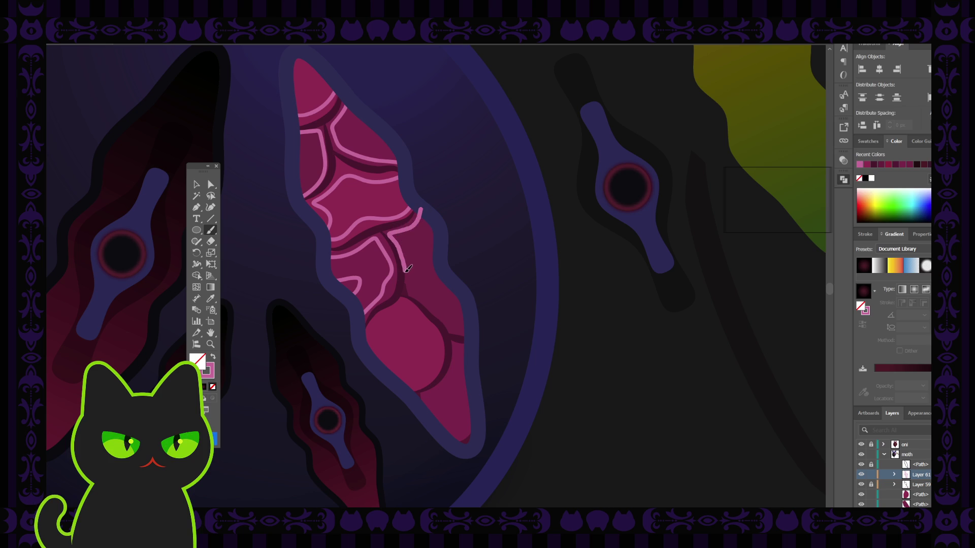
left_click_drag(409, 289, 457, 325)
left_click_drag(471, 319, 431, 239)
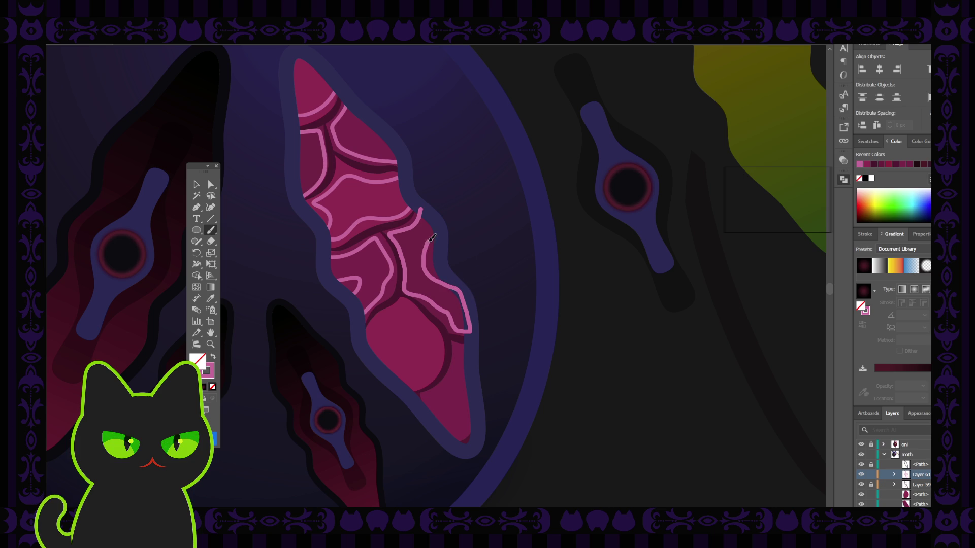
key("ctrl+z")
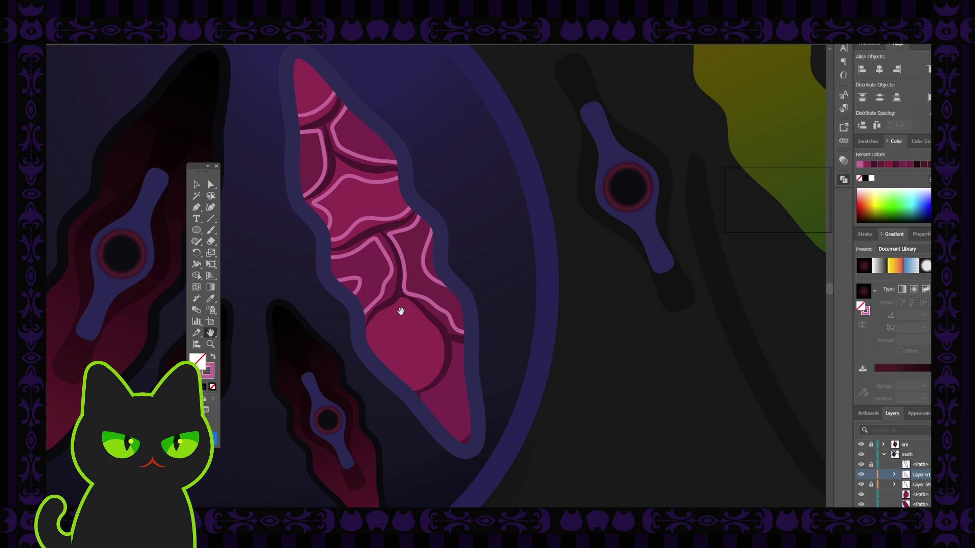
Paint another light pink highlight in the lower facet and extend it downward.
left_click_drag(399, 309, 349, 259)
key("b")
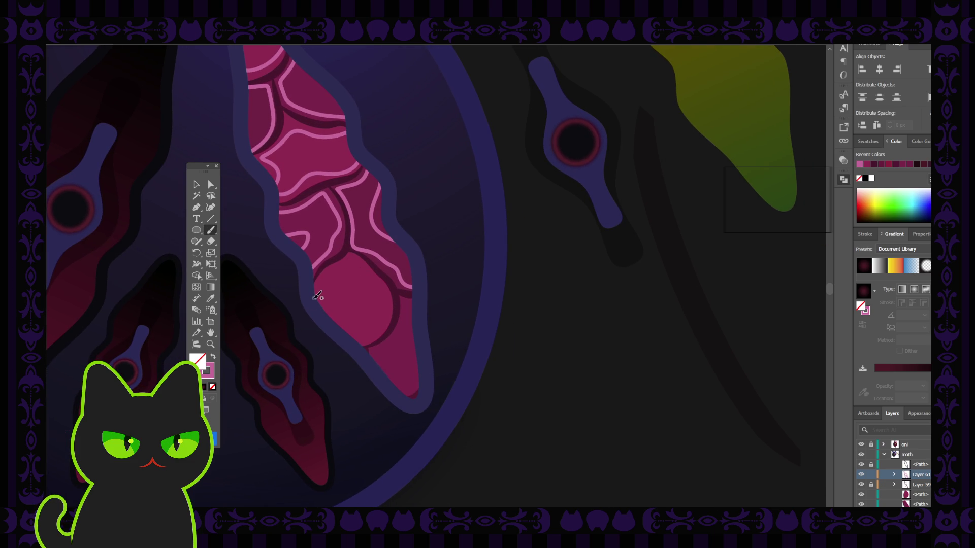
left_click_drag(331, 276, 345, 266)
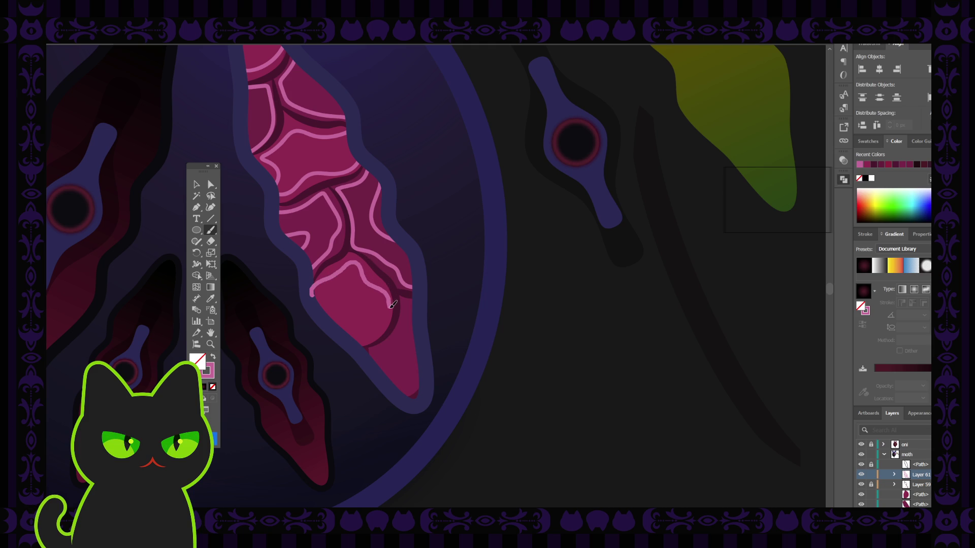
mouse_move(392, 315)
left_mouse_down()
mouse_move(385, 329)
mouse_move(355, 319)
left_mouse_up()
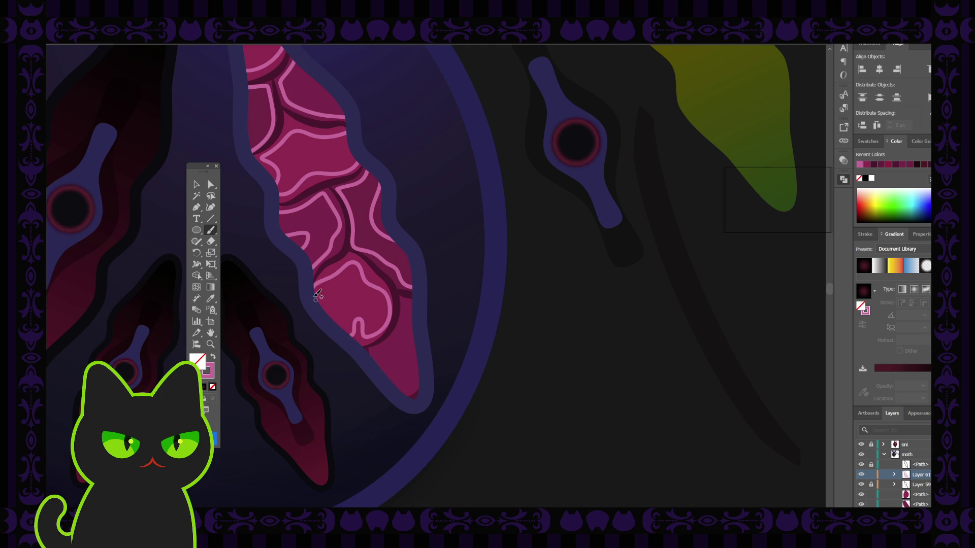
Pan and zoom to bring the whole pink eye and moth body into view.
key("space")
left_click_drag(406, 295, 340, 254)
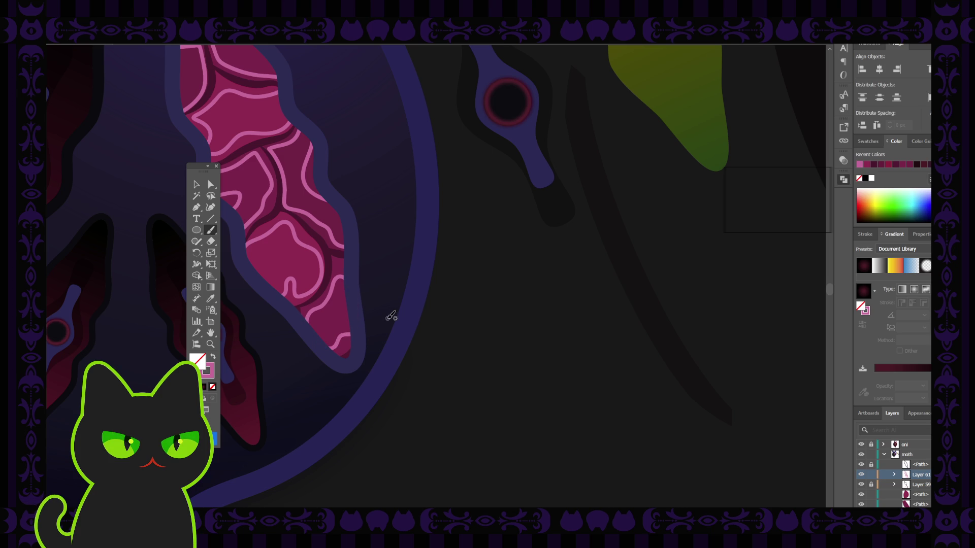
left_click_drag(301, 221, 390, 262)
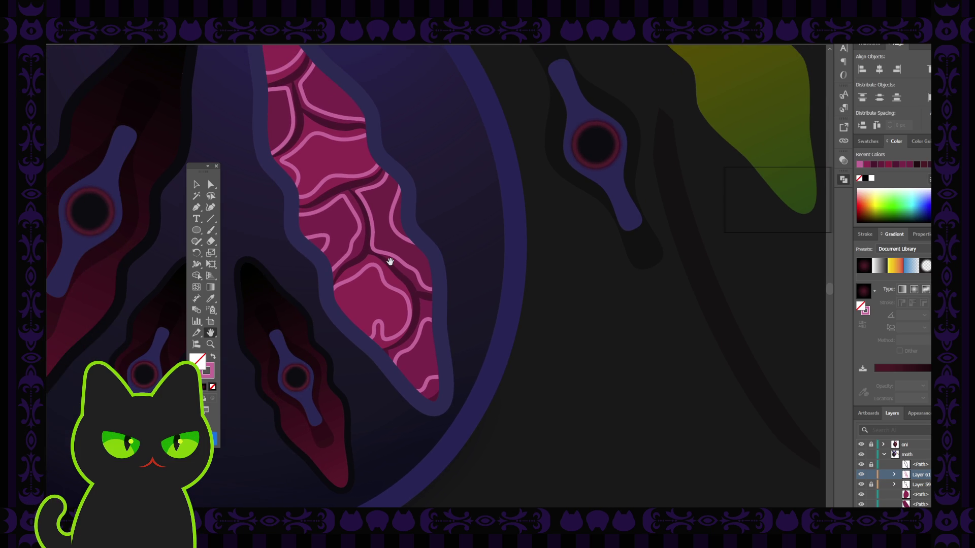
scroll(390, 262, "down", 2)
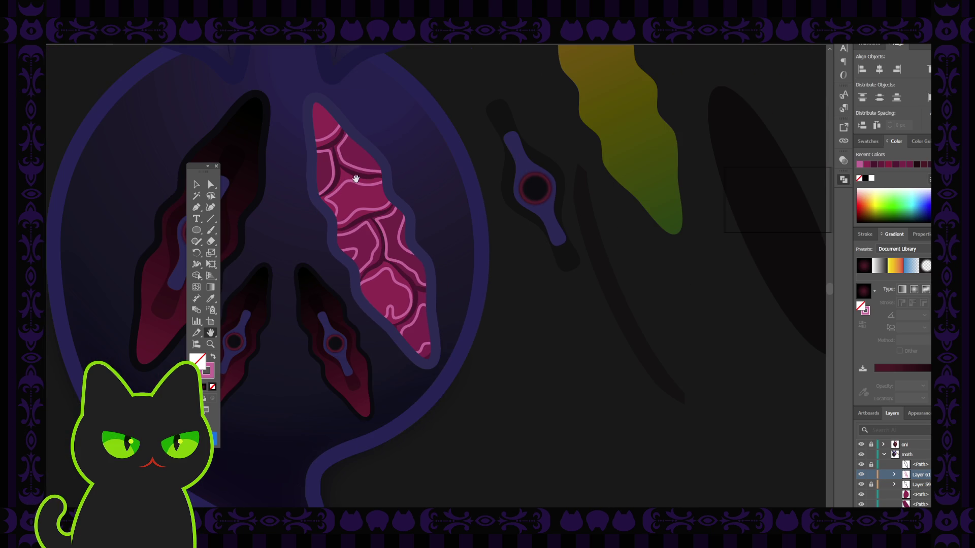
scroll(358, 179, "up", 2)
scroll(312, 202, "up", 2)
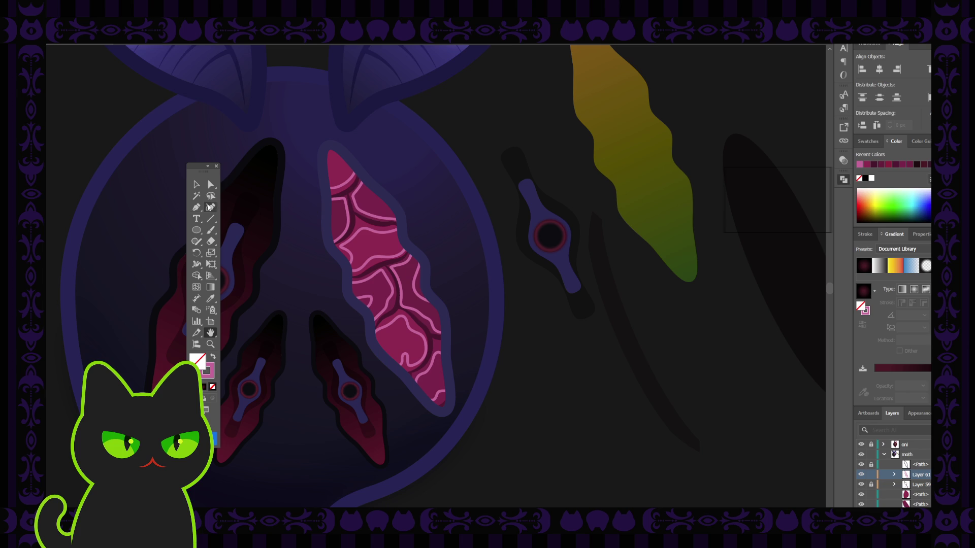
Extend the curved highlight line from its open end with the Pen tool.
key("v")
left_click(344, 187)
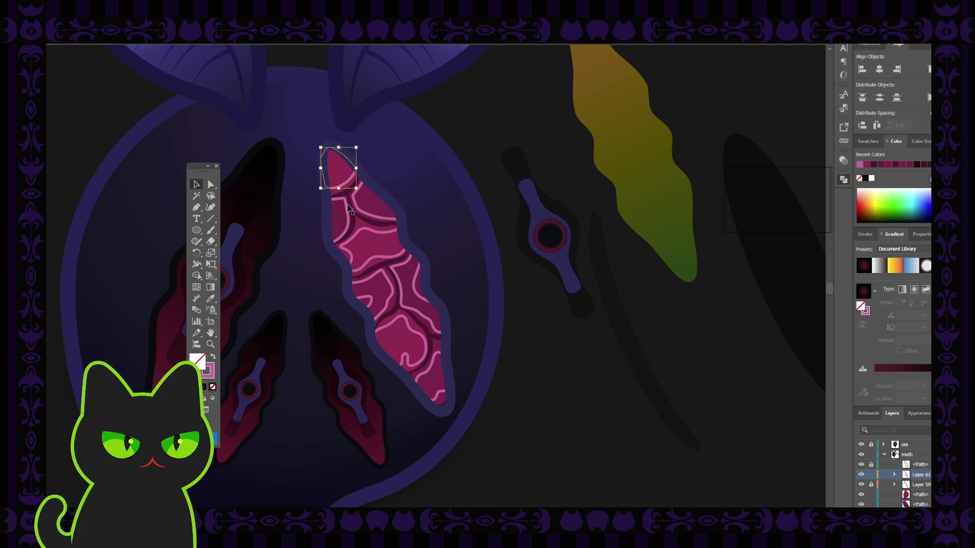
left_click(335, 217)
left_click(196, 208)
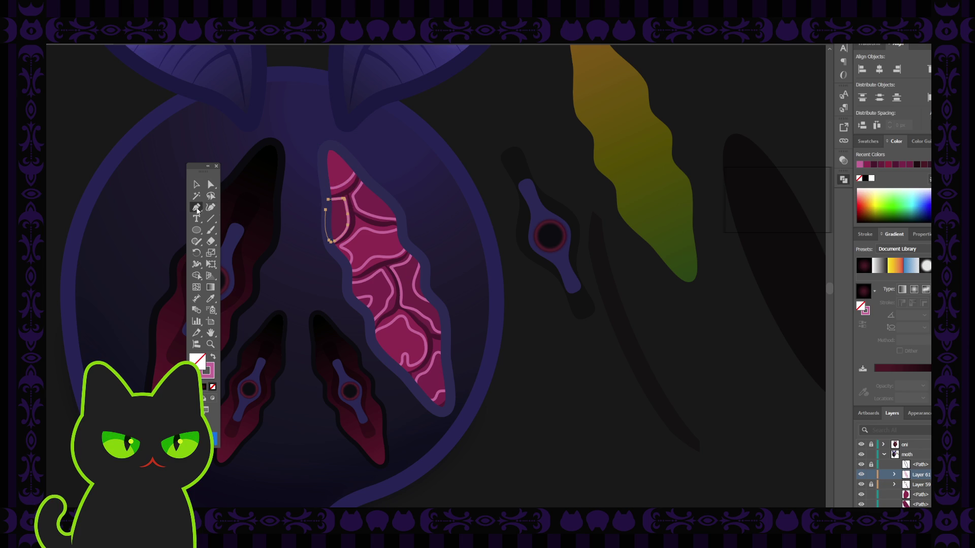
left_click(197, 185)
left_click(369, 215)
key("p")
left_click(364, 177)
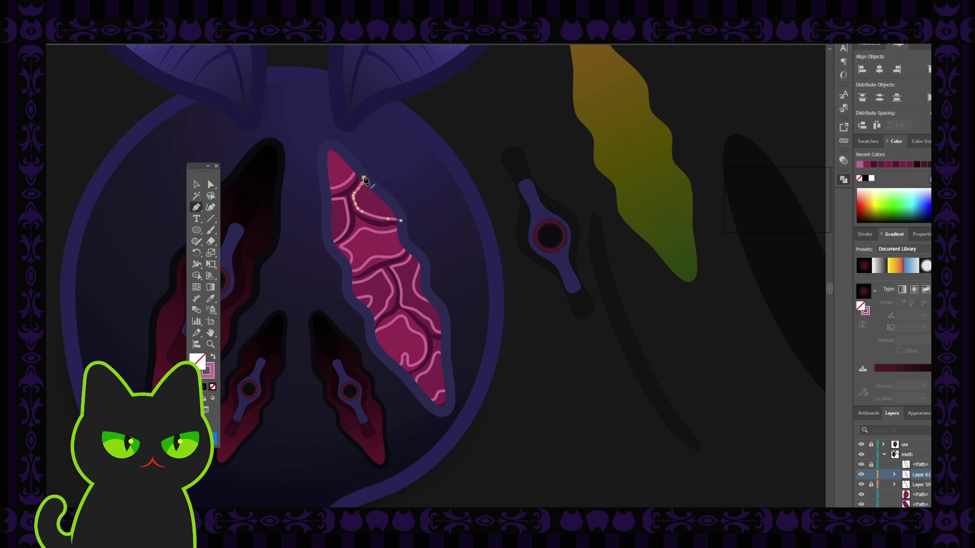
left_click(401, 221)
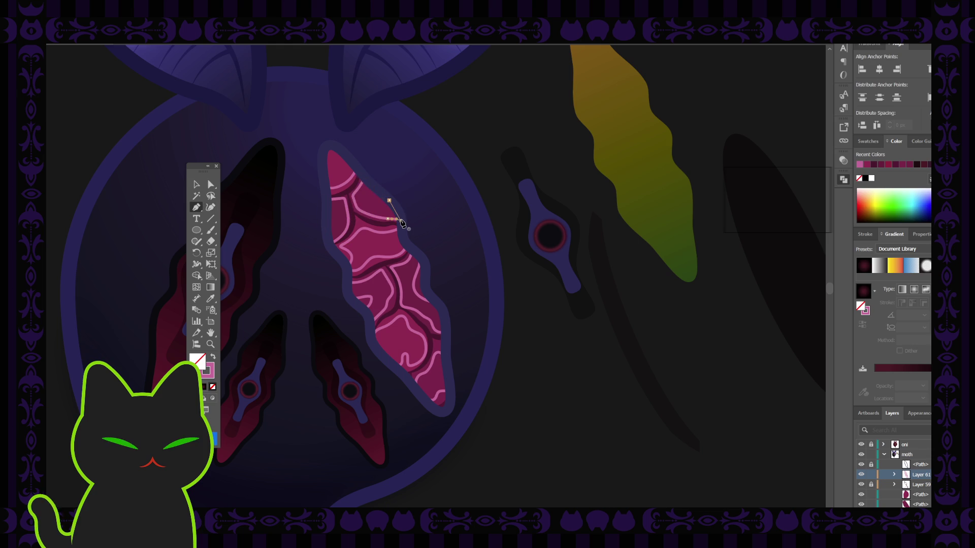
Add new points to continue the wavy highlight line and the nearby thin line.
key("v")
left_click(364, 234)
left_click(196, 208)
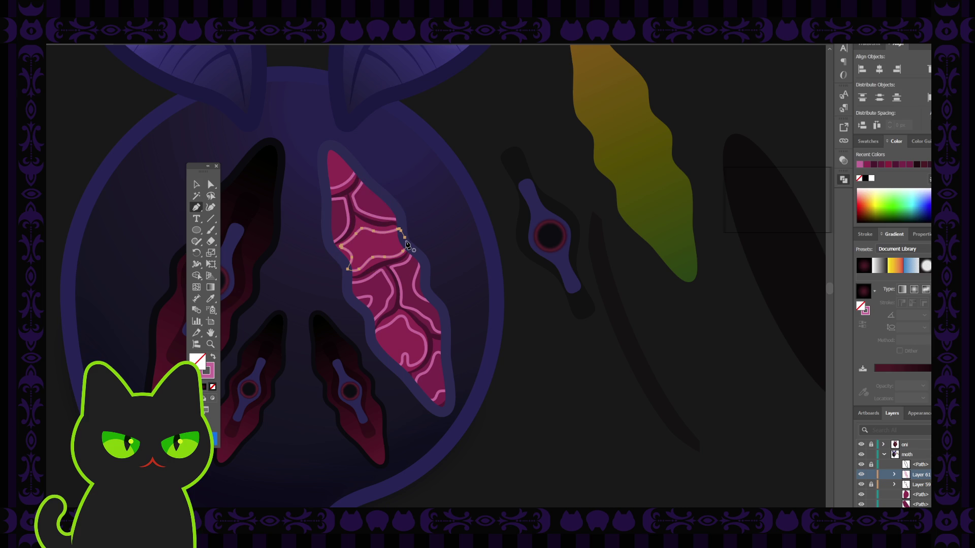
left_click(406, 244)
left_click(197, 184)
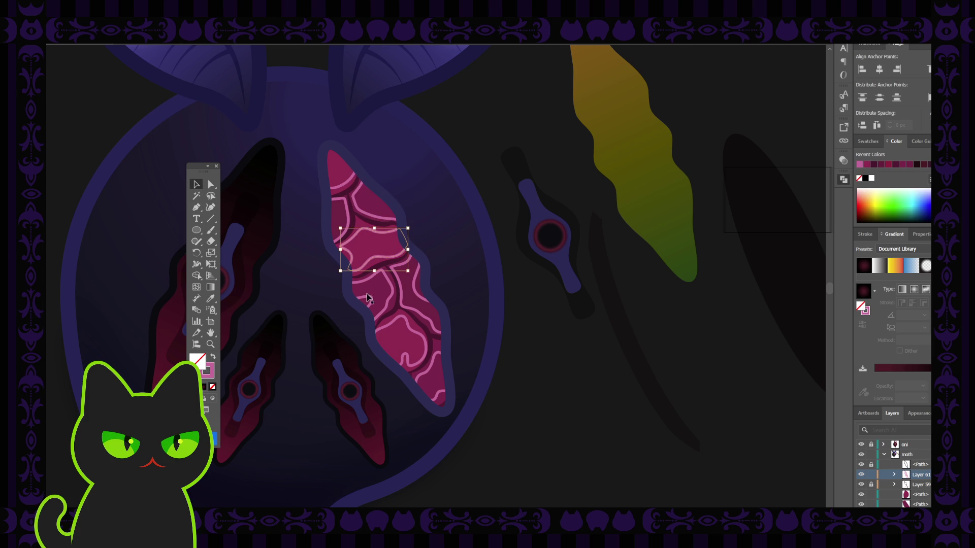
left_click(367, 300)
left_click(197, 207)
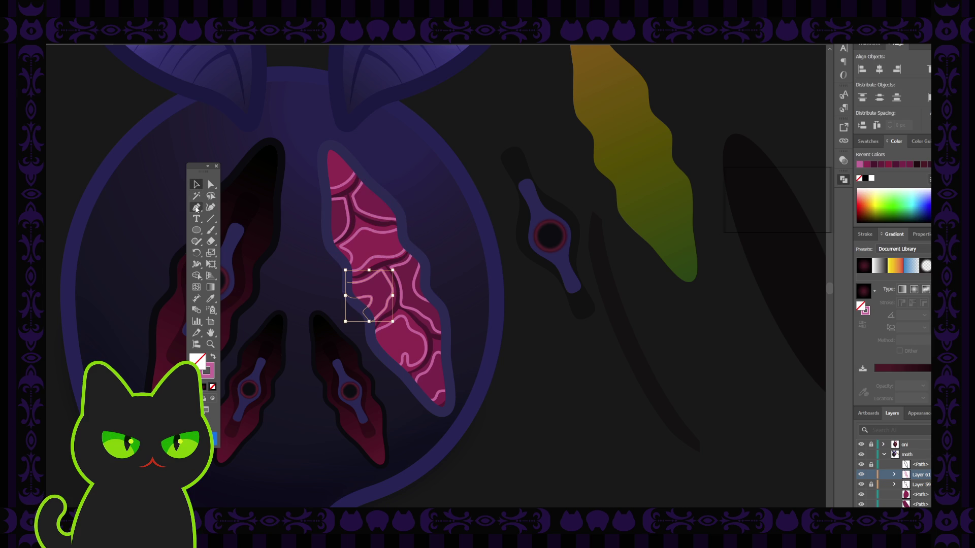
left_click(346, 291)
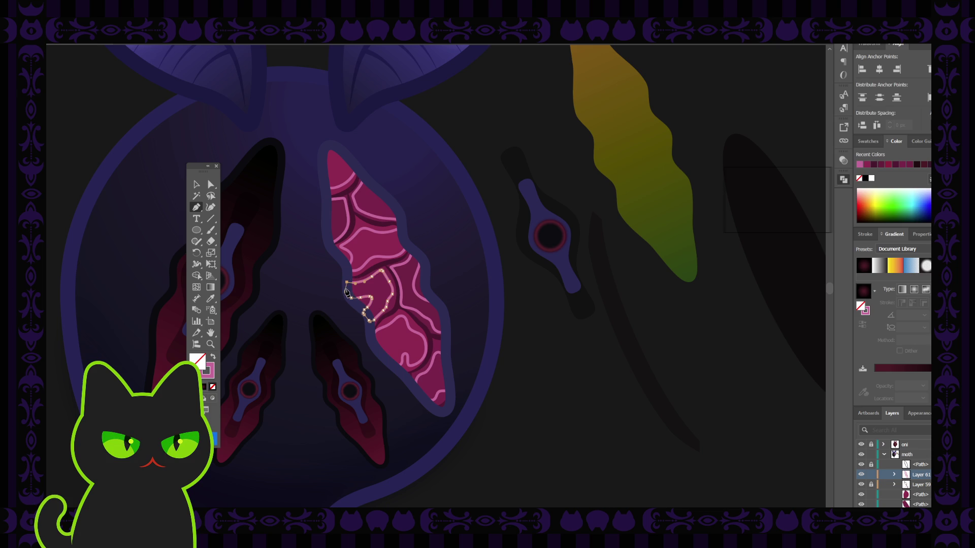
Continue the right-edge highlight line from its endpoint, discarding a stray point.
key("v")
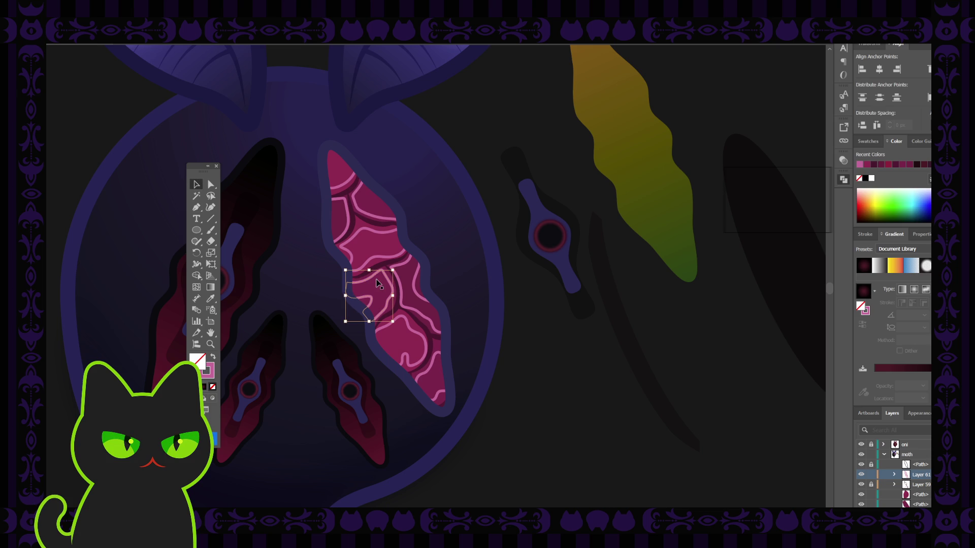
left_click(417, 274)
left_click(196, 207)
left_click(414, 249)
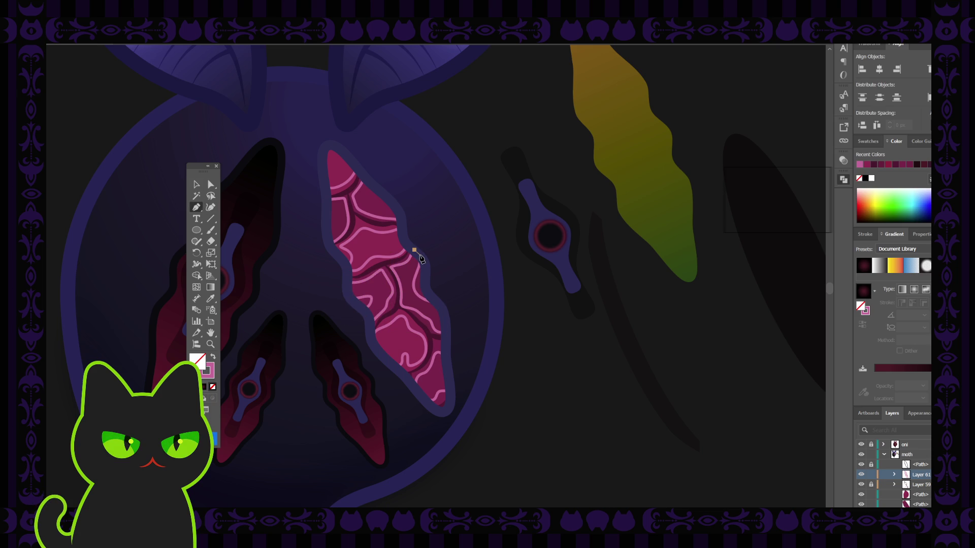
key("ctrl+z")
left_click(413, 251)
left_click(196, 184)
Zoom into the eye's lower part and close the gap in the lower-left highlight line.
left_click(367, 284)
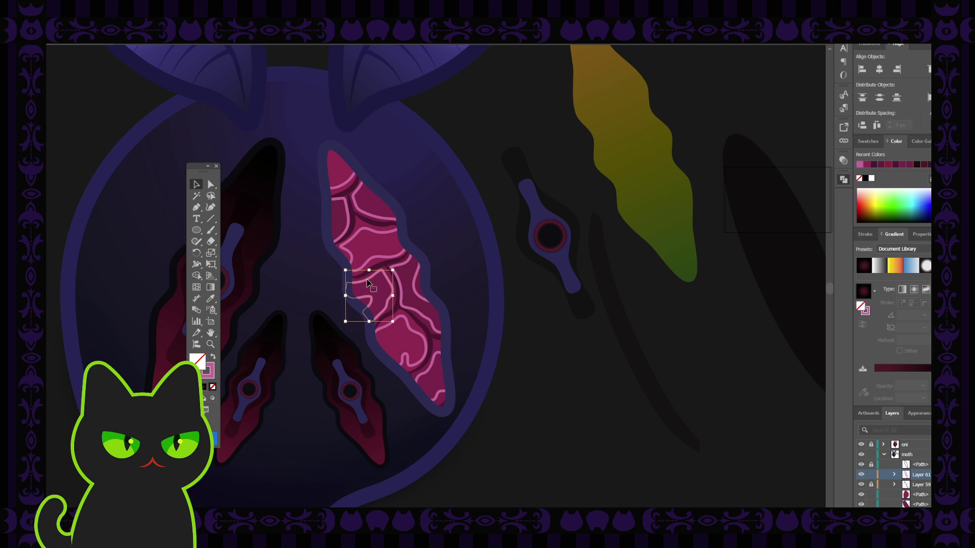
scroll(367, 284, "up", 2)
left_click_drag(434, 333, 319, 298)
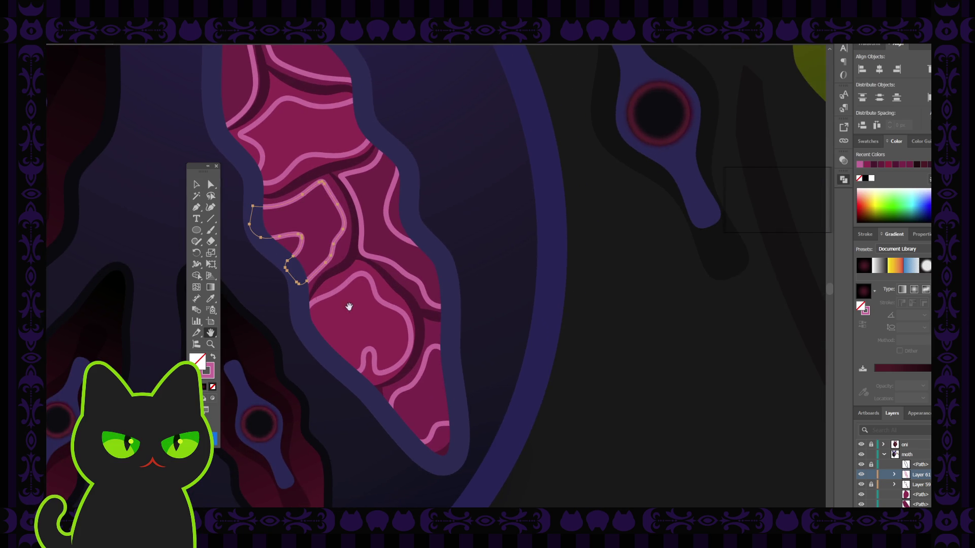
left_click(196, 184)
left_click(358, 303)
left_click(330, 300)
key("p")
left_click(307, 317)
left_click(322, 346)
Extend the thin lower-right highlight line along the eye's right edge.
left_click(196, 184)
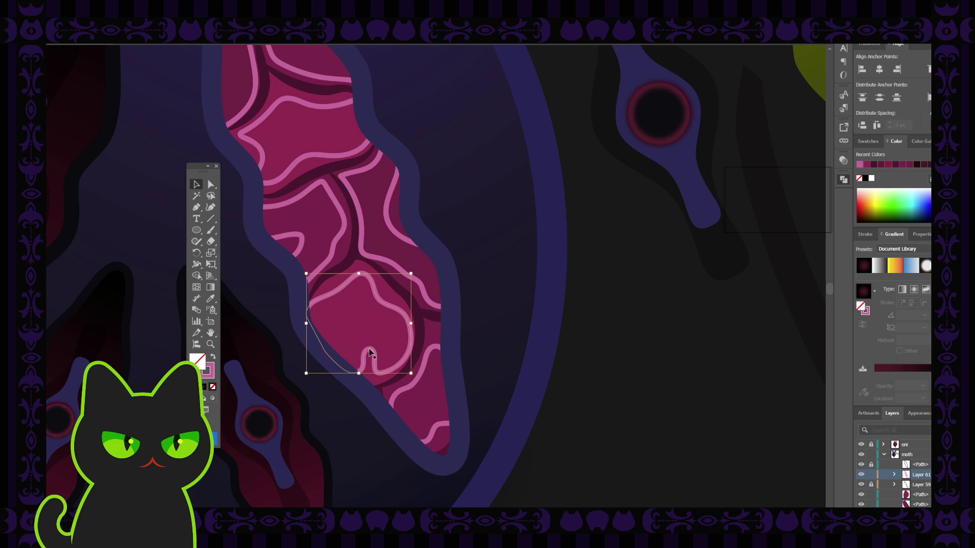
left_click(404, 423)
left_click(195, 207)
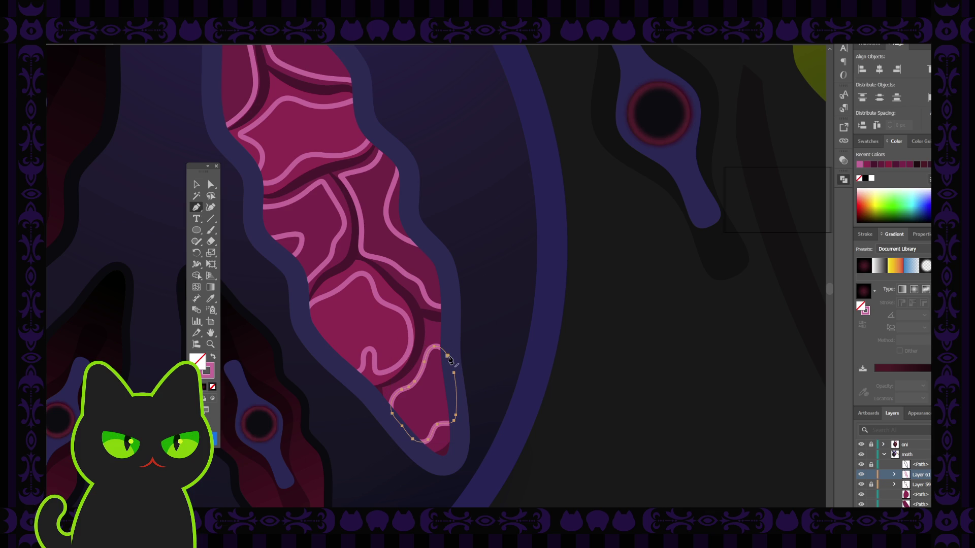
left_click(456, 387)
left_click(457, 401)
left_click(196, 184)
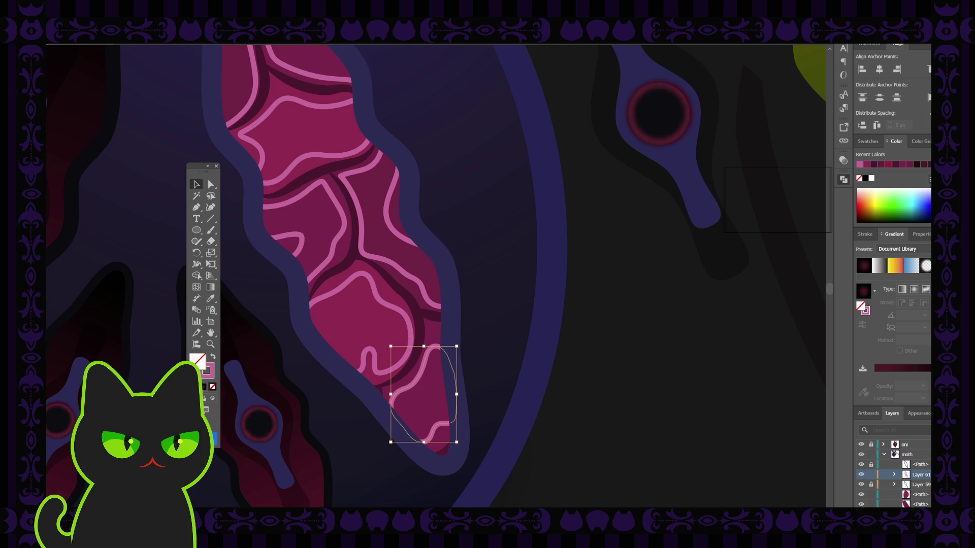
left_click(255, 255)
Zoom out and centre the eye in the view.
key("ctrl+minus")
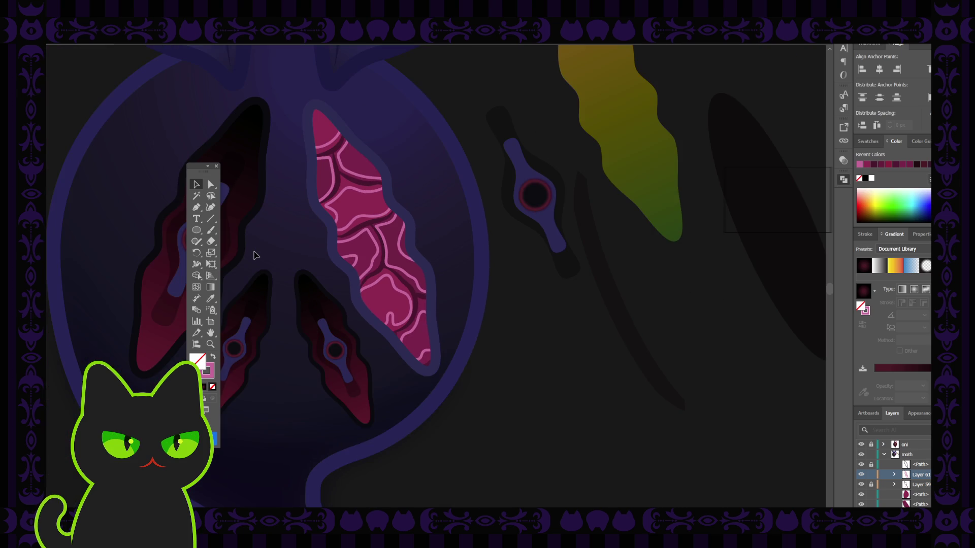
left_click_drag(233, 259, 275, 305)
left_click(195, 183)
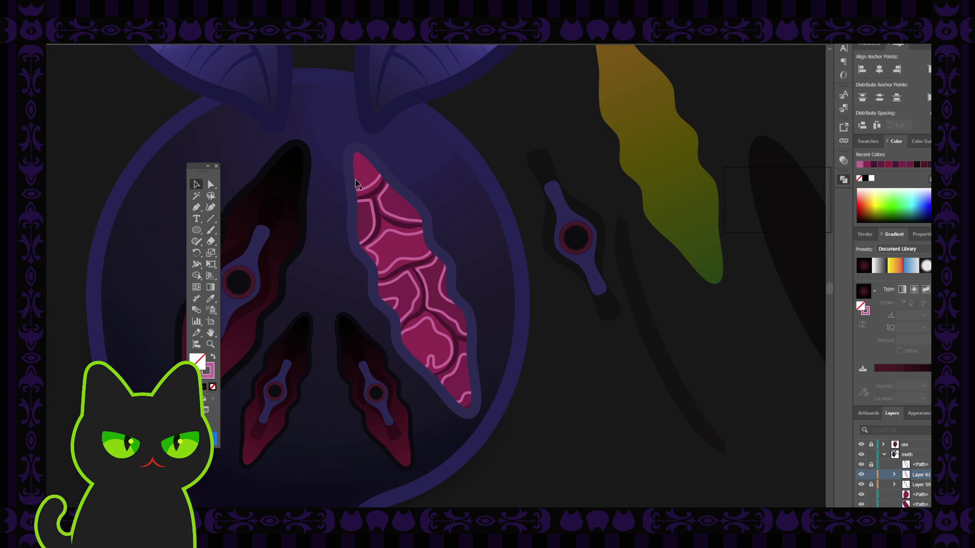
Select the eye's pink pieces and swap stroke to fill, making light pink facets.
left_click(357, 184)
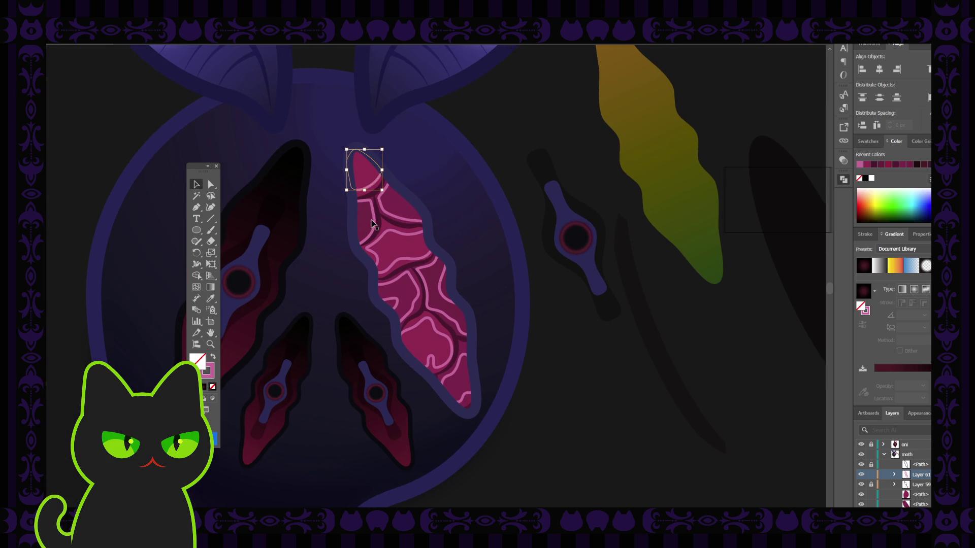
left_click(377, 225, "shift")
left_click(389, 218, "shift")
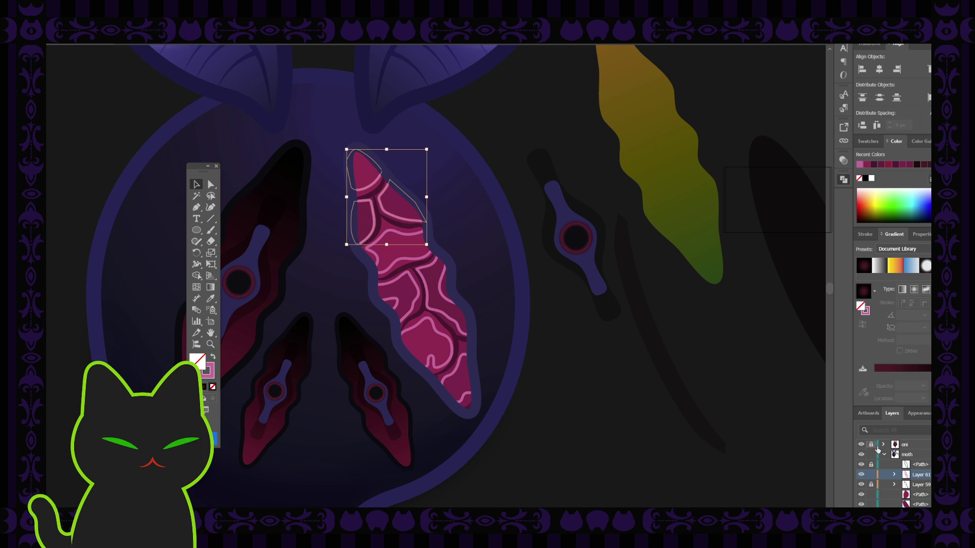
left_click(431, 315, "shift")
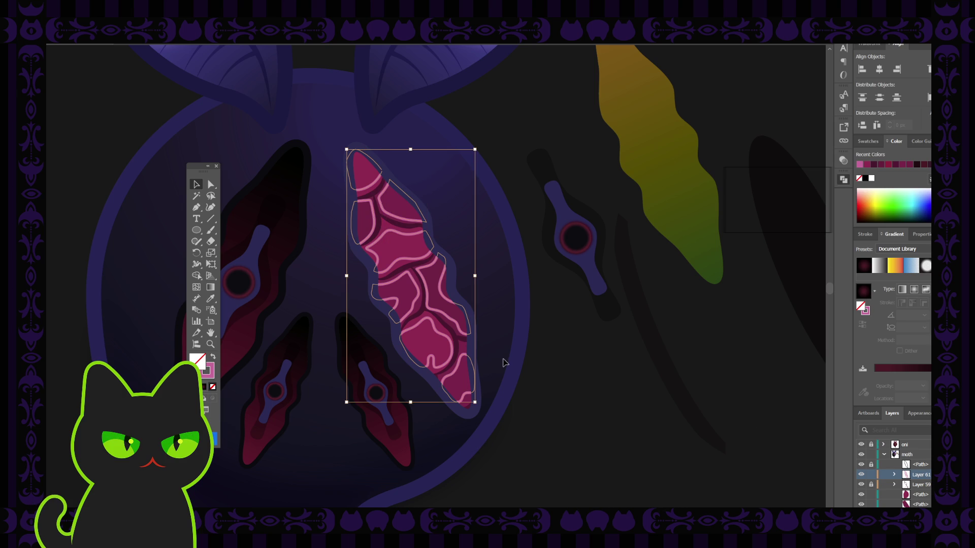
left_click(213, 357)
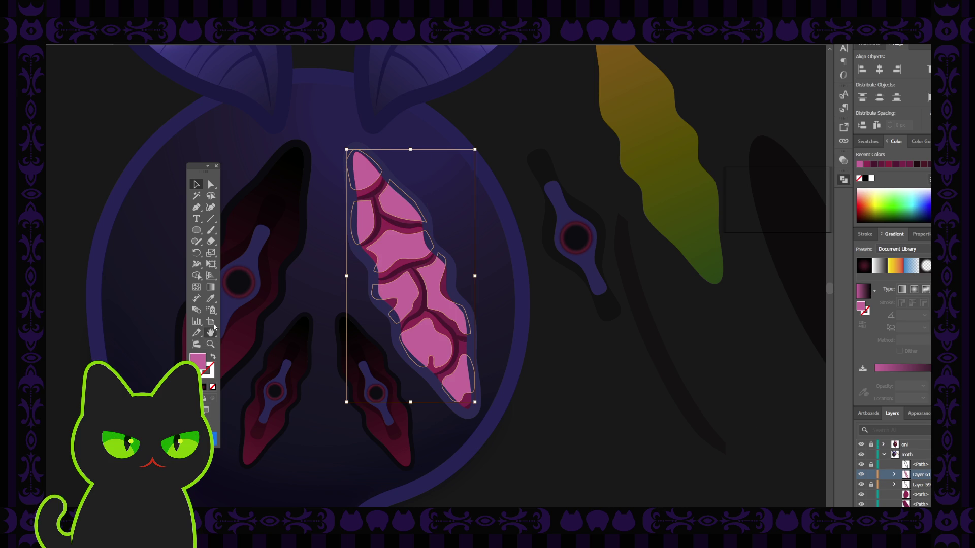
Reselect the individual facets, from the small tip down to the lower ones.
left_click(320, 220)
left_click(364, 192)
left_click(366, 221, "shift")
left_click(406, 237, "shift")
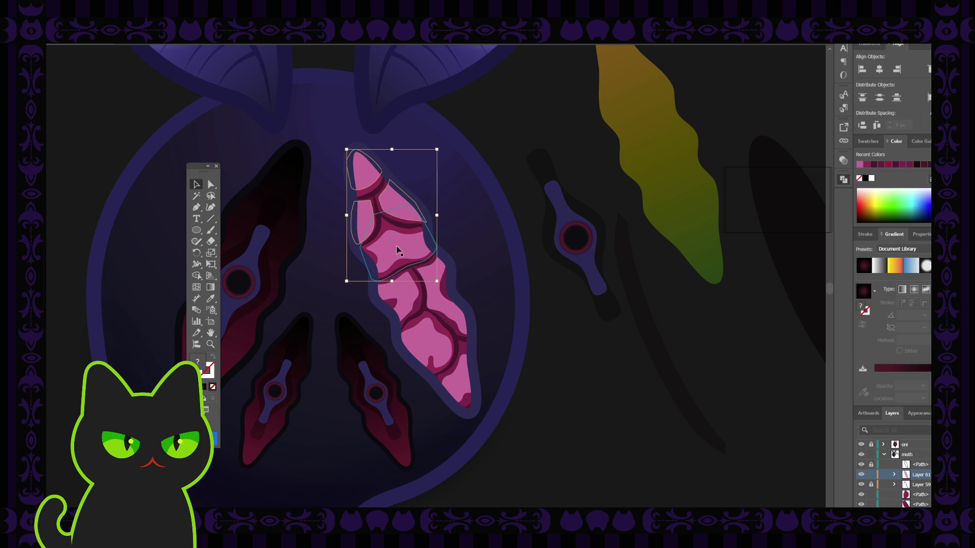
left_click(398, 250, "shift")
left_click(428, 285, "shift")
left_click(435, 276, "shift")
left_click(427, 340, "shift")
left_click(451, 376, "shift")
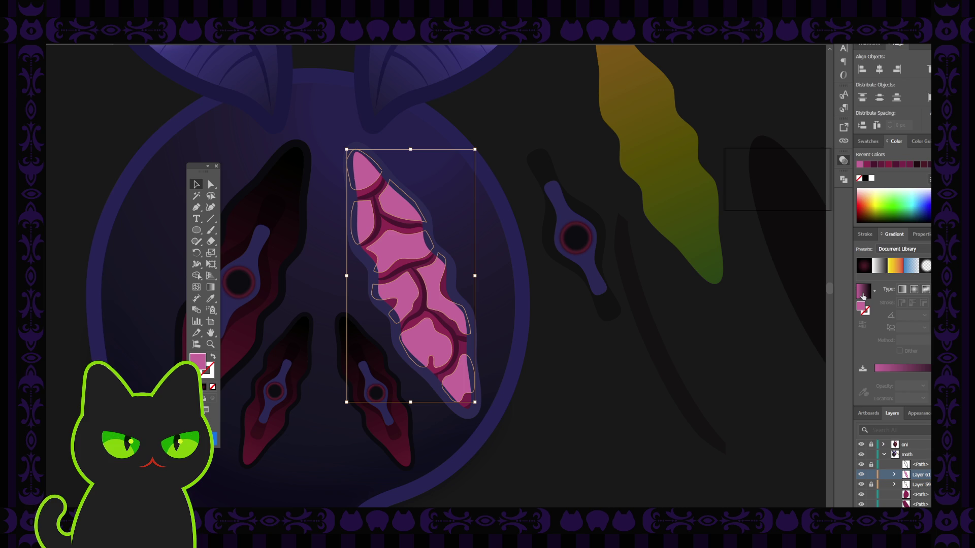
Fill the pink pieces with a gradient whose end stop fades to 0% opacity.
left_click(863, 292)
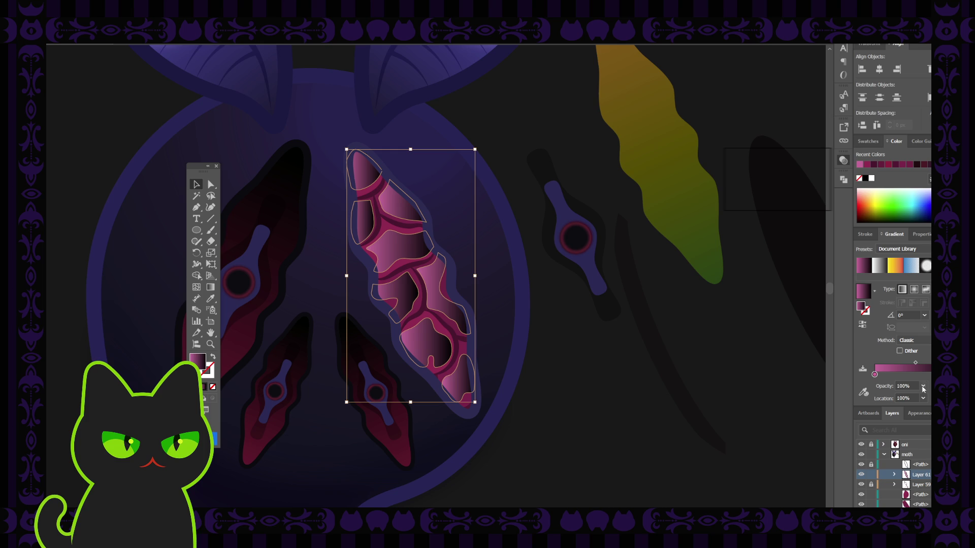
type("0")
key("Return")
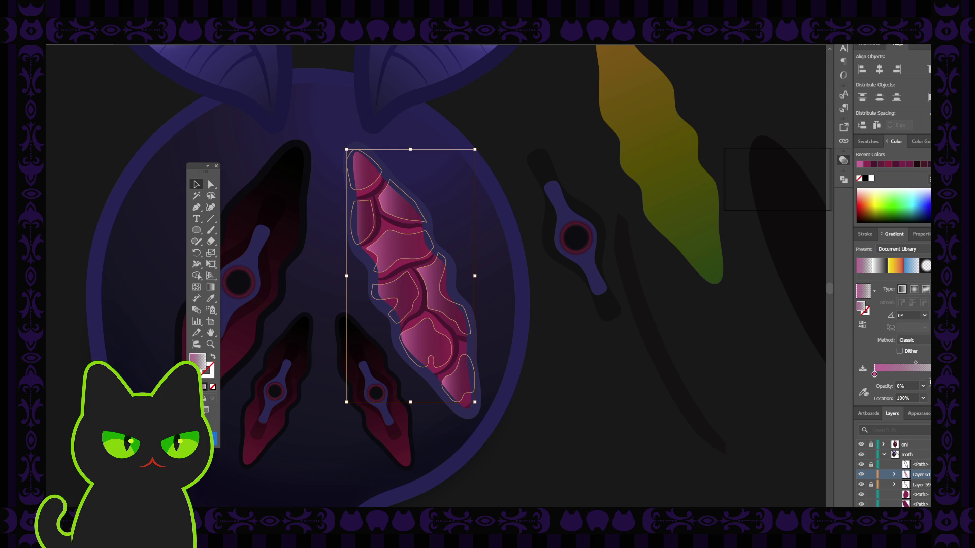
left_click(888, 374)
left_click_drag(874, 375, 877, 406)
left_click_drag(930, 374, 931, 406)
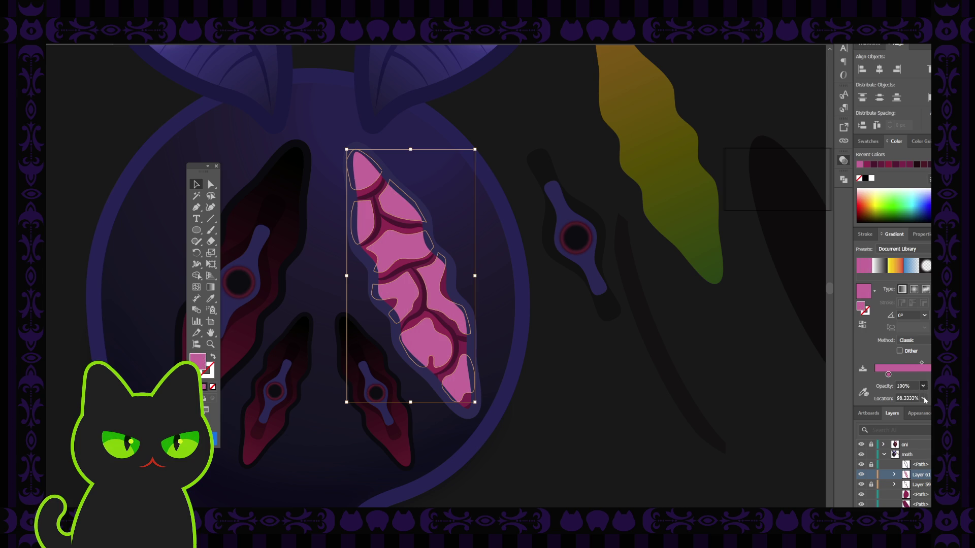
type("0")
key("Return")
left_click(874, 374)
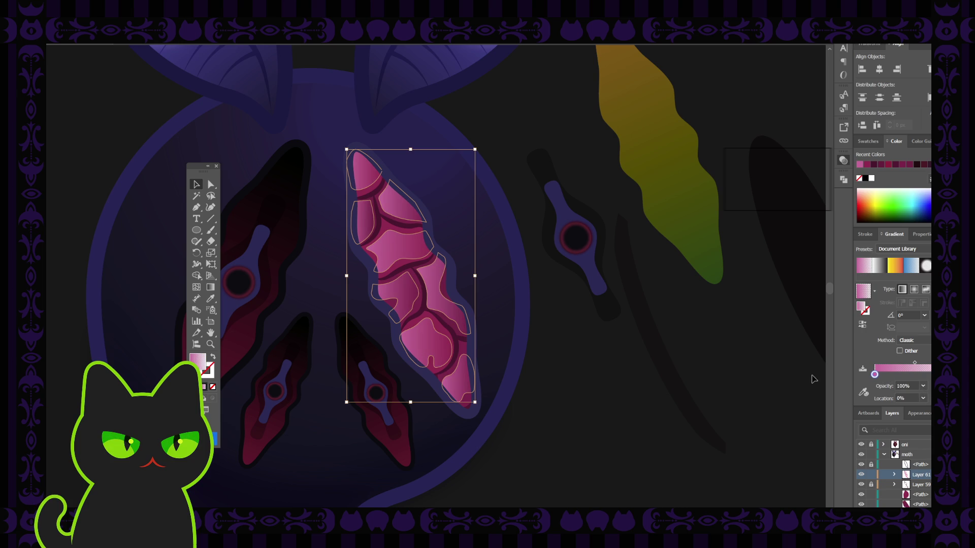
Reselect the upper and lower pink flesh pieces and switch their gradient to radial.
left_click(430, 239)
left_click_drag(345, 148, 401, 274)
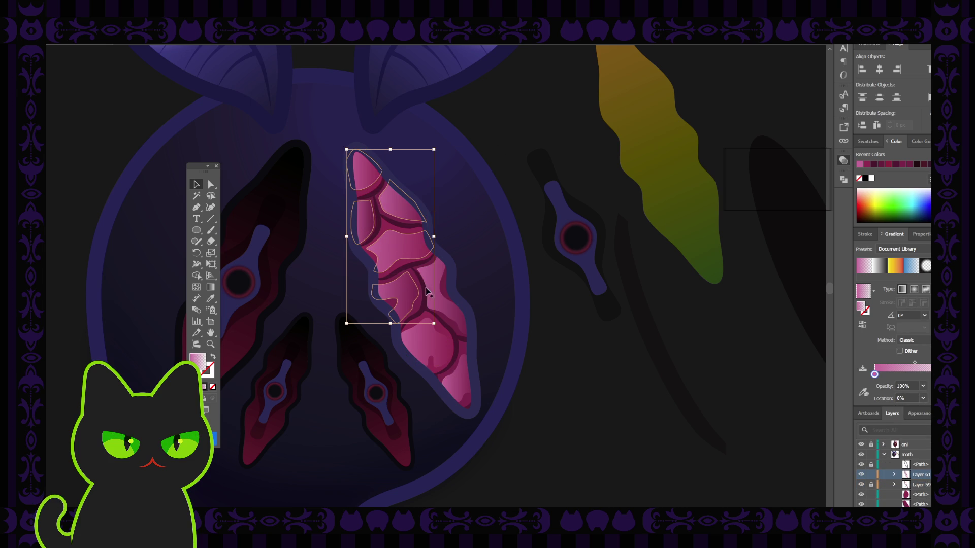
mouse_move(401, 274)
left_mouse_down()
mouse_move(433, 349)
mouse_move(476, 399)
left_mouse_up()
left_click(914, 289)
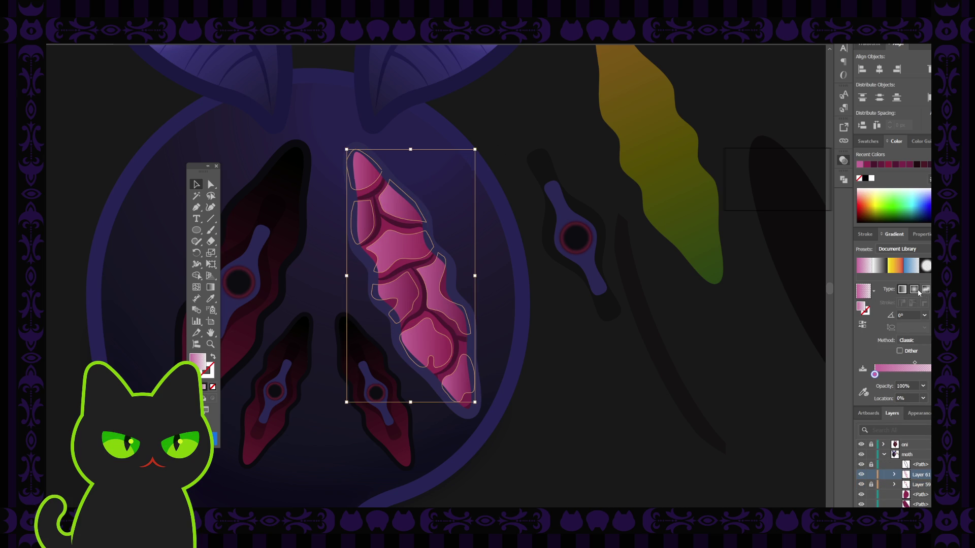
Try stretching one gradient across all flesh pieces with the Gradient tool, then undo it.
left_click(210, 287)
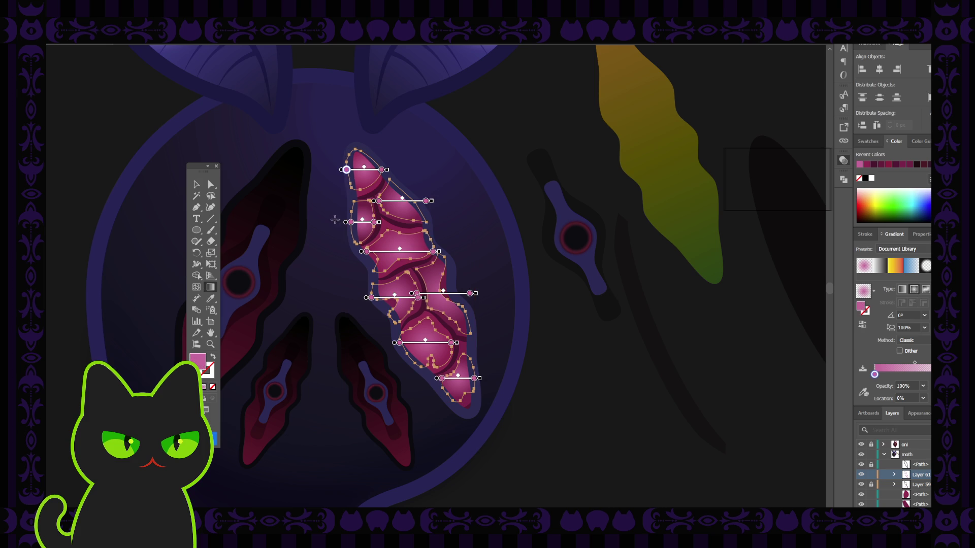
left_click_drag(410, 173, 413, 422)
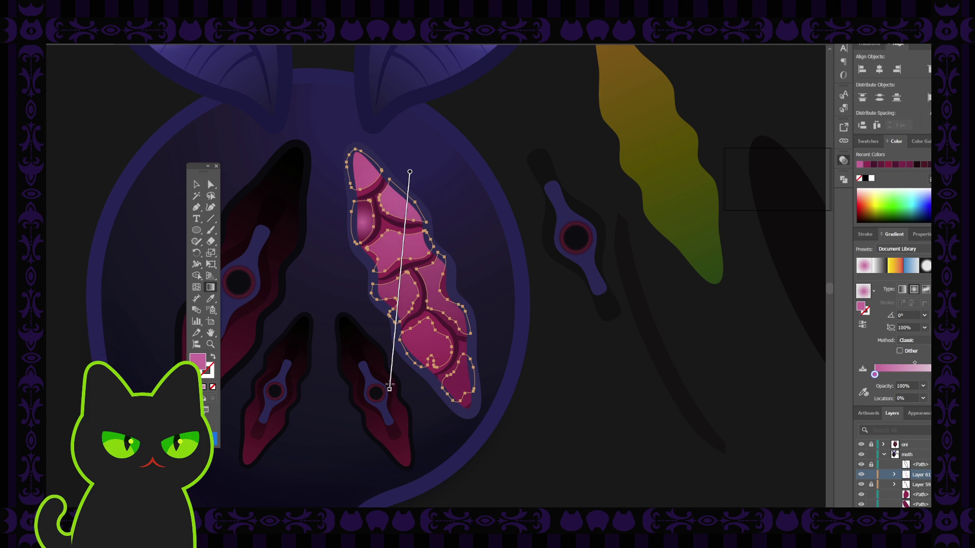
key("ctrl+z")
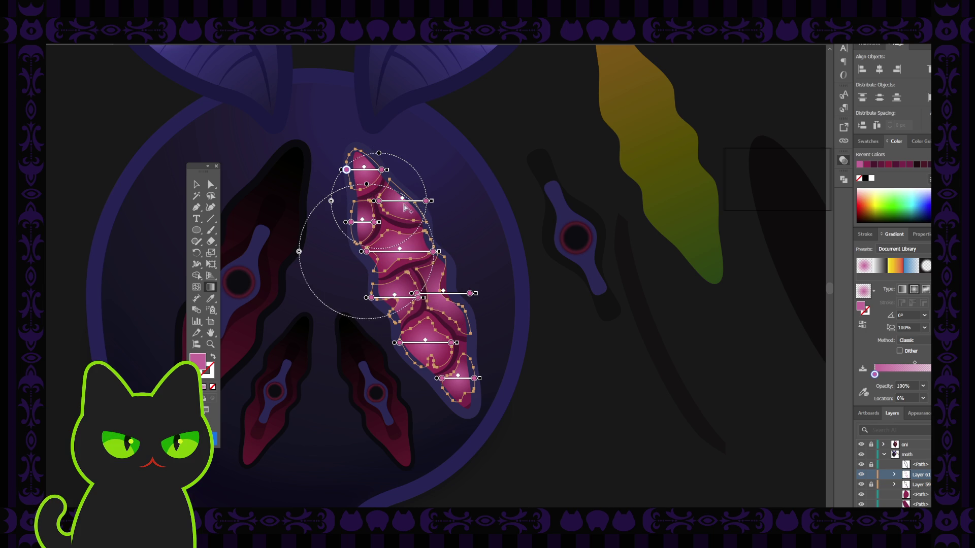
Shift one piece's radial gradient slightly downward, then deselect and undo the change.
mouse_move(396, 198)
left_mouse_down()
mouse_move(399, 403)
mouse_move(434, 384)
left_mouse_up()
left_click(196, 183)
left_click(299, 152)
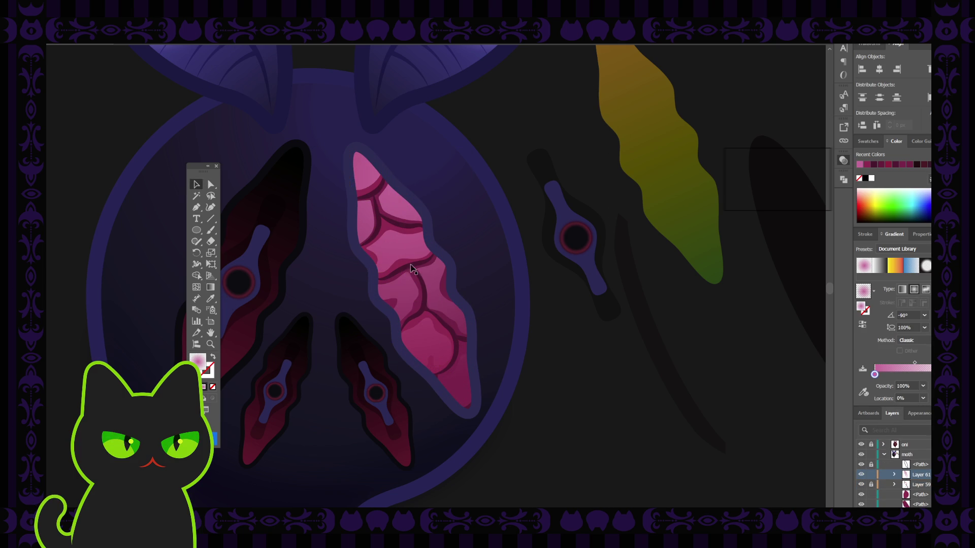
key("ctrl+z")
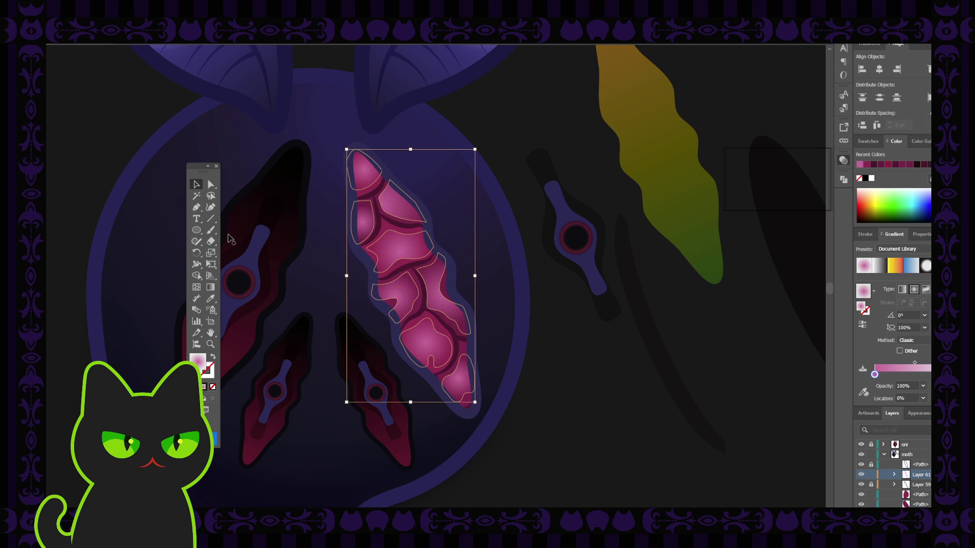
Run a diagonal gradient across the large flesh shape and inspect the small oval's gradient.
left_click(210, 287)
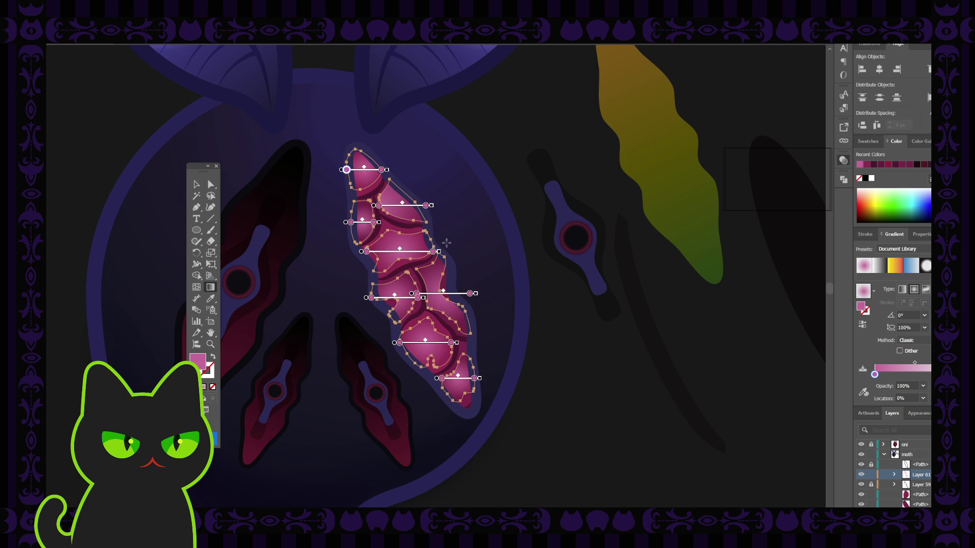
mouse_move(447, 240)
left_mouse_down()
mouse_move(381, 372)
mouse_move(395, 412)
mouse_move(407, 383)
mouse_move(412, 403)
left_mouse_up()
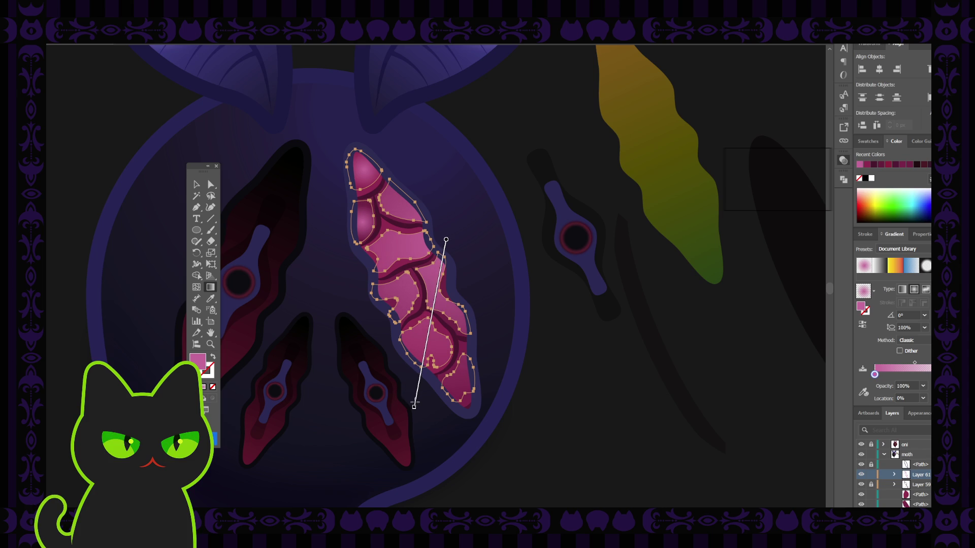
left_click(197, 184)
left_click(249, 184)
left_click(362, 222)
left_click(210, 286)
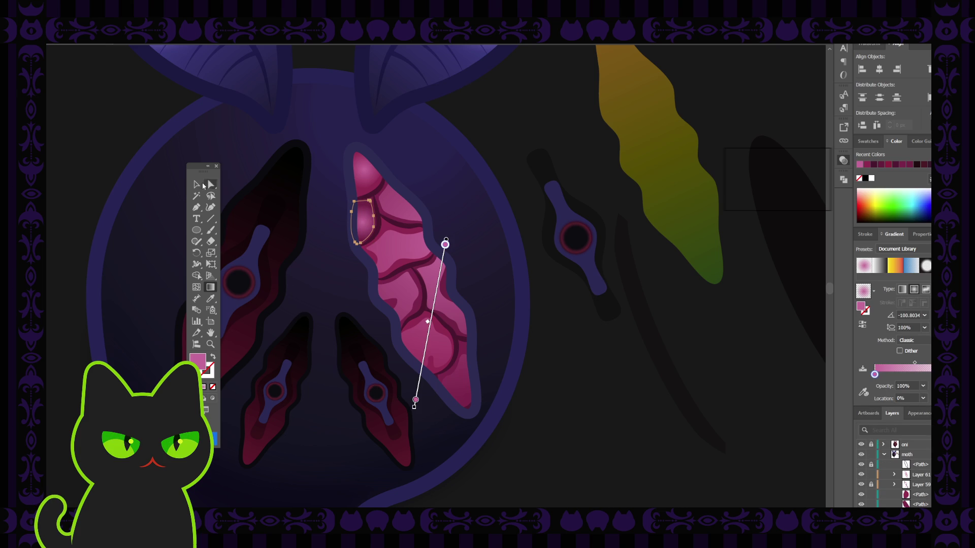
left_click(196, 184)
left_click(310, 155)
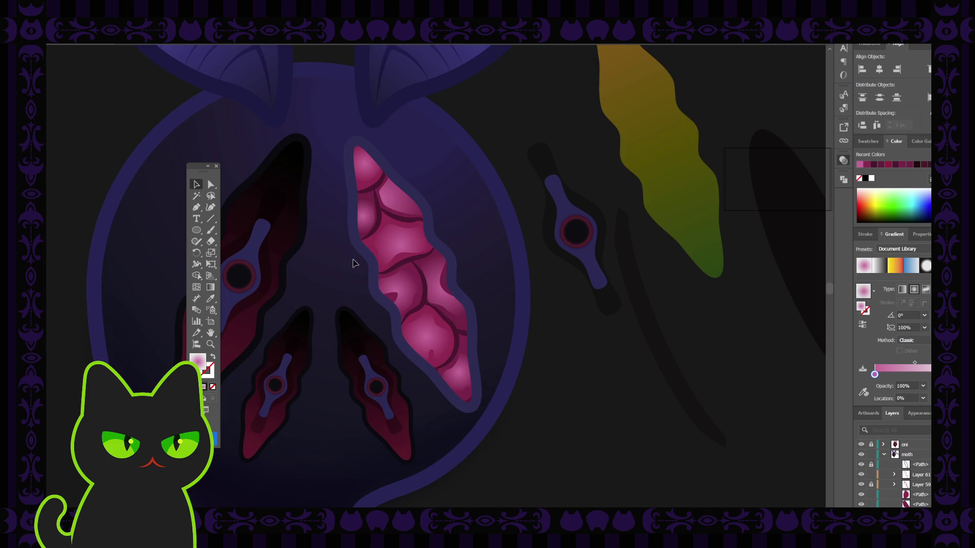
Shift-select all the cracked flesh pieces from top to bottom.
left_click(370, 175)
left_click(408, 212, "shift")
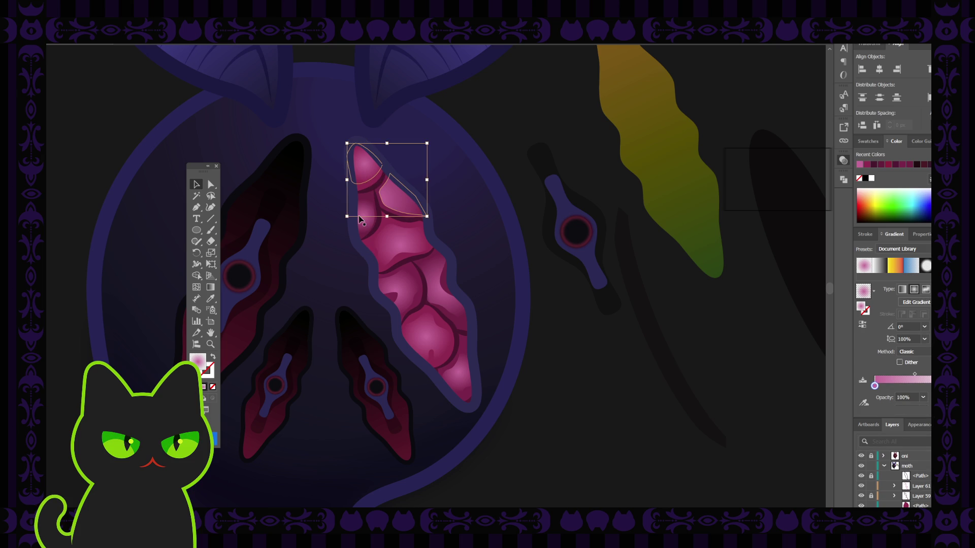
left_click(365, 218, "shift")
left_click(409, 254, "shift")
left_click(408, 283, "shift")
left_click(444, 298, "shift")
left_click(442, 350, "shift")
left_click(461, 385, "shift")
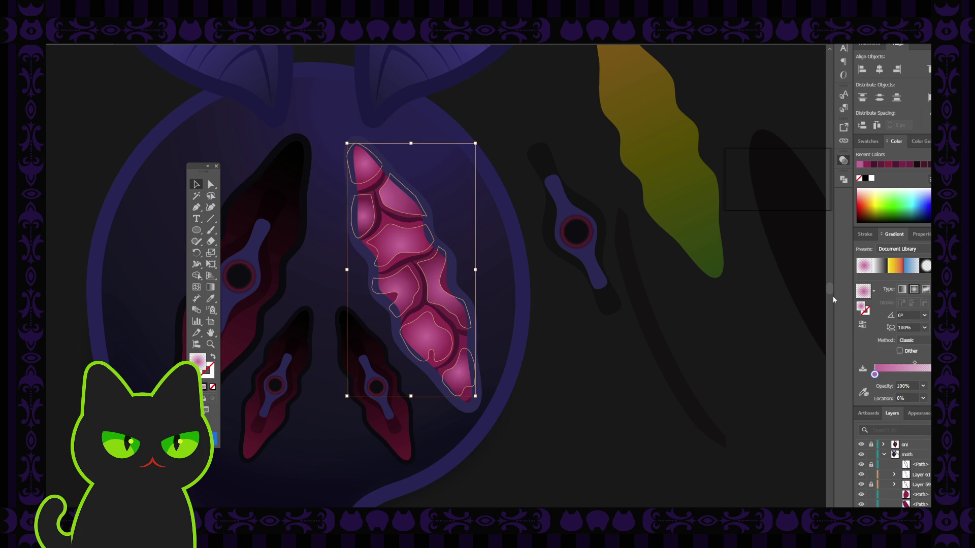
Give the pieces one reversed linear gradient dragged from top to bottom of the flesh.
left_click(902, 289)
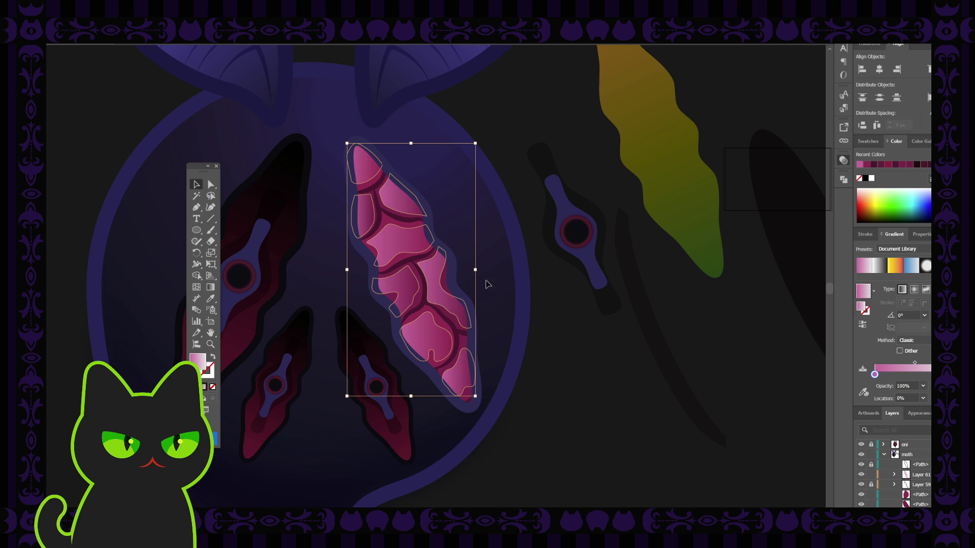
left_click(861, 324)
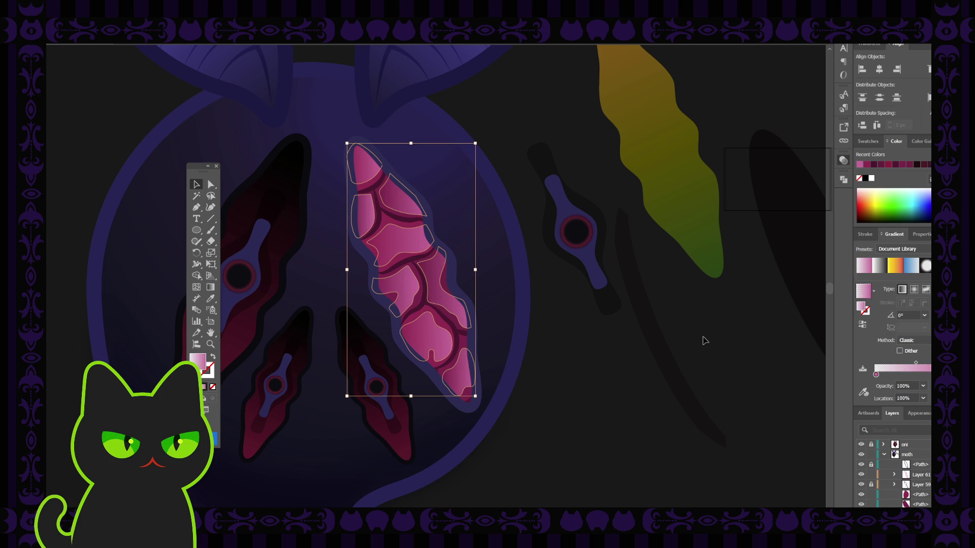
key("g")
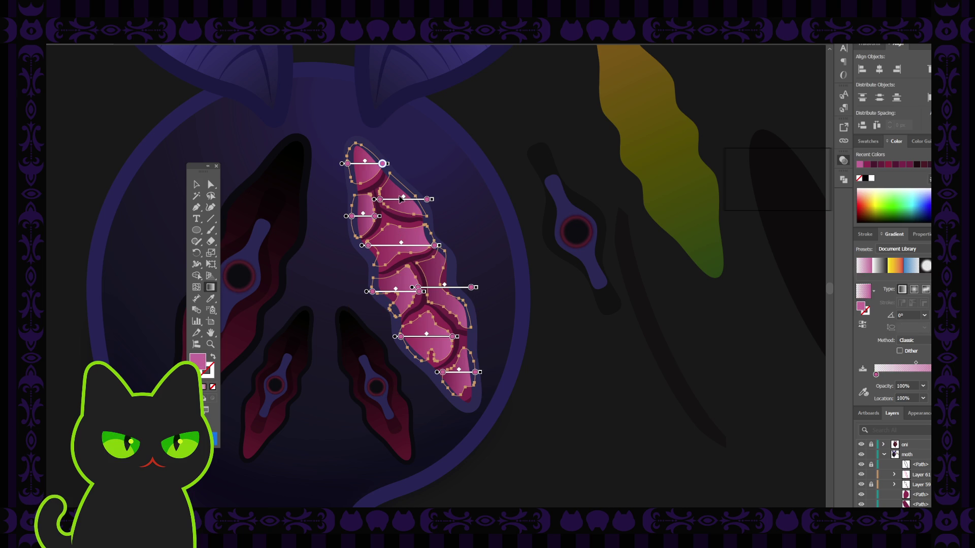
left_click_drag(399, 165, 427, 392)
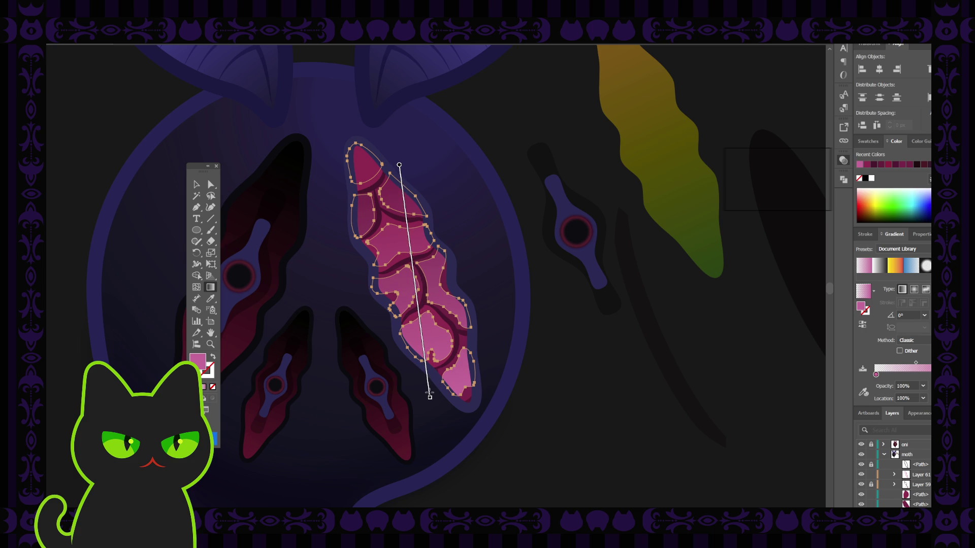
left_click(863, 325)
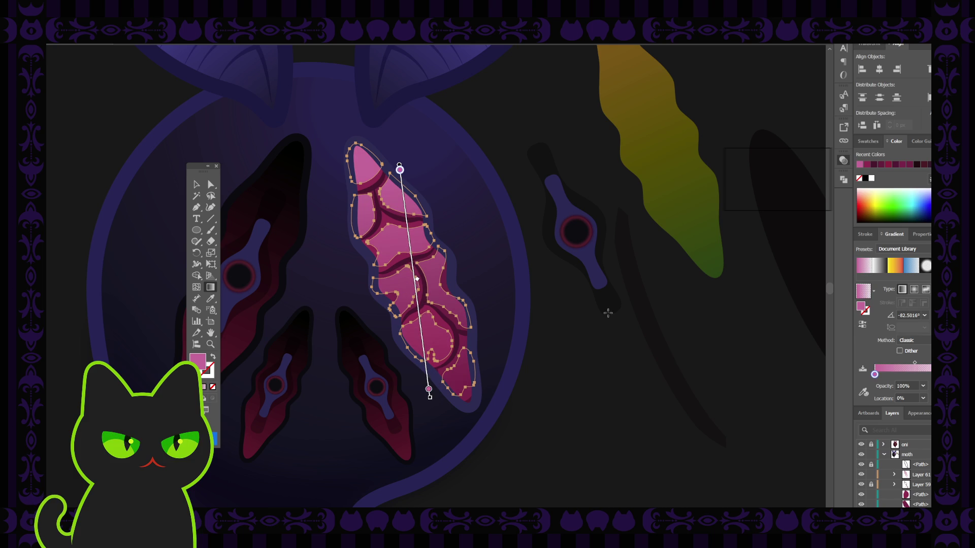
left_click(197, 184)
left_click(248, 161)
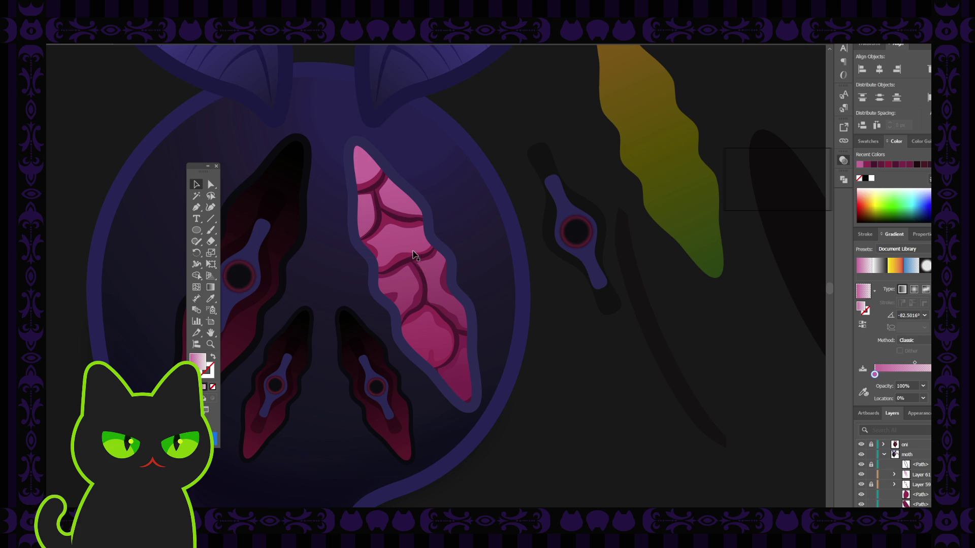
Try moving the starting colour stop to about 29%, then undo it.
left_click_drag(875, 375, 898, 375)
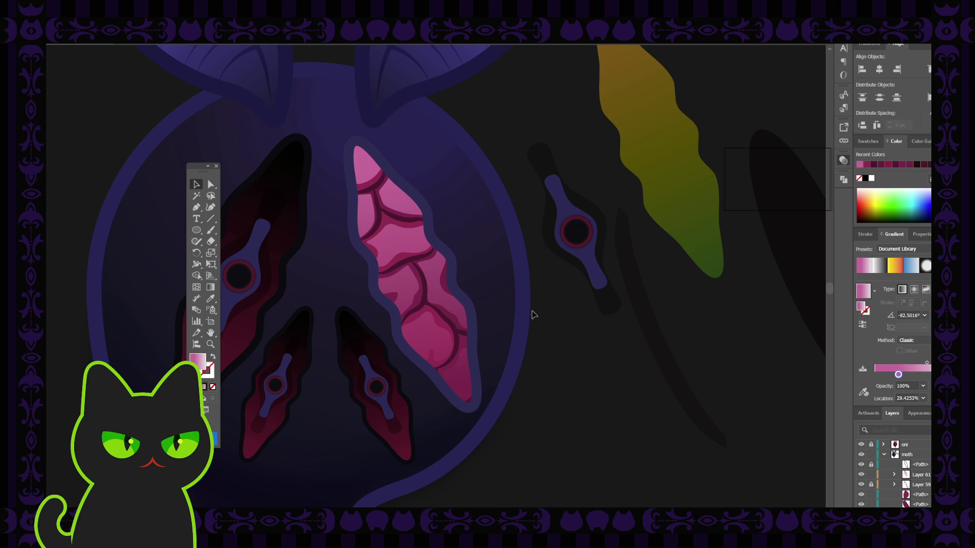
scroll(894, 475, "down", 3)
scroll(894, 474, "up", 5)
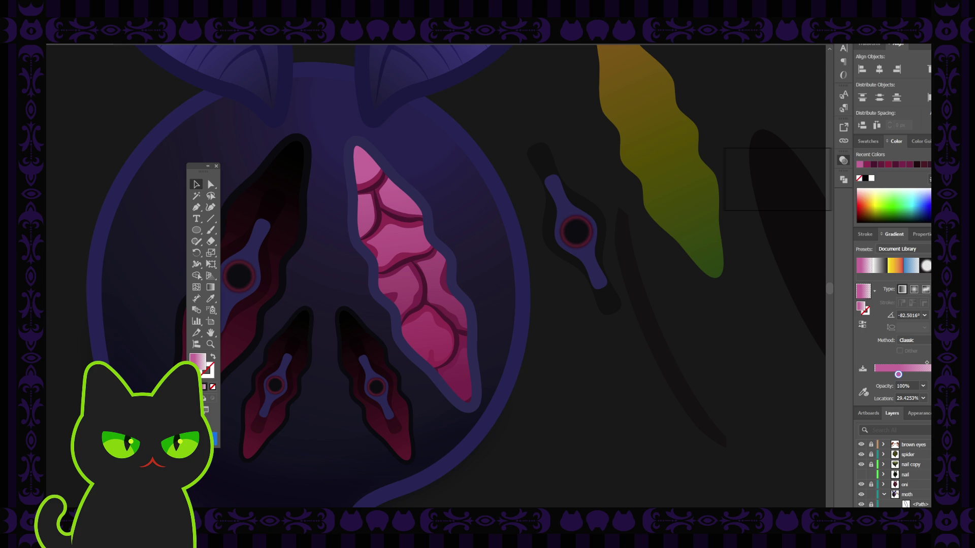
key("ctrl+z")
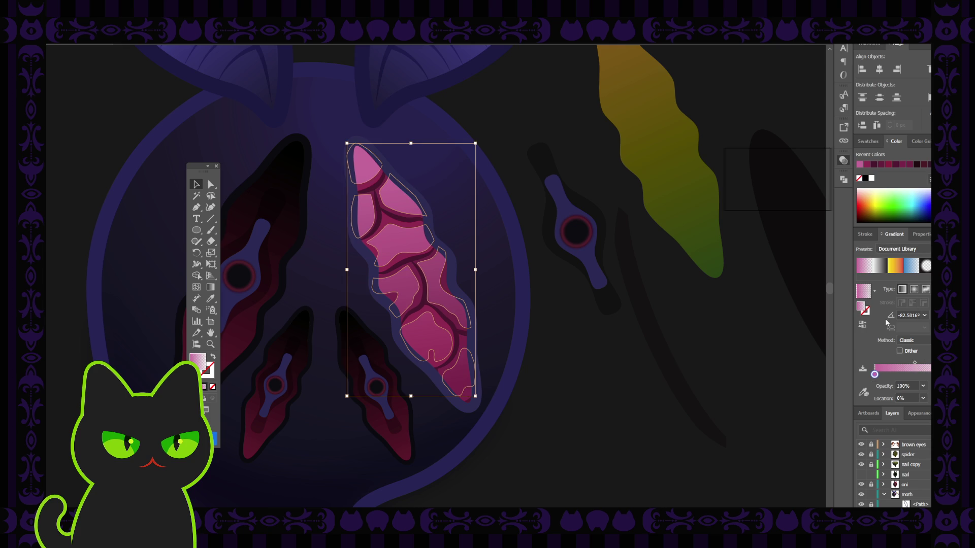
Add a darker start stop, move the end stop to about 56% and the midpoint to 36%.
mouse_move(875, 375)
left_mouse_down()
mouse_move(919, 364)
mouse_move(908, 374)
left_mouse_up()
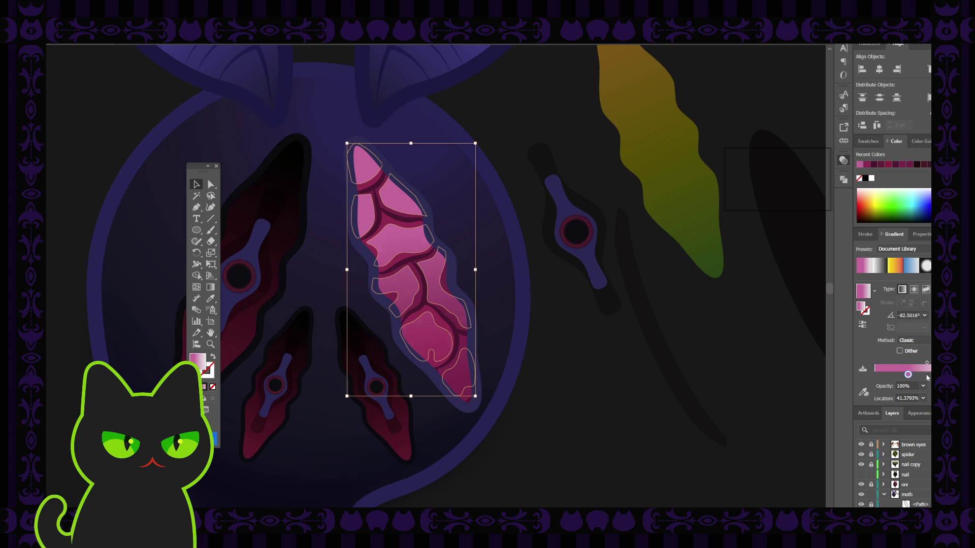
left_click(874, 375)
left_click_drag(908, 375, 920, 375)
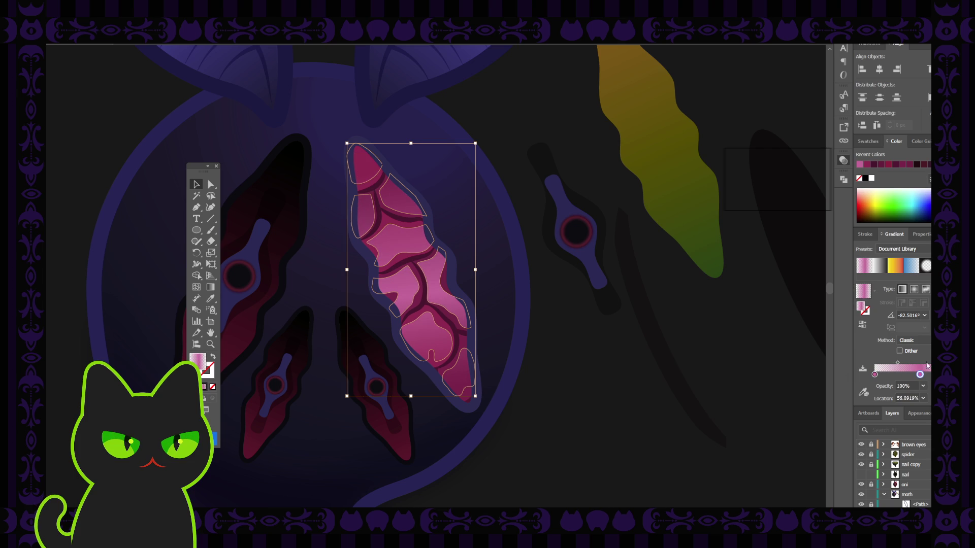
left_click(897, 362)
left_click_drag(897, 363, 892, 363)
left_click(605, 348)
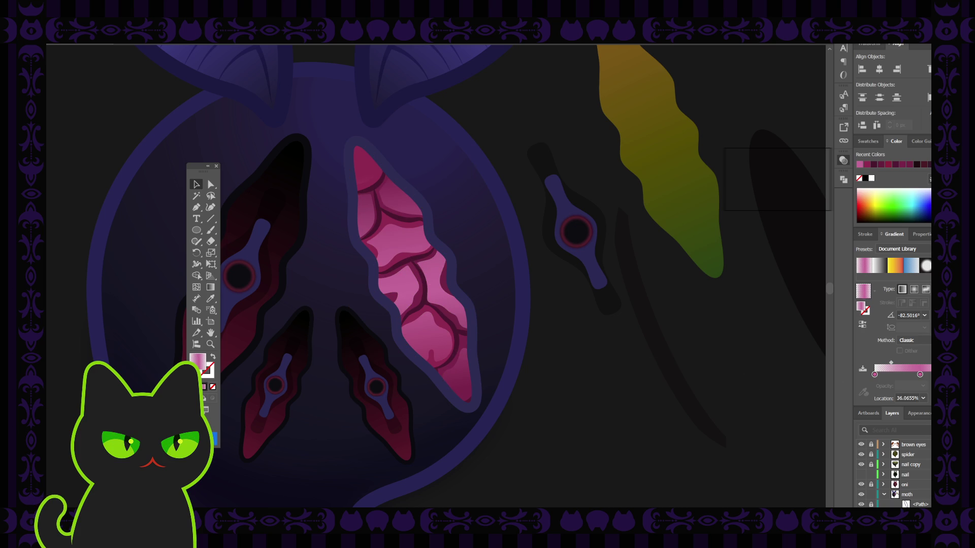
Select the pink cell shapes and set their gradient type to radial.
scroll(893, 474, "down", 3)
left_click(412, 269)
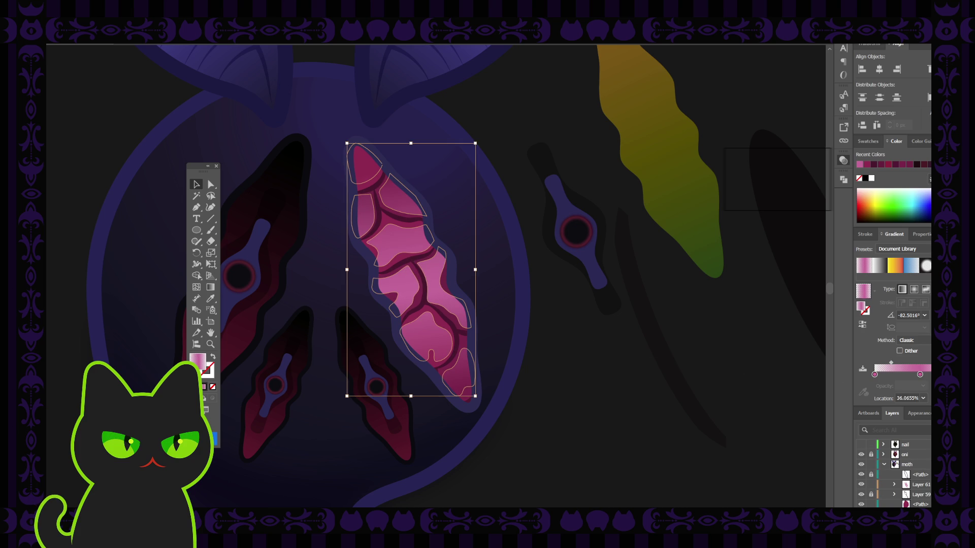
left_click(914, 290)
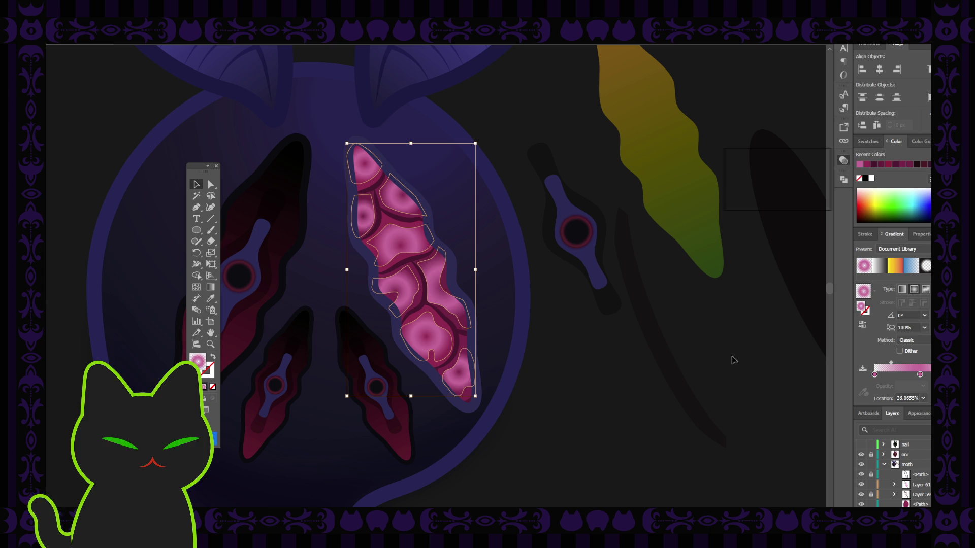
Reverse the cells' radial gradient and sweep it diagonally across the whole crack.
left_click(861, 326)
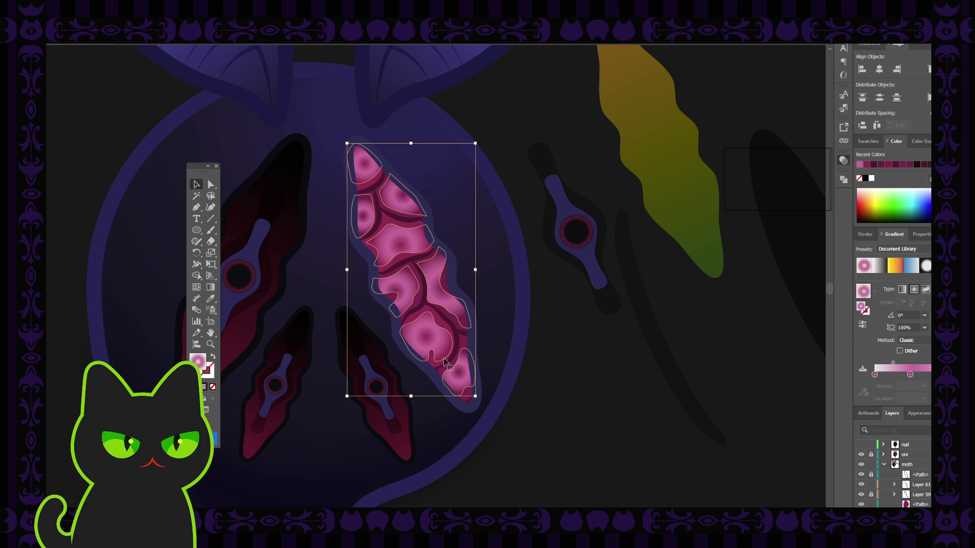
left_click(210, 287)
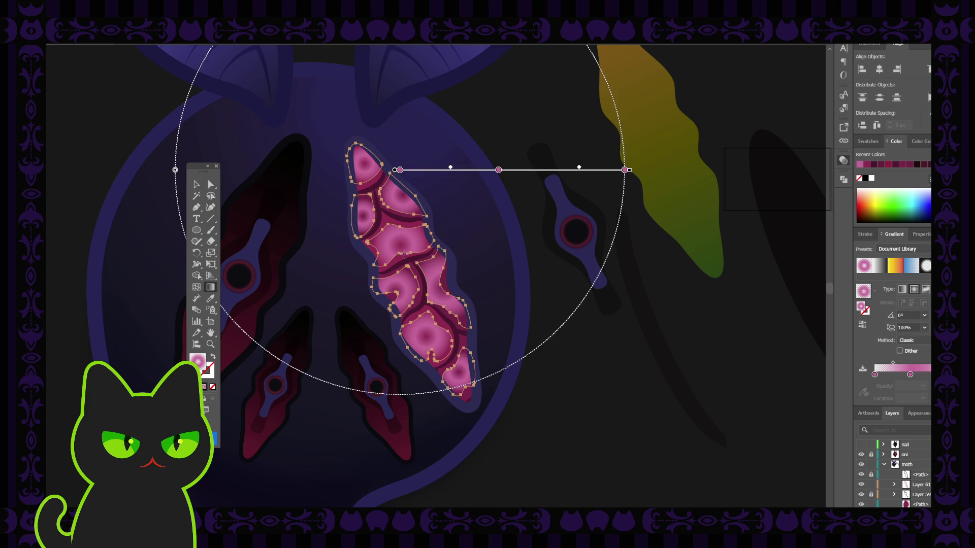
left_click_drag(426, 234, 369, 392)
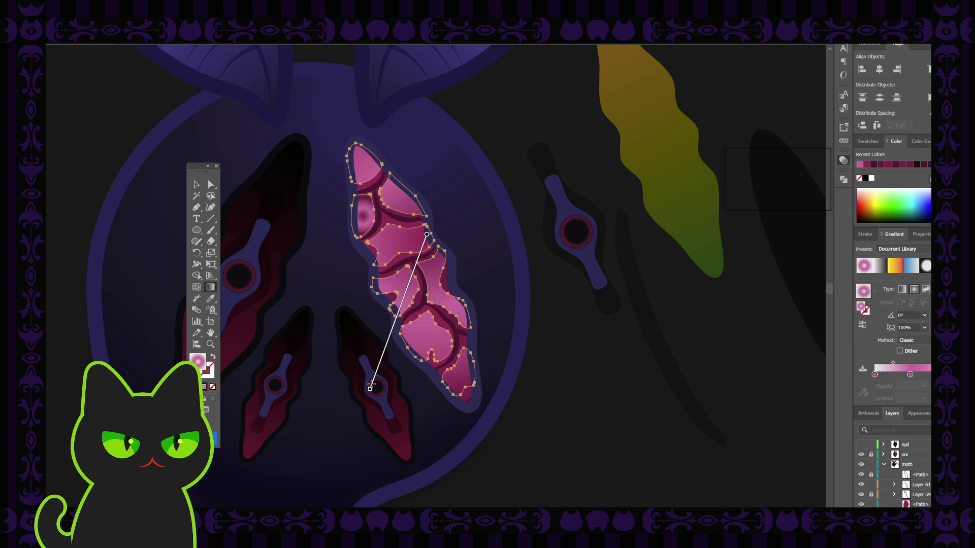
left_click_drag(370, 386, 372, 386)
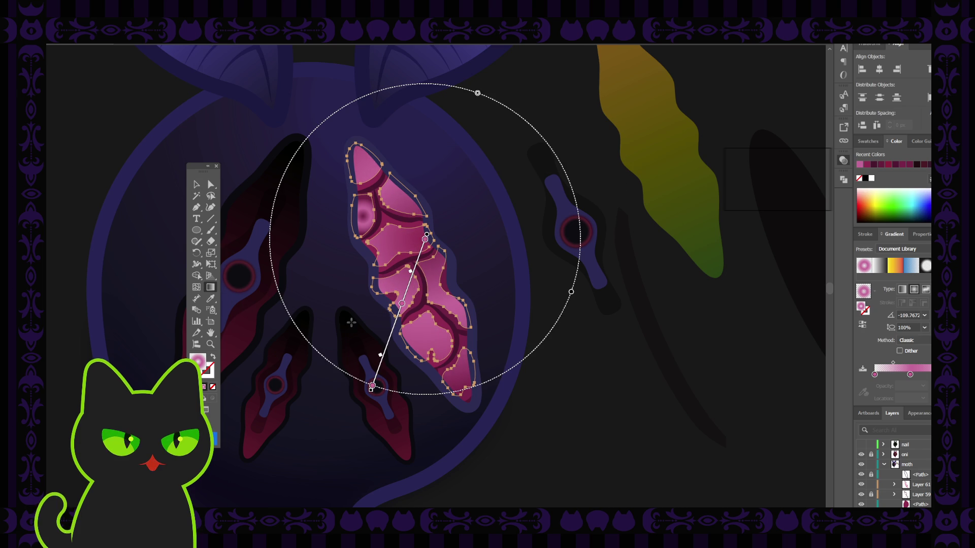
Return to the Selection tool and select the small pink ellipse.
left_click(196, 185)
left_click(287, 213)
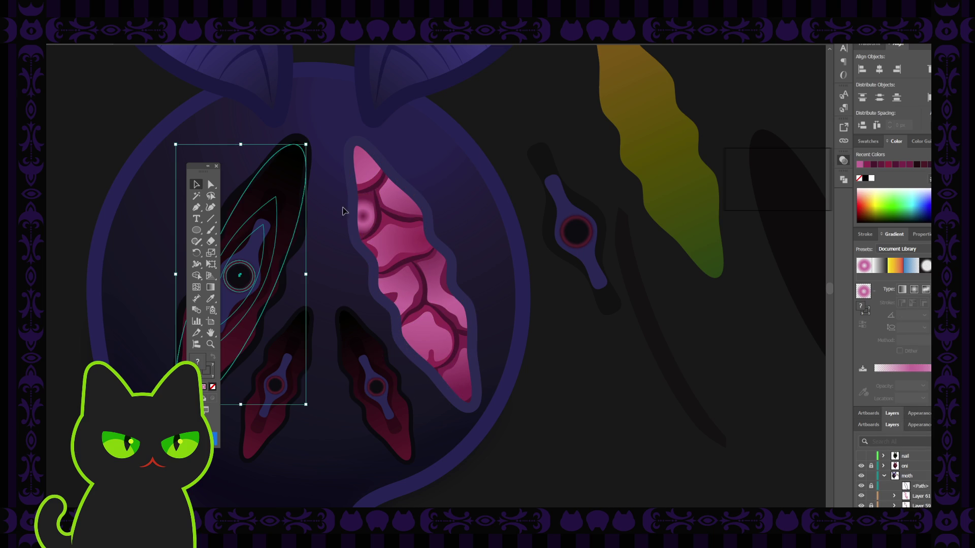
left_click(361, 220)
Isolate the small ellipse, enlarge its radial gradient, and exit isolation mode.
double_click(361, 220)
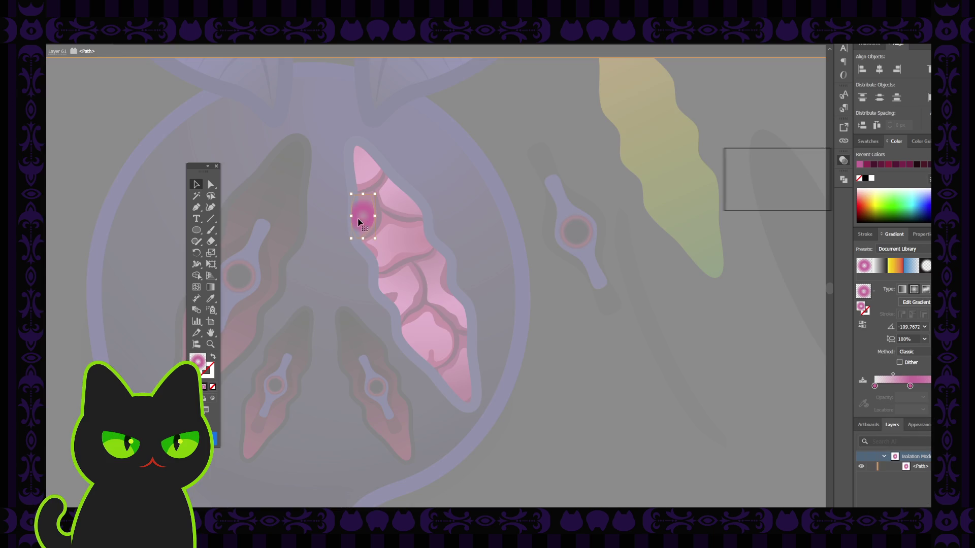
left_click(211, 287)
left_click_drag(359, 222, 338, 265)
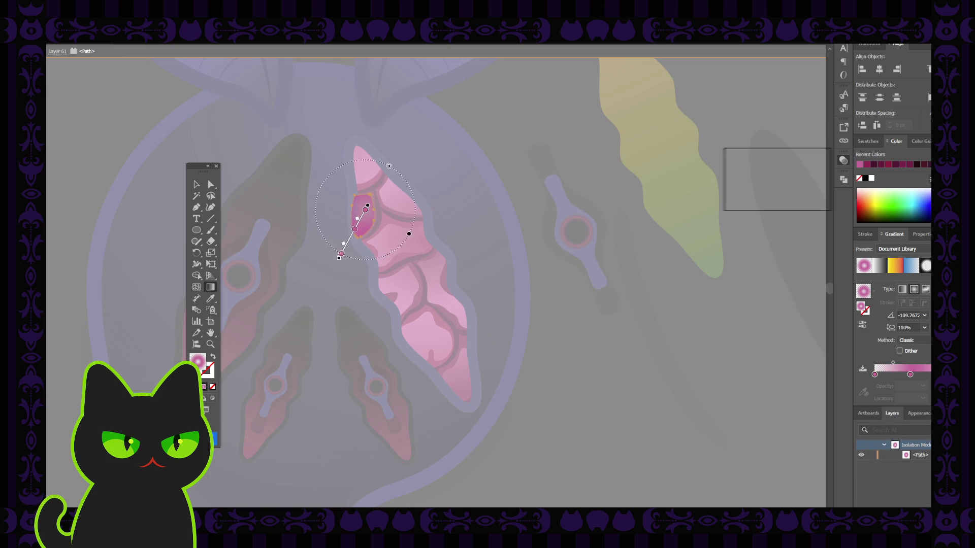
key("v")
double_click(294, 168)
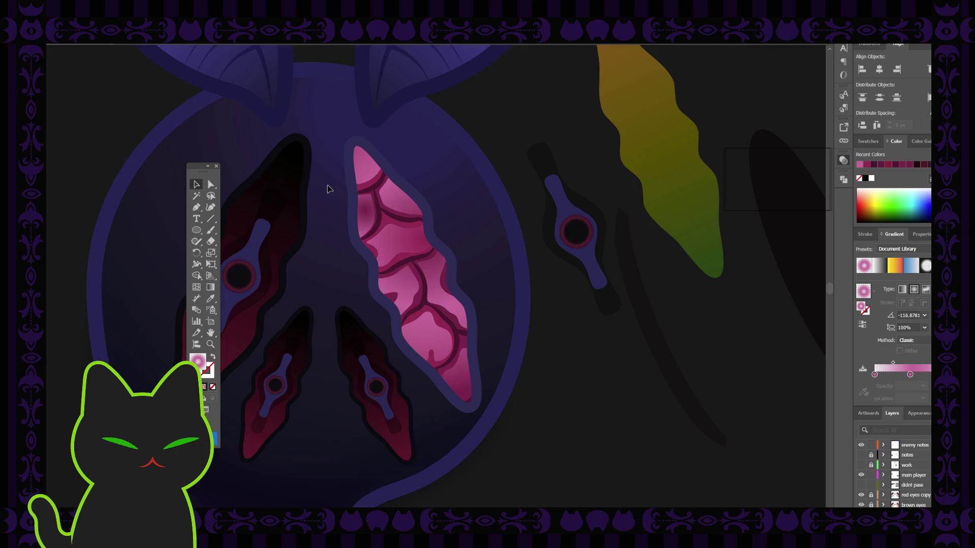
Re-isolate the small ellipse to check it, then exit back to the pink cells.
left_click(362, 220)
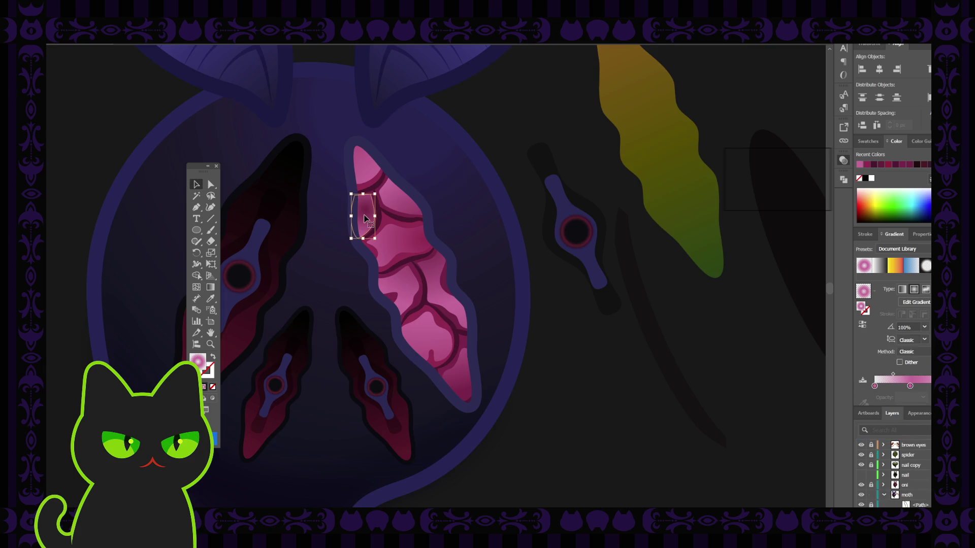
left_click(336, 227)
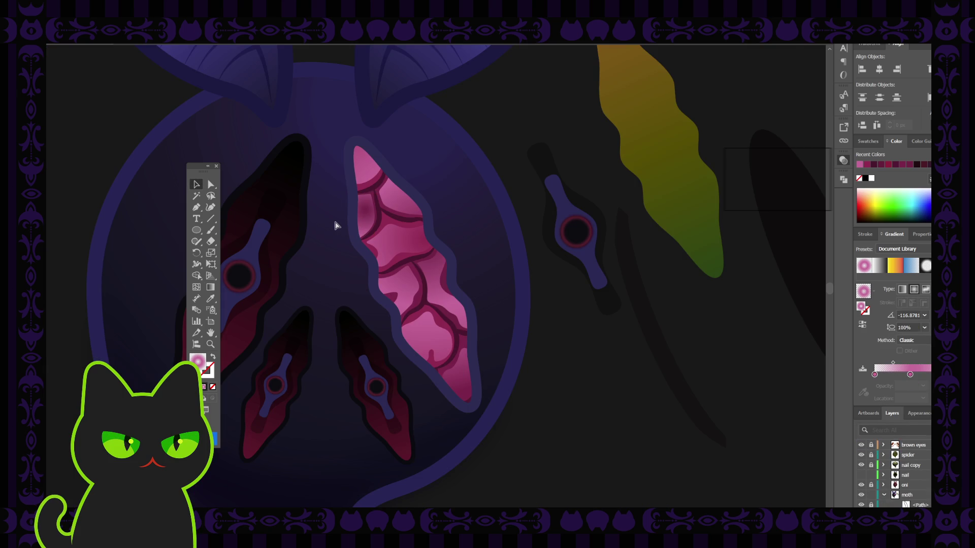
scroll(335, 225, "down", 2)
scroll(335, 225, "down", 1)
scroll(335, 225, "up", 3)
scroll(335, 225, "up", 2)
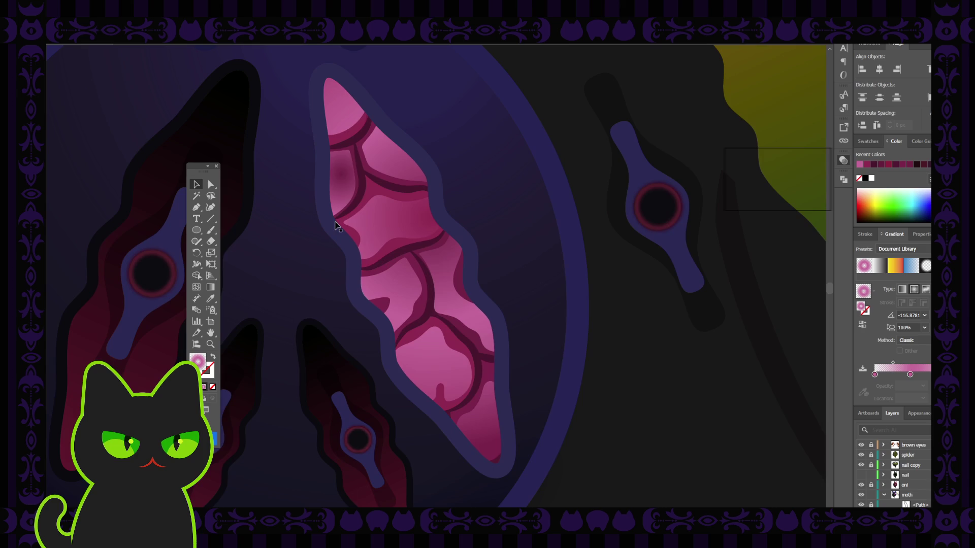
double_click(335, 226)
double_click(309, 225)
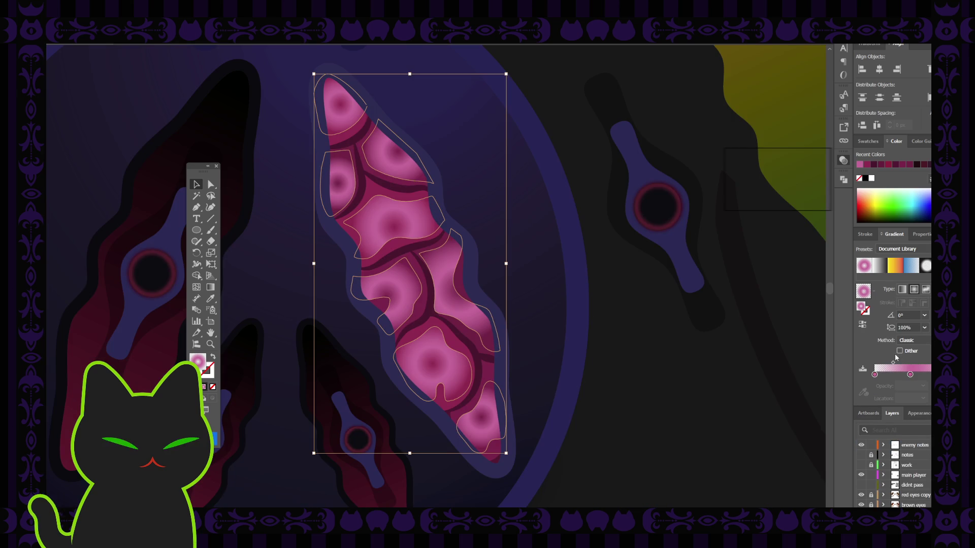
Reverse the gradient, remove the 0% and 48% stops, and move the end stop to 39.54%.
left_click(864, 326)
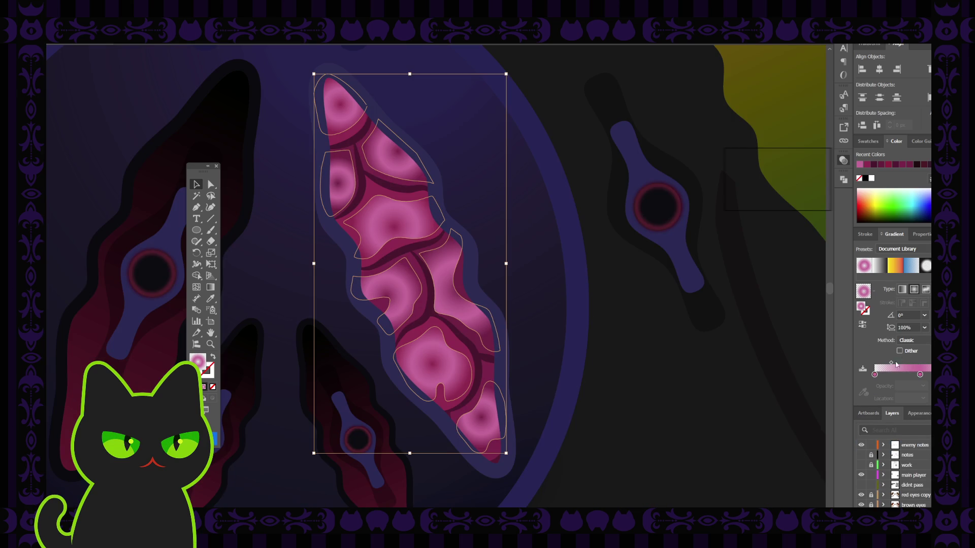
left_click(875, 375)
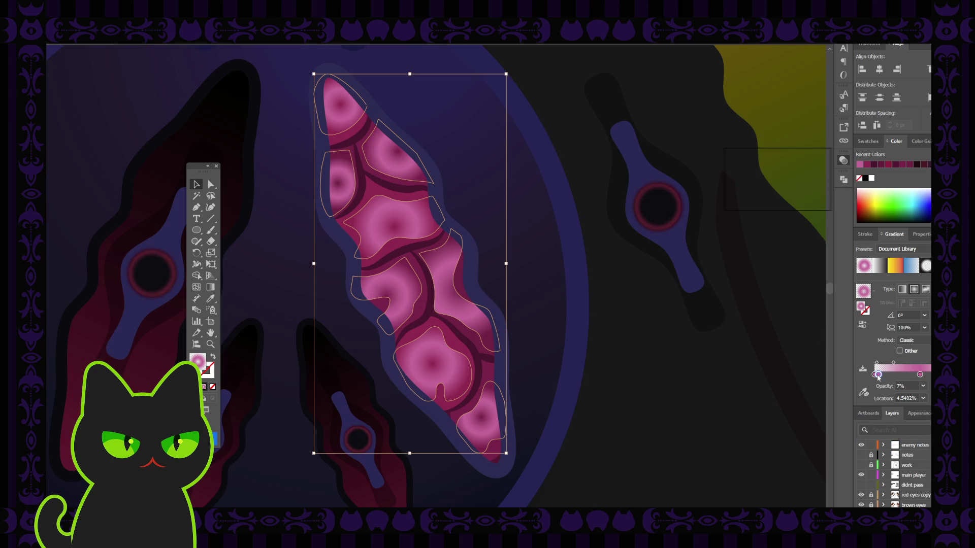
left_click(875, 375)
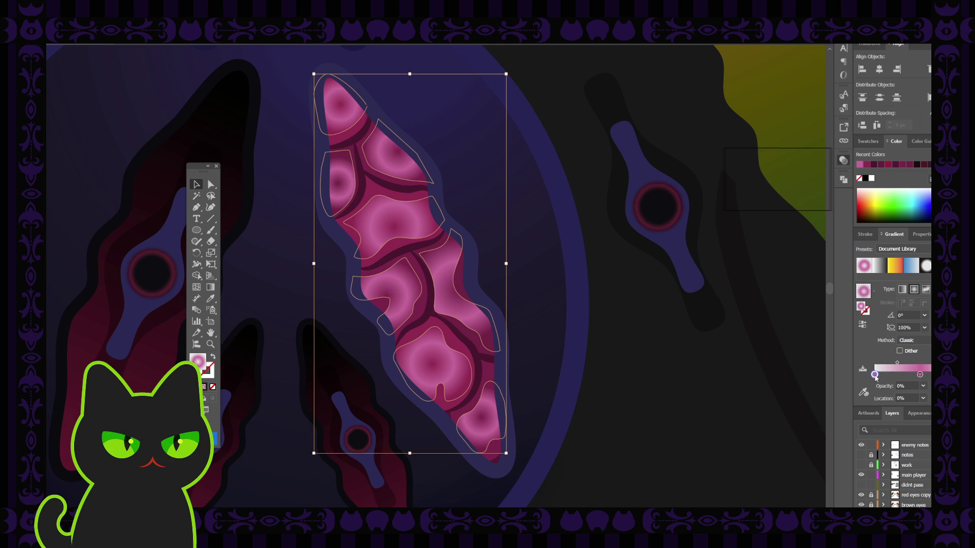
mouse_move(874, 375)
left_mouse_down()
mouse_move(908, 391)
mouse_move(906, 376)
left_mouse_up()
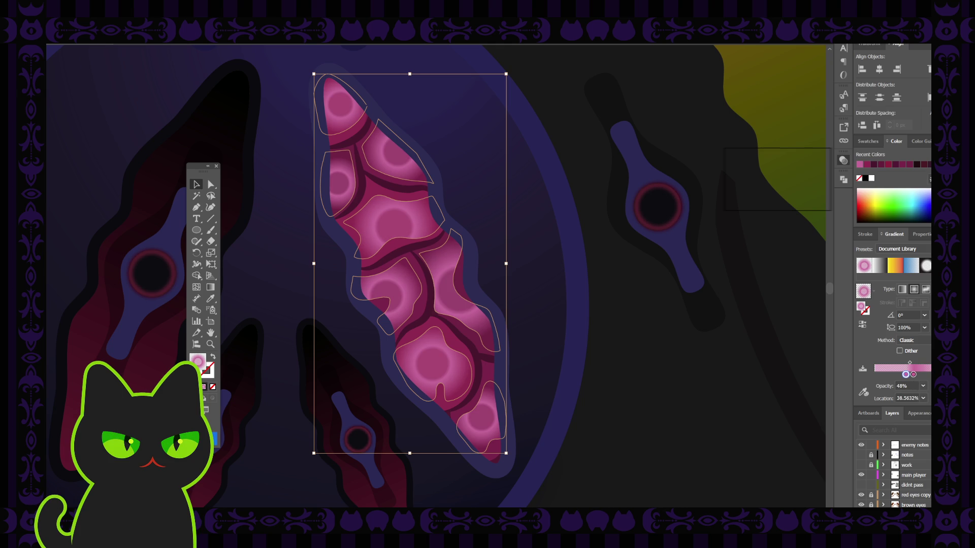
left_click_drag(906, 374, 909, 393)
left_click(929, 374)
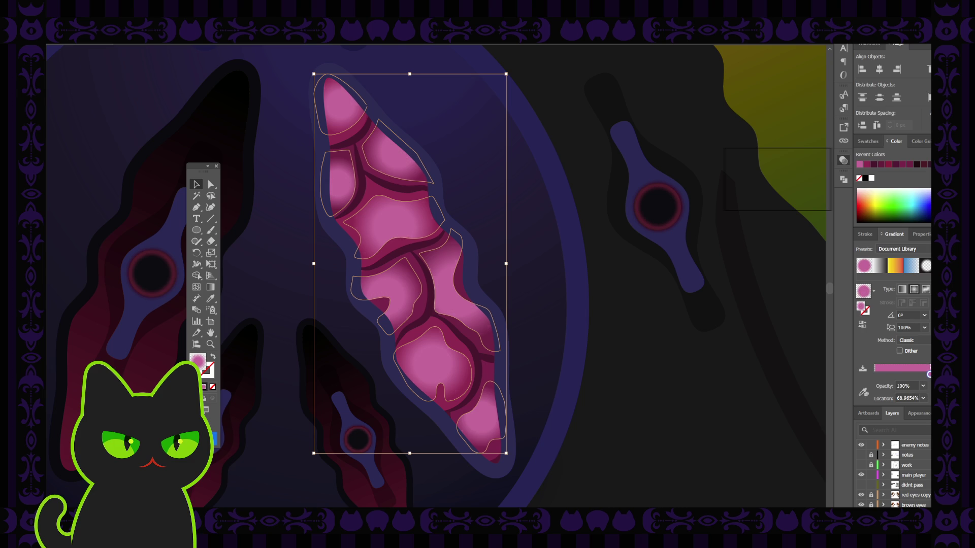
left_click_drag(929, 375, 894, 365)
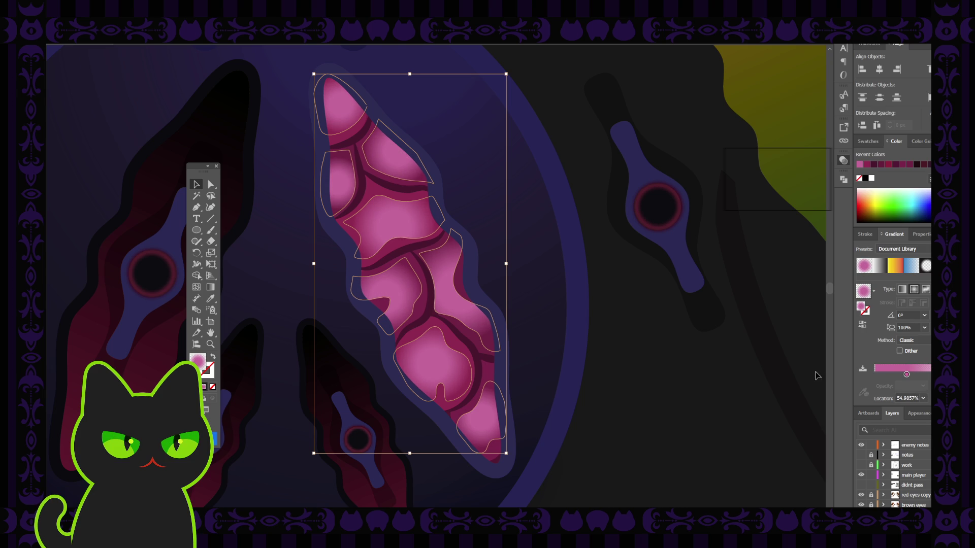
Deselect and zoom in on the cells to preview the two-stop fill.
left_click(693, 381)
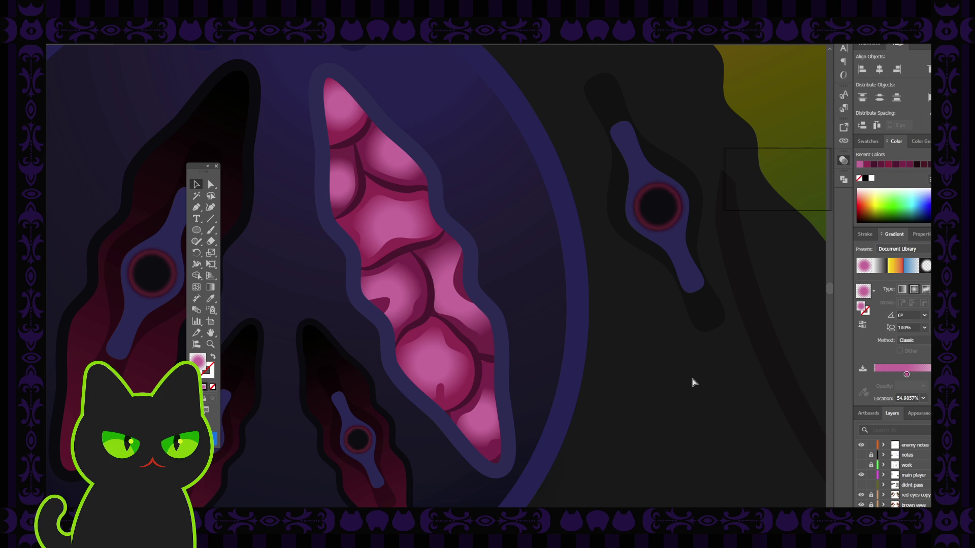
scroll(694, 382, "down", 3)
scroll(694, 382, "down", 3)
scroll(693, 382, "up", 3)
key("ctrl+plus")
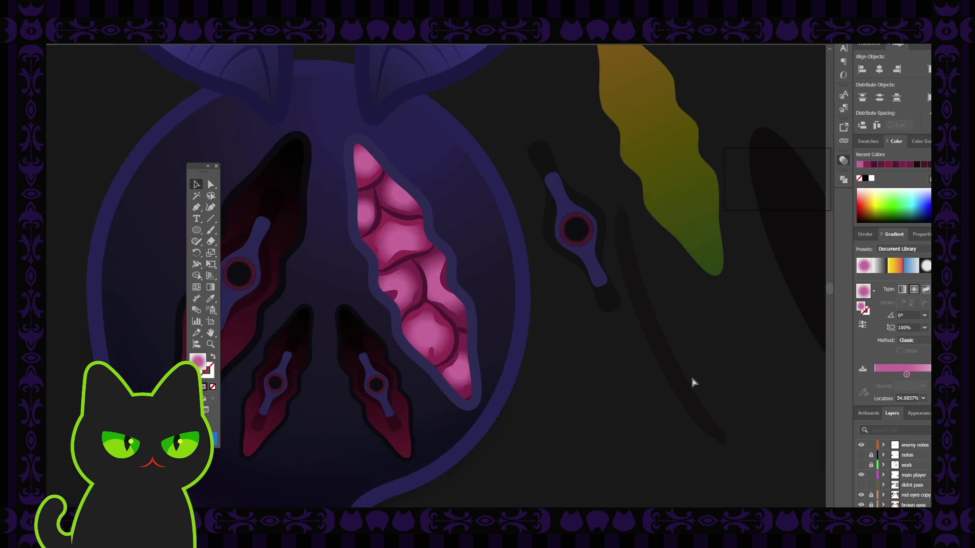
key("ctrl+plus")
Select the pink cells one by one to check their gradients, then deselect.
left_click(345, 106)
left_click(340, 178, "shift")
left_click(401, 152, "shift")
left_click(391, 295, "shift")
left_click(467, 284, "shift")
left_click(437, 360, "shift")
left_click(483, 422, "shift")
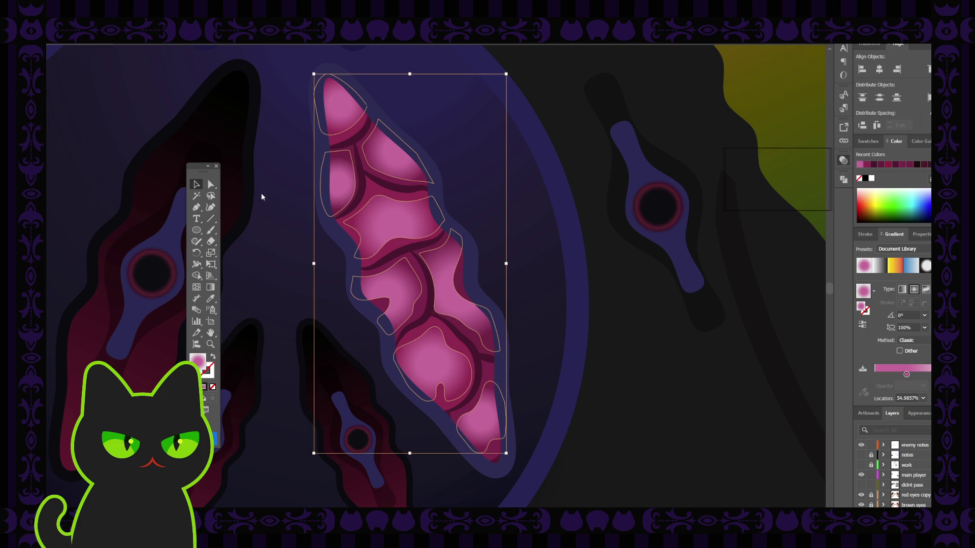
left_click(445, 247, "shift")
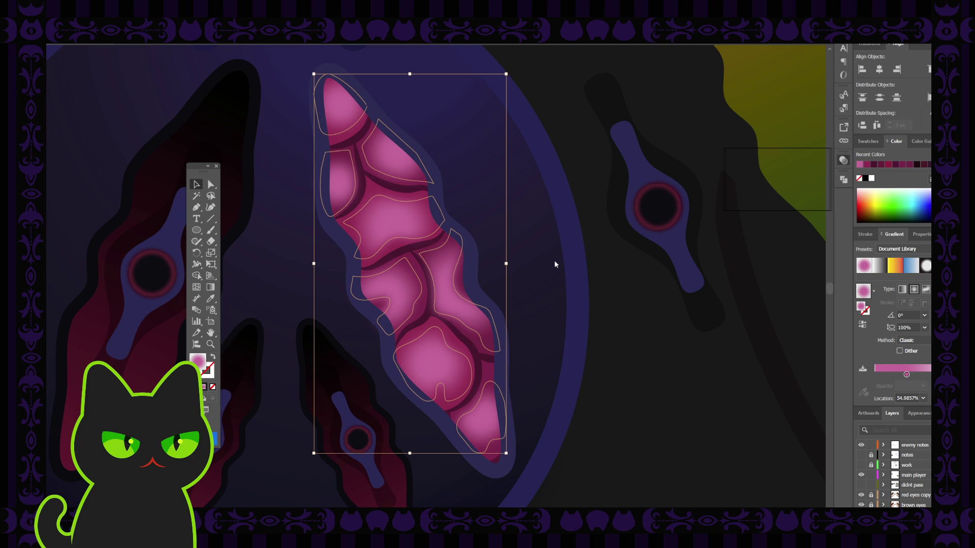
left_click(538, 243)
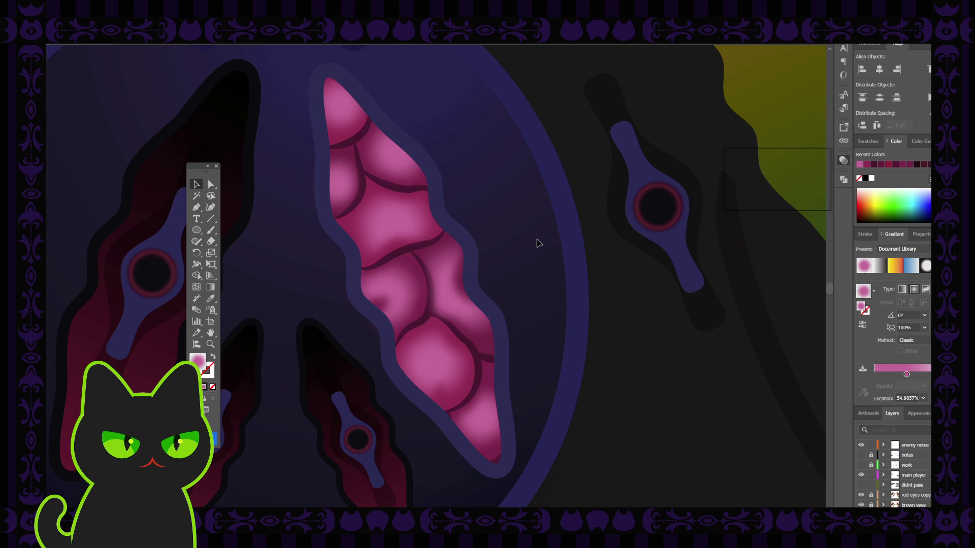
Check the whole moth, then reselect the eight pink cells and deselect to preview the colour.
key("ctrl+minus")
key("ctrl+minus")
key("ctrl+minus")
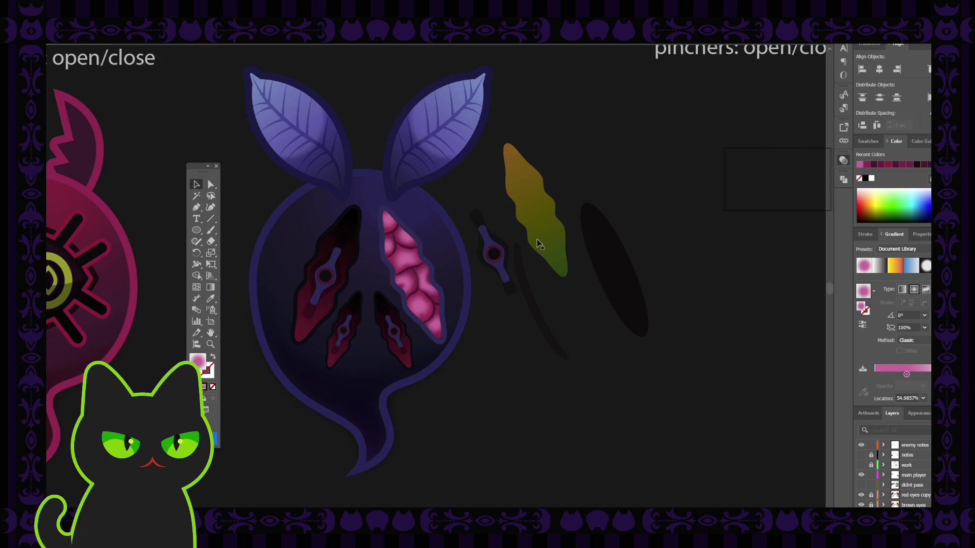
key("ctrl+plus")
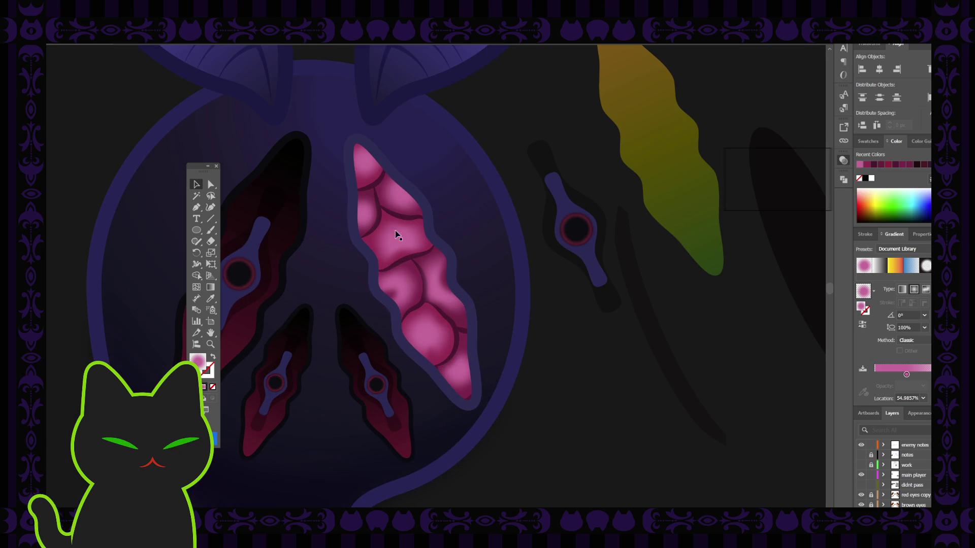
left_click(363, 159)
left_click(365, 210, "shift")
left_click(405, 204, "shift")
left_click(404, 238, "shift")
left_click(400, 284, "shift")
left_click(450, 308, "shift")
left_click(428, 333, "shift")
left_click(457, 374, "shift")
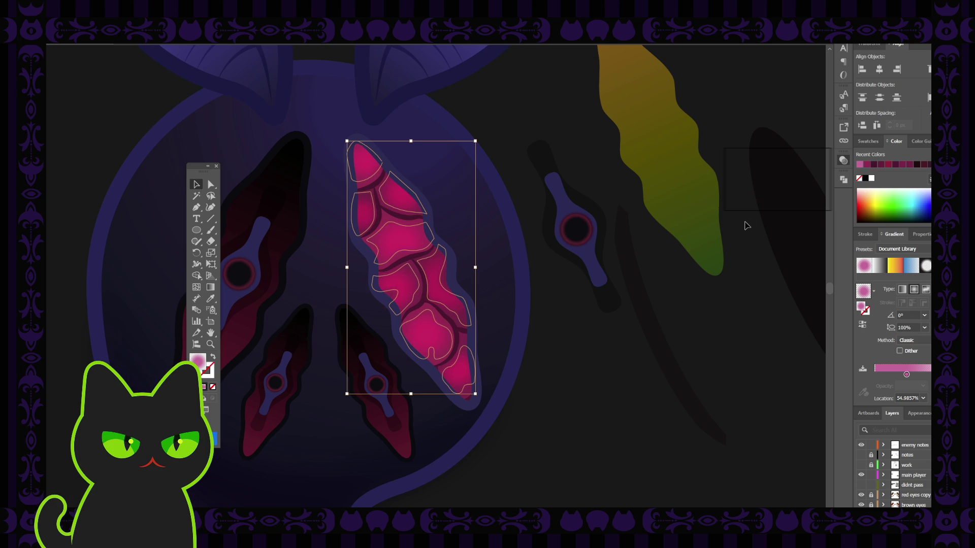
left_click(734, 233)
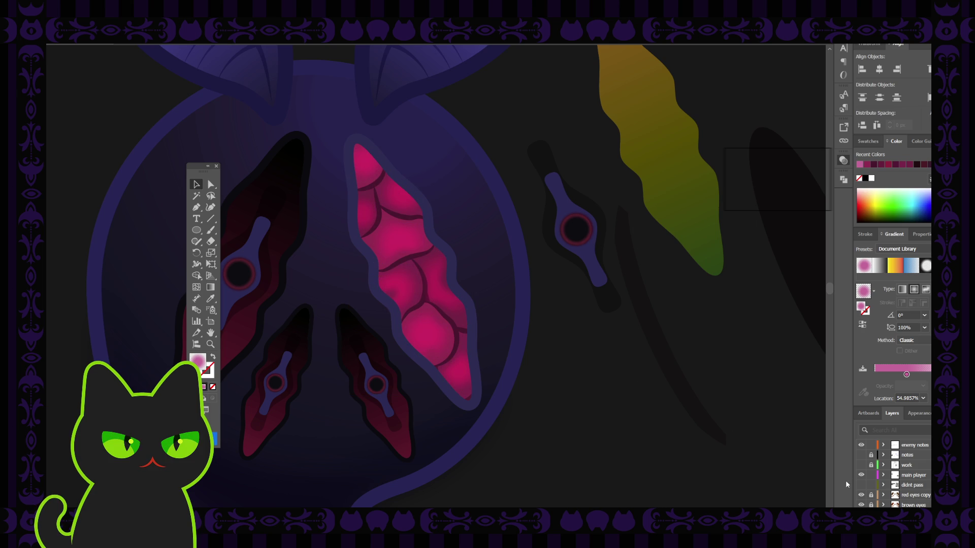
Compare the darker and brighter magenta cell gradients via undo/redo, settling on the final version.
scroll(893, 477, "down", 5)
scroll(894, 477, "down", 5)
key("ctrl+z")
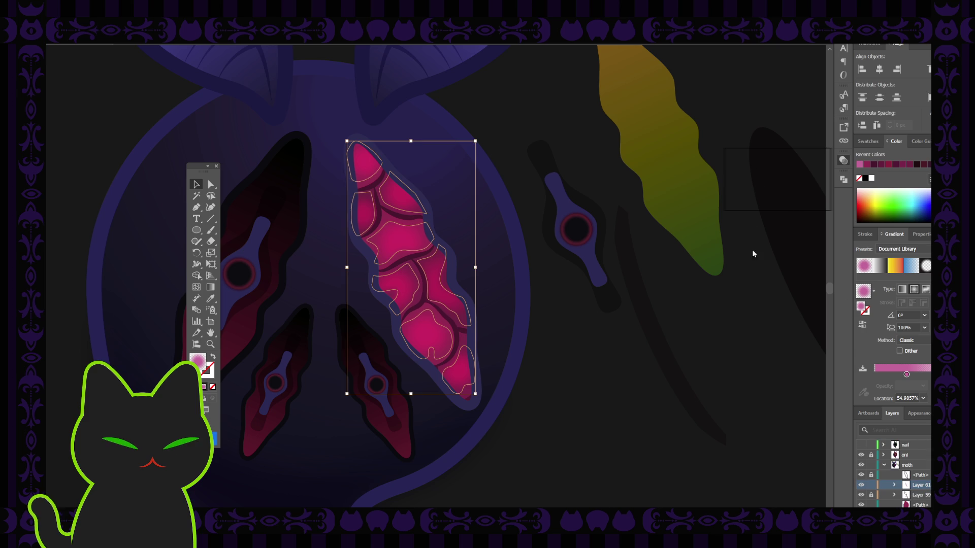
key("ctrl+z")
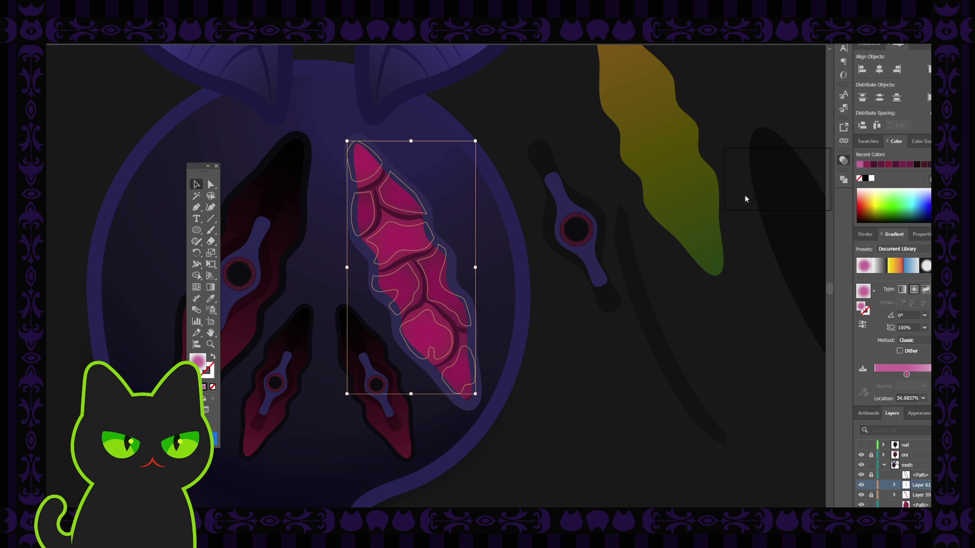
key("ctrl+shift+z")
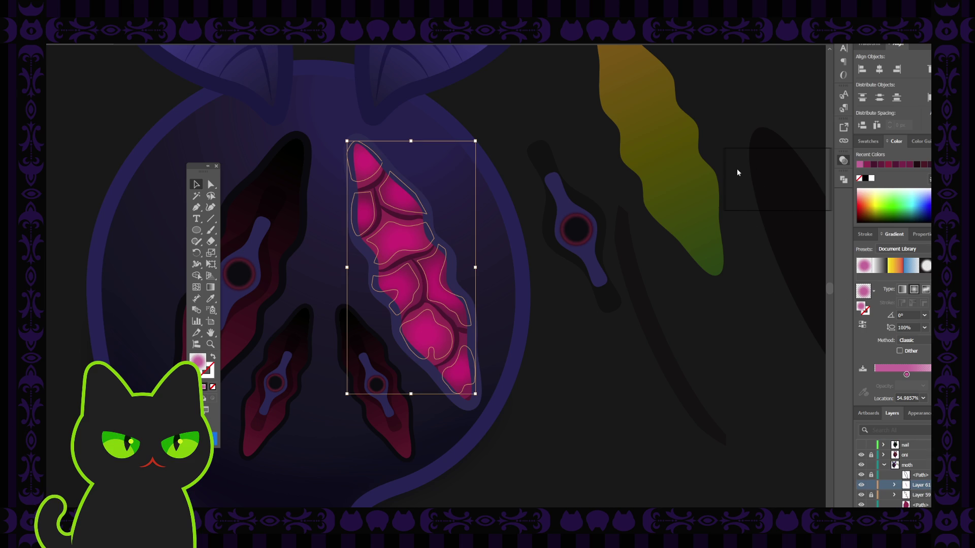
key("ctrl+z")
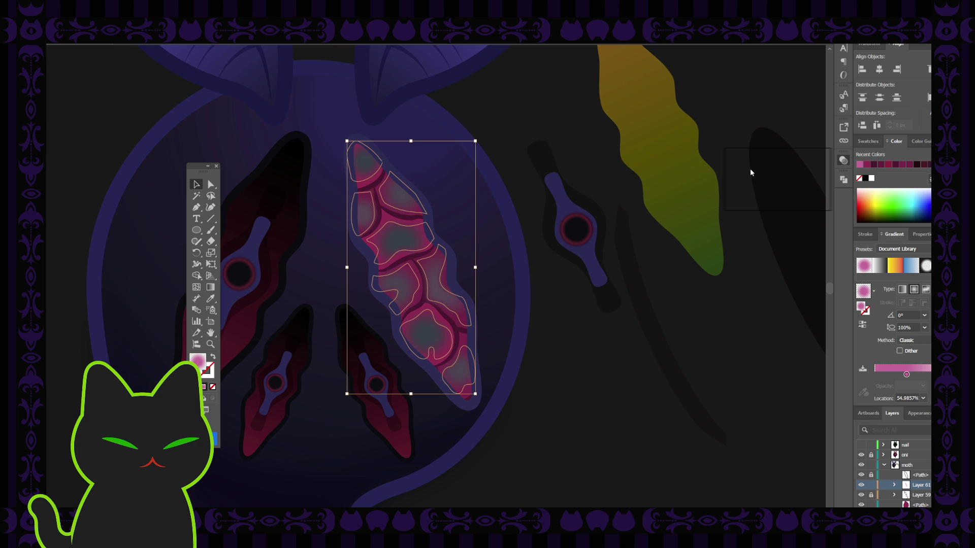
key("ctrl+z")
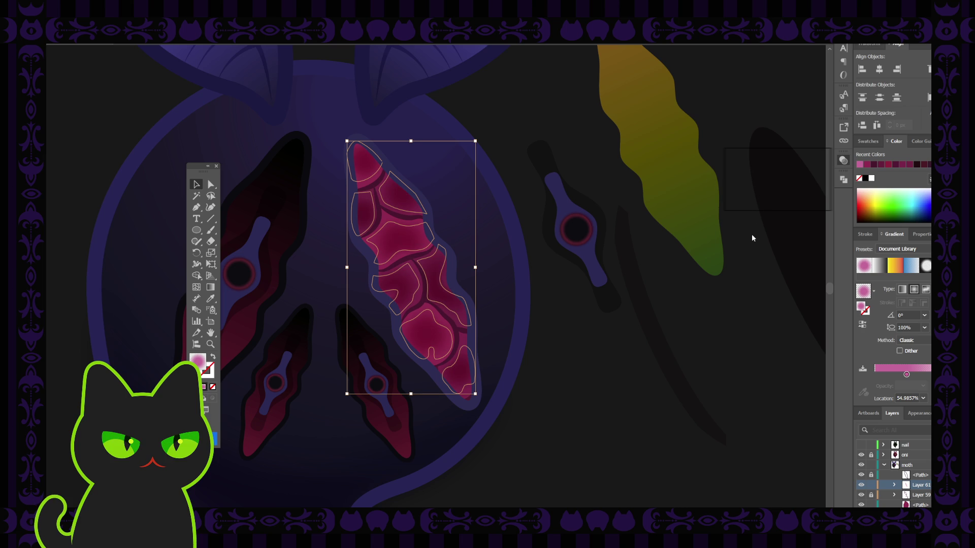
key("ctrl+shift+z")
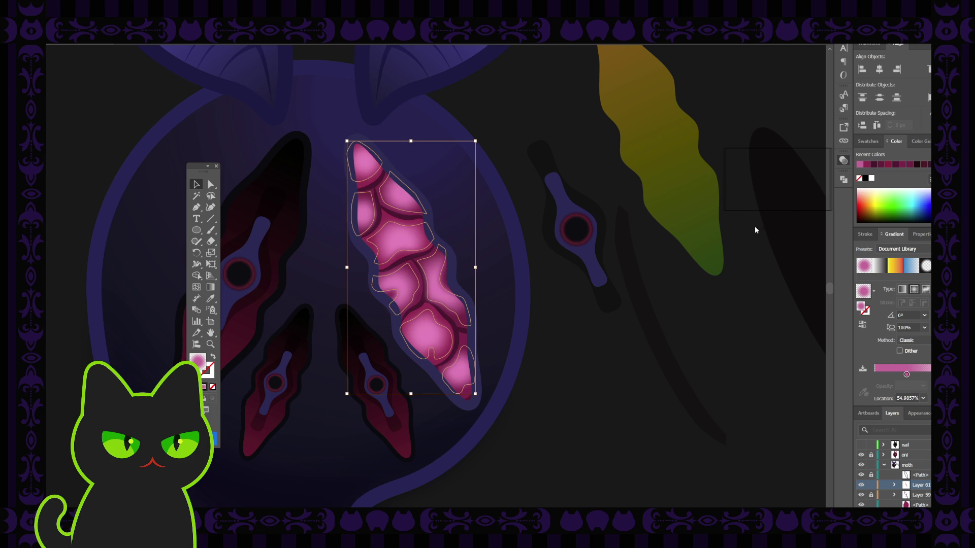
key("ctrl+z")
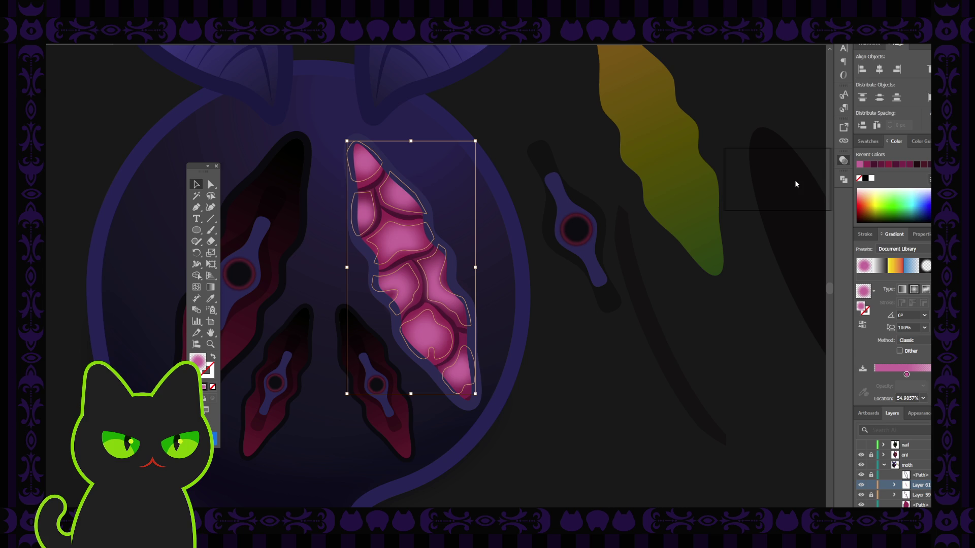
key("ctrl+z")
key("ctrl+shift+z")
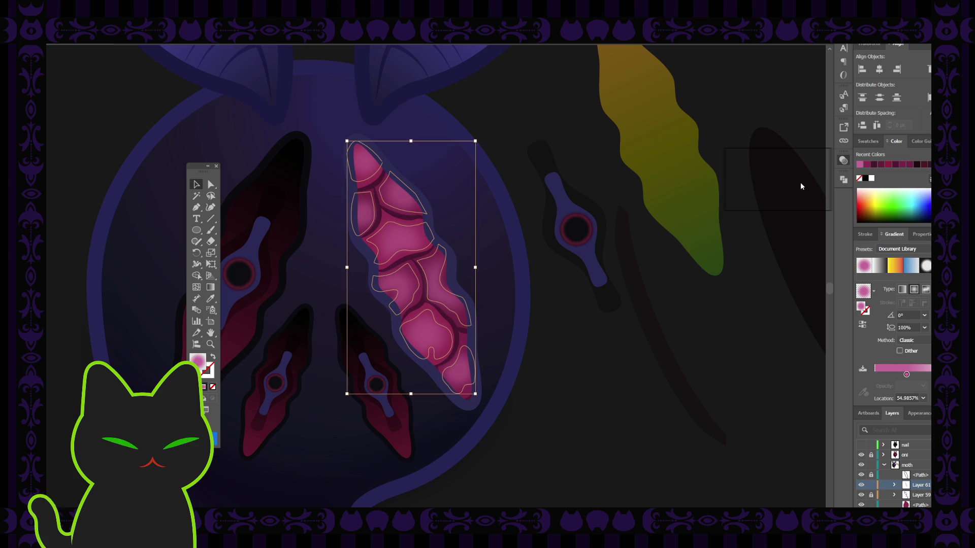
key("ctrl+z")
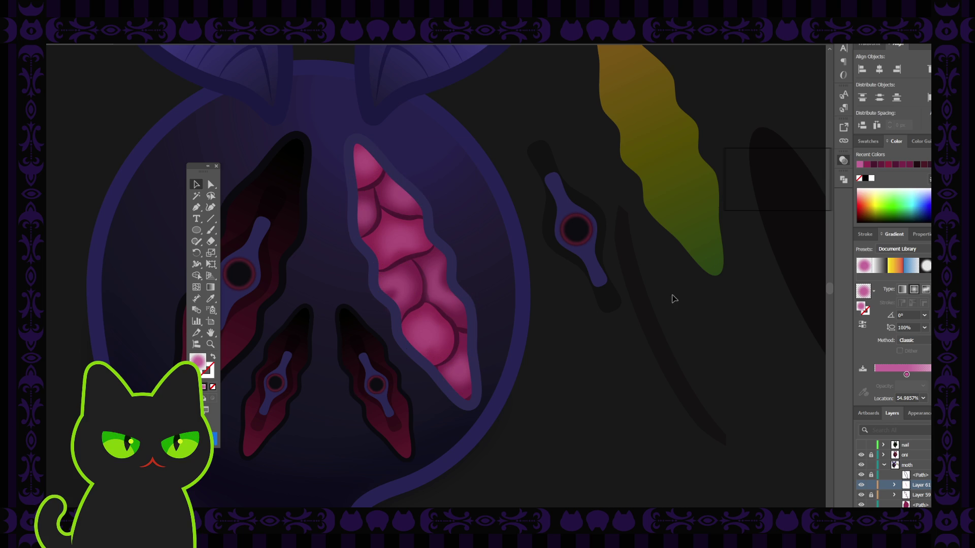
Zoom out to judge the cells against the whole sheet, then return to the close-up.
key("ctrl+minus")
key("ctrl+minus")
key("ctrl+minus")
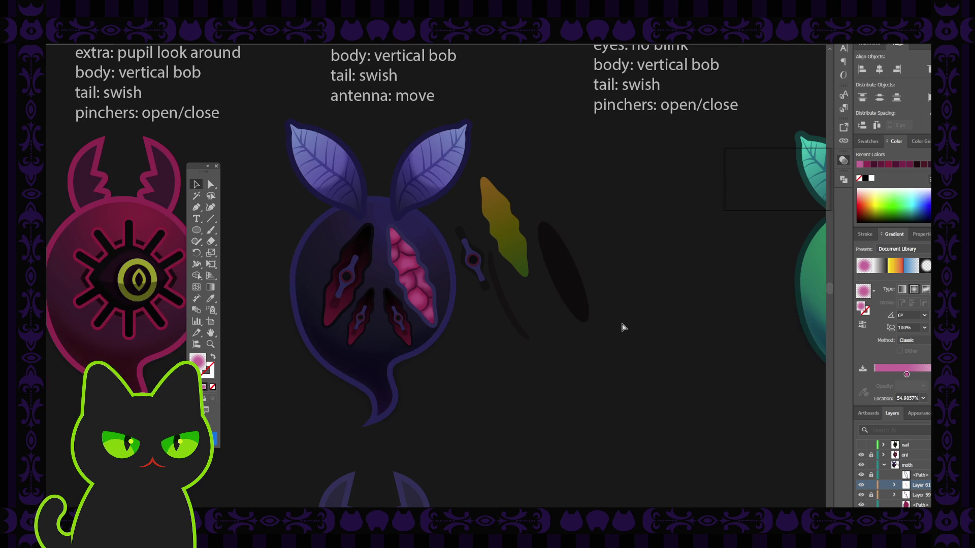
key("ctrl+plus")
key("ctrl+plus")
key("ctrl+plus")
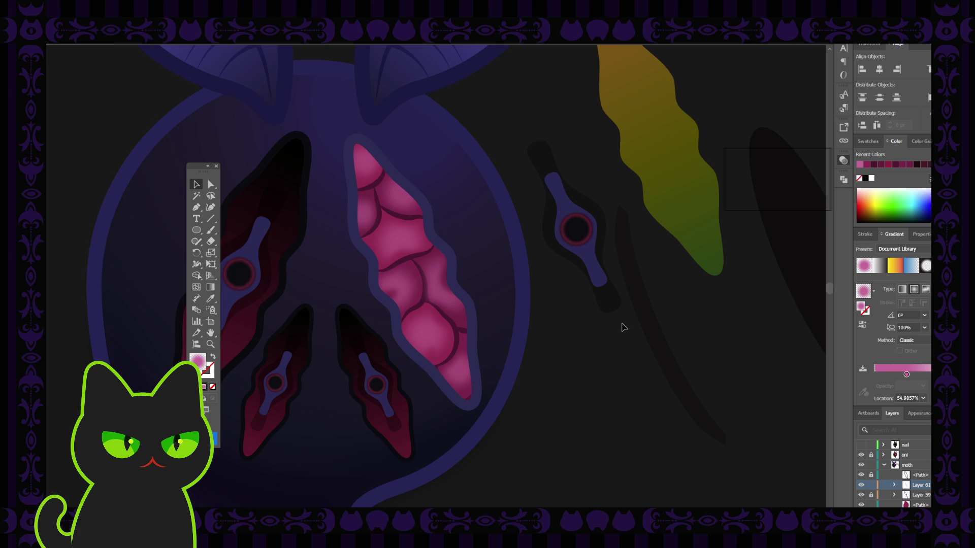
key("ctrl+minus")
key("ctrl+minus")
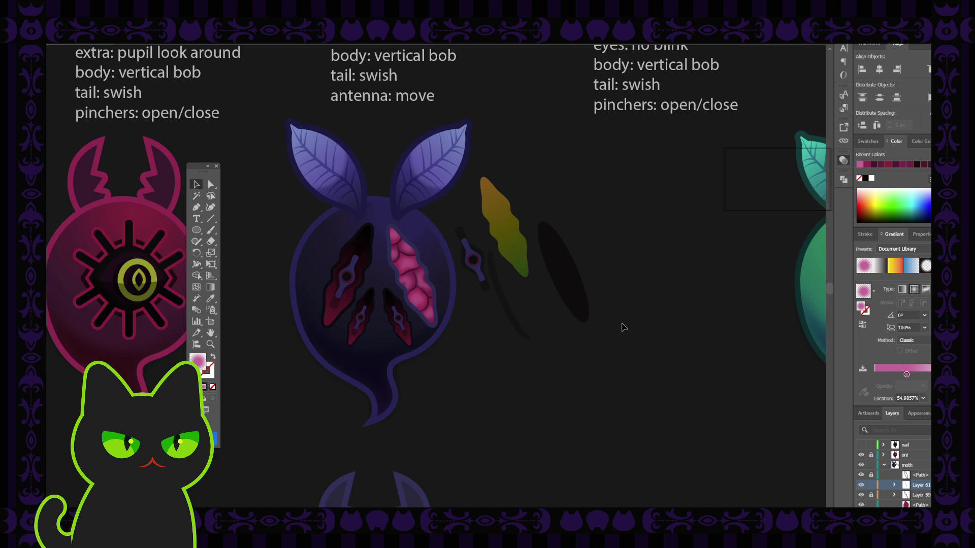
key("ctrl+plus")
key("ctrl+plus")
key("ctrl+plus")
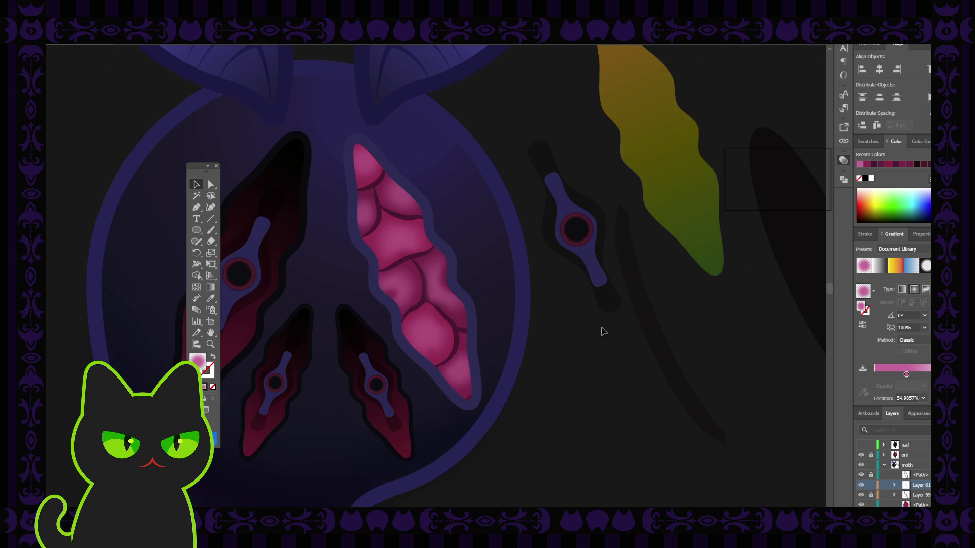
Hide and delete Layer 61 with the gradient cell overlay.
left_click(369, 169)
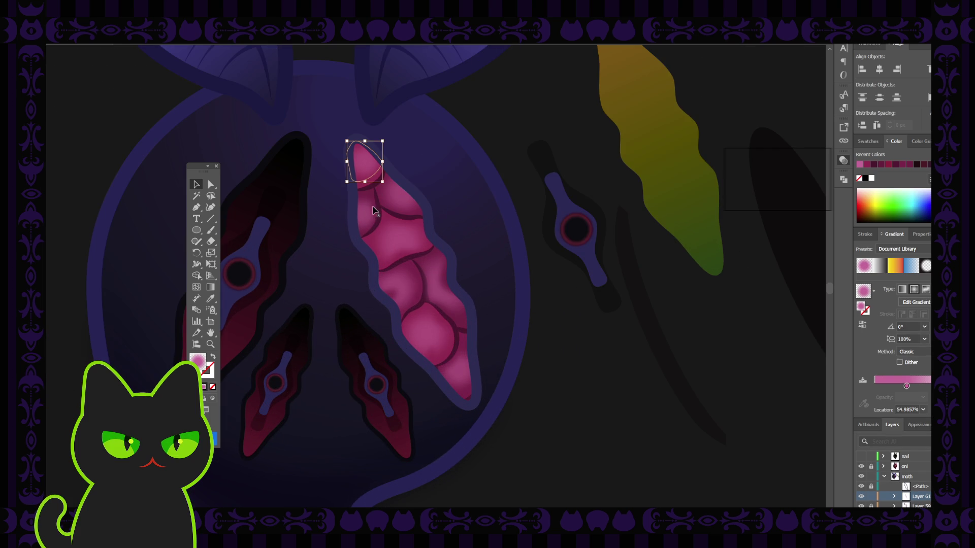
left_click(861, 498)
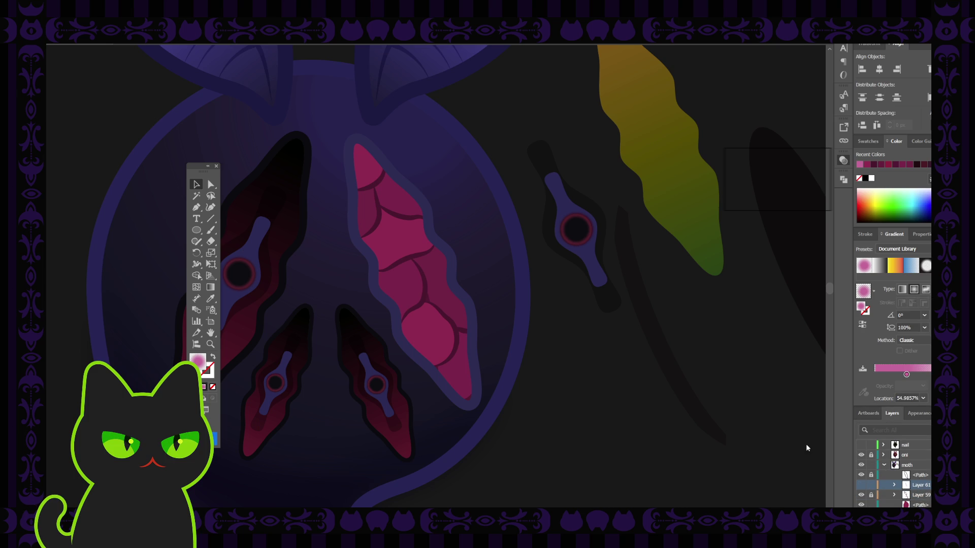
key("Delete")
Release Layer 59 into loose paths and select the pink blob pieces in the opening.
left_click(919, 486)
key("Delete")
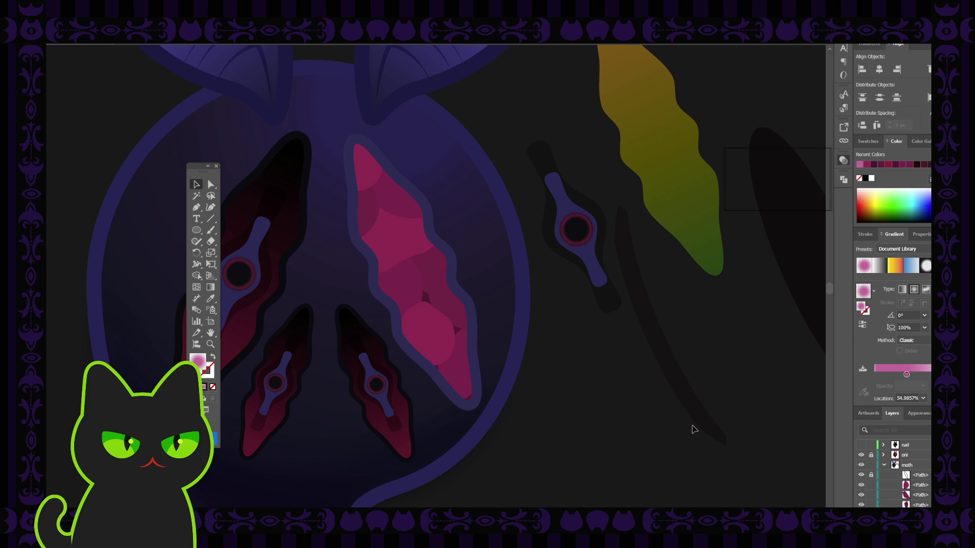
scroll(918, 486, "down", 3)
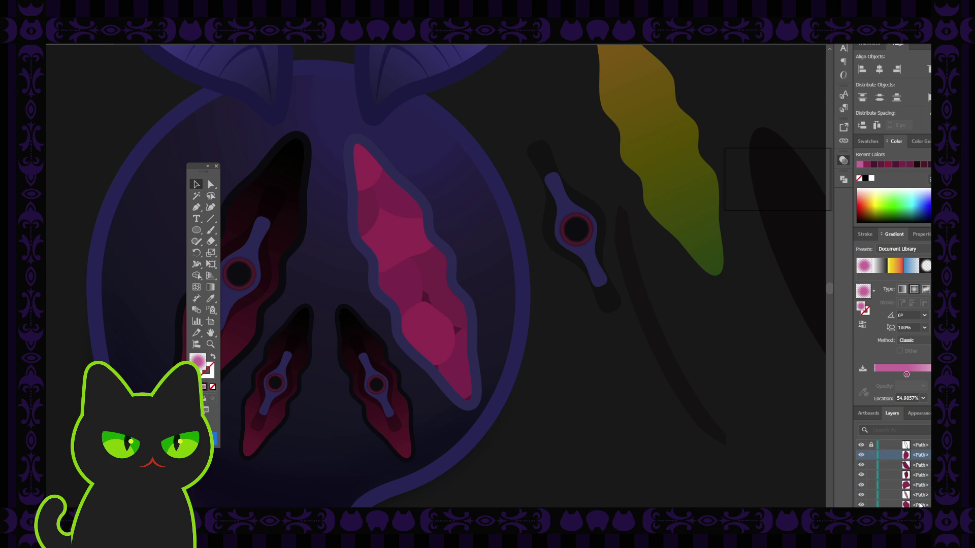
left_click_drag(347, 138, 406, 235)
left_click(404, 281, "shift")
Select the remaining pink pieces, including the lower circle and ellipse, and merge them into one shape.
left_click(405, 283, "shift")
left_click(431, 276, "shift")
left_click(431, 349, "shift")
left_click(462, 357, "shift")
key("ctrl+8")
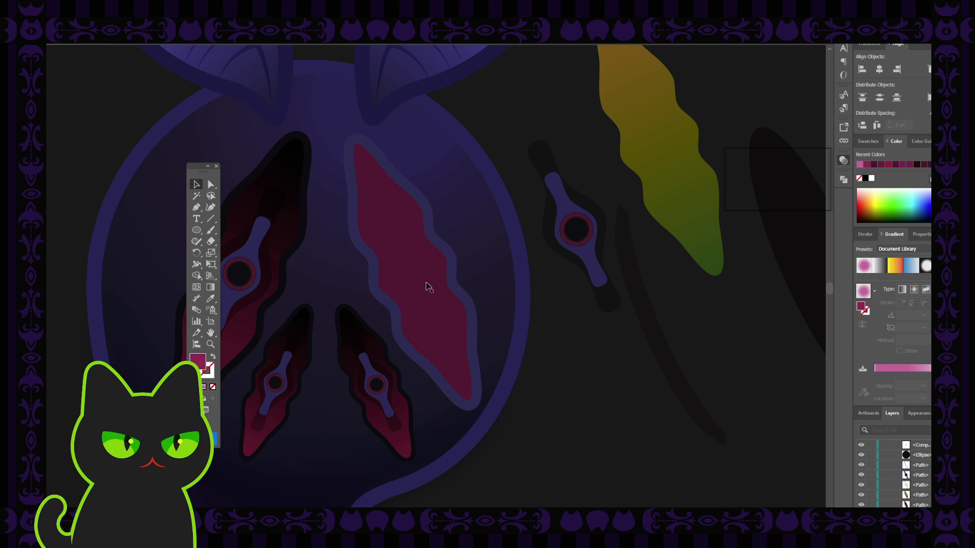
Give the merged flesh shape a darker maroon fill and add an anchor point on its edge.
left_click(391, 241)
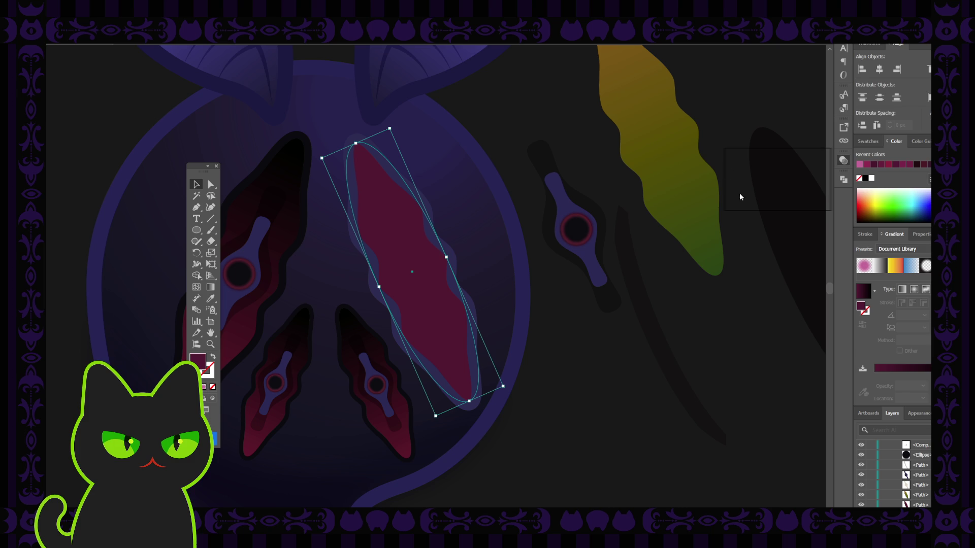
key("ctrl+shift+a")
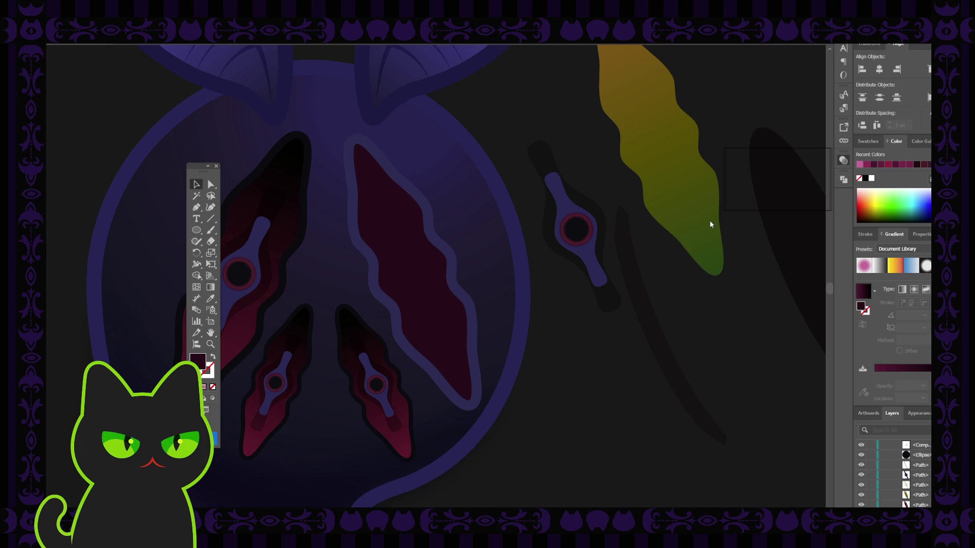
key("ctrl+z")
key("ctrl+shift+a")
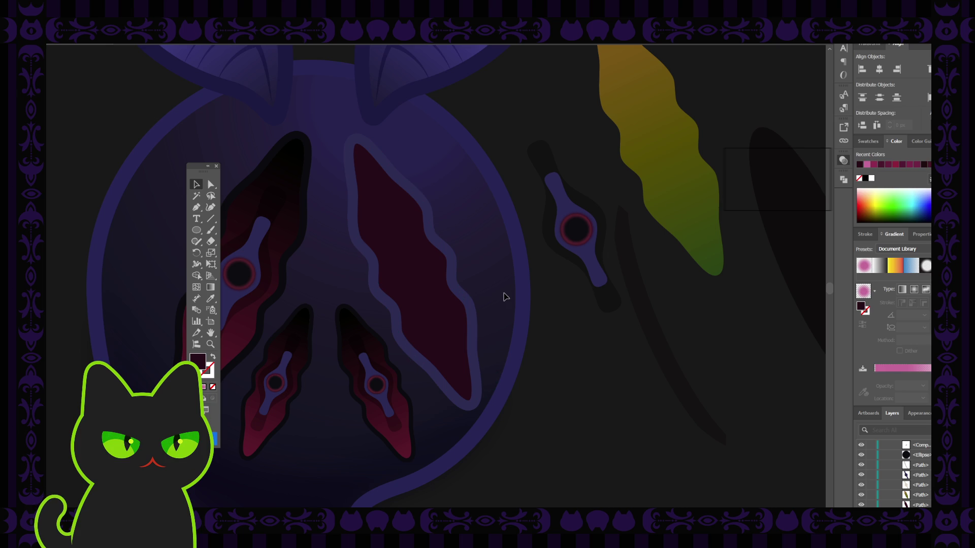
left_click(439, 297)
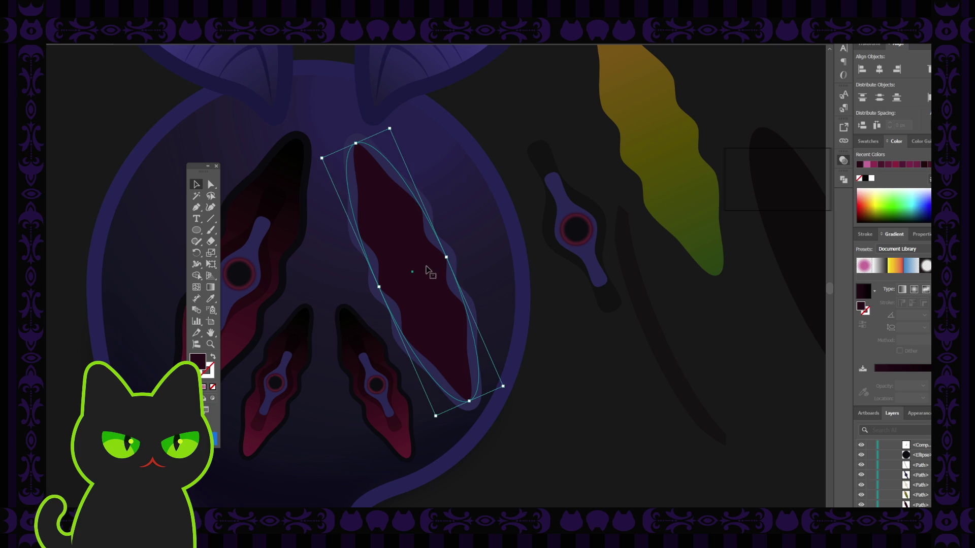
left_click(426, 269, "shift")
left_click(428, 279)
left_click(379, 287)
left_click(715, 223)
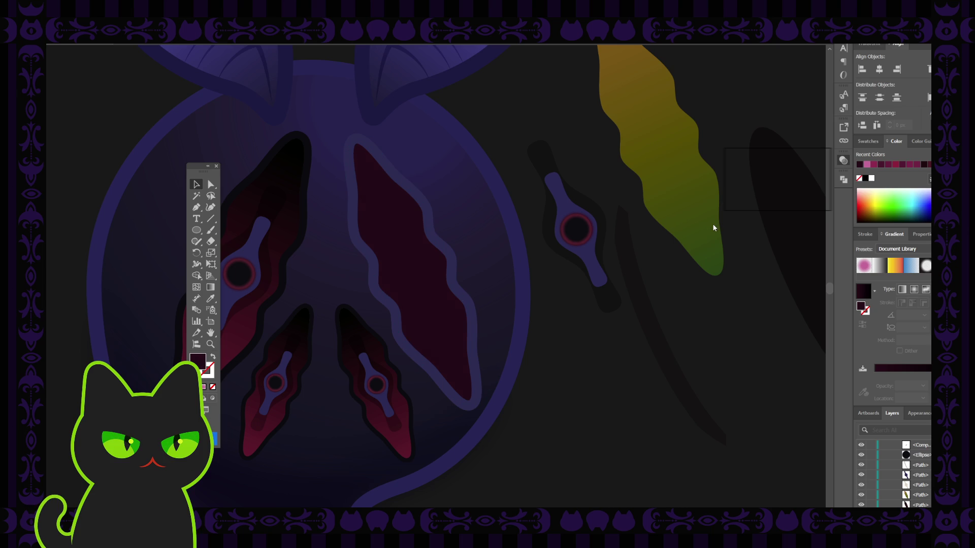
Nest a smaller, darker copy of the flesh shape inside it, shifted up and left.
left_click(406, 239)
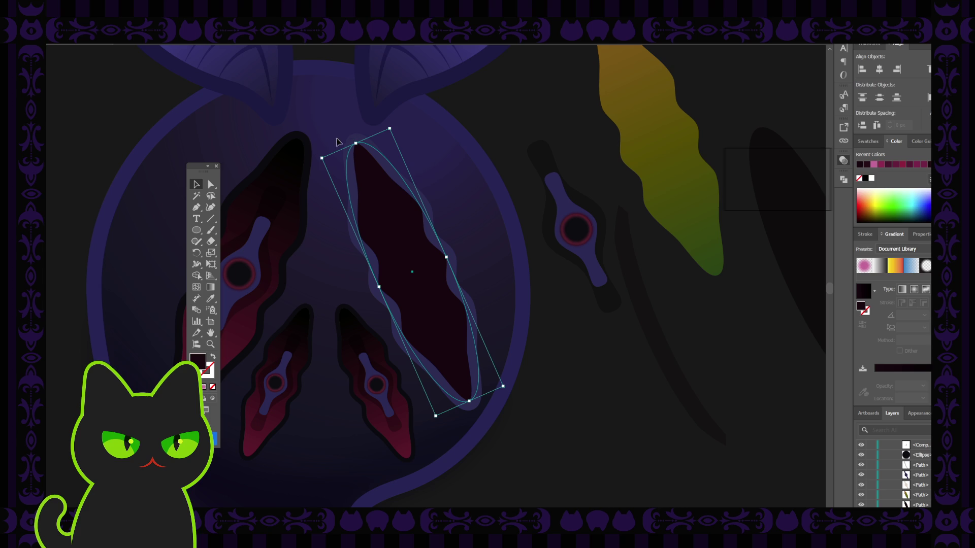
left_click_drag(322, 157, 391, 224)
key("shift+ctrl+a")
left_click_drag(409, 265, 394, 246)
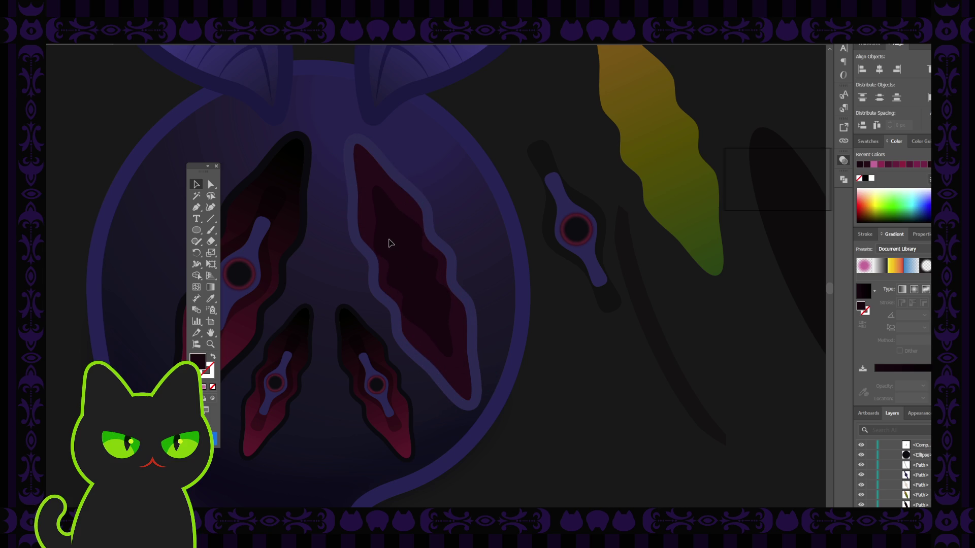
Rotate the inner dark ellipse to follow the opening and stretch the hidden ellipse down-right and upward.
left_click(390, 243)
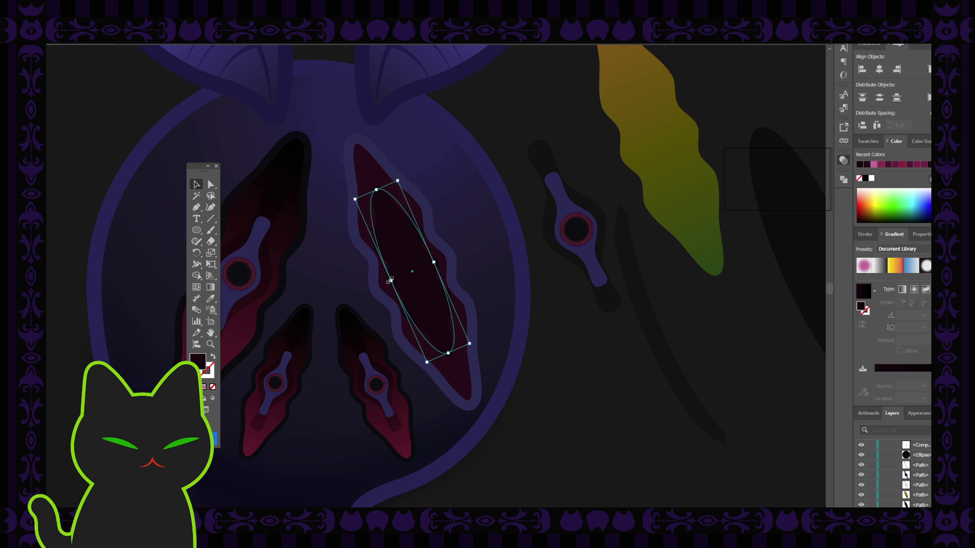
left_click_drag(391, 279, 409, 282)
key("ctrl+shift+a")
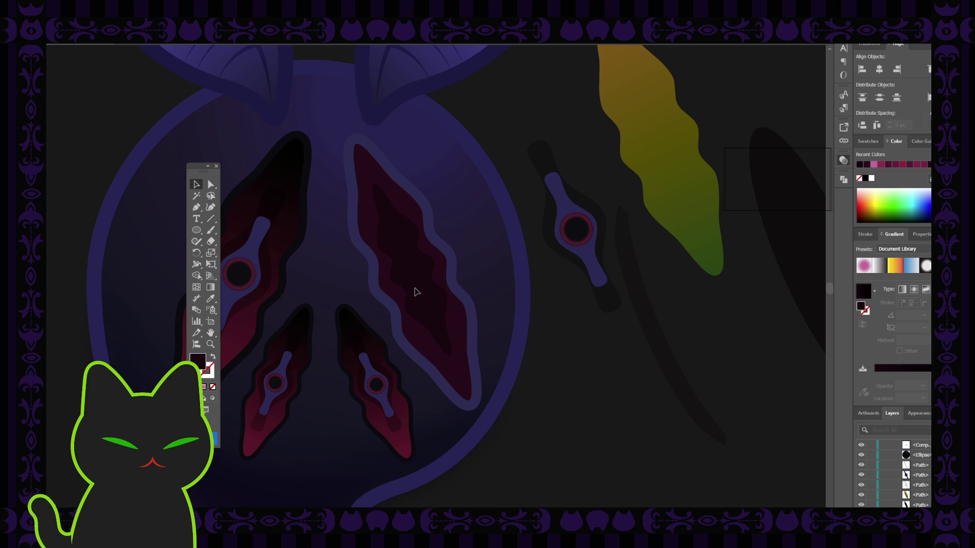
left_click(416, 292)
left_click_drag(451, 357, 460, 374)
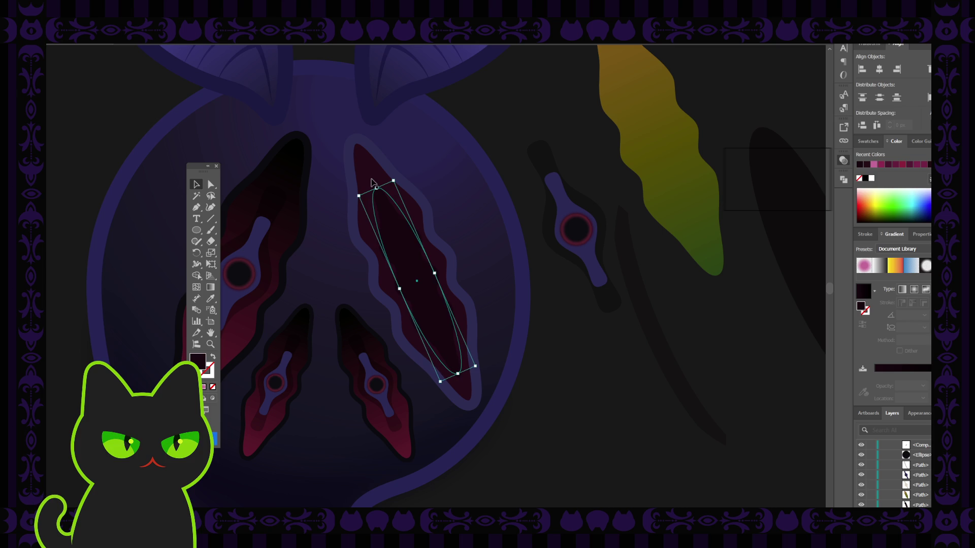
left_click_drag(375, 189, 372, 179)
left_click(545, 302)
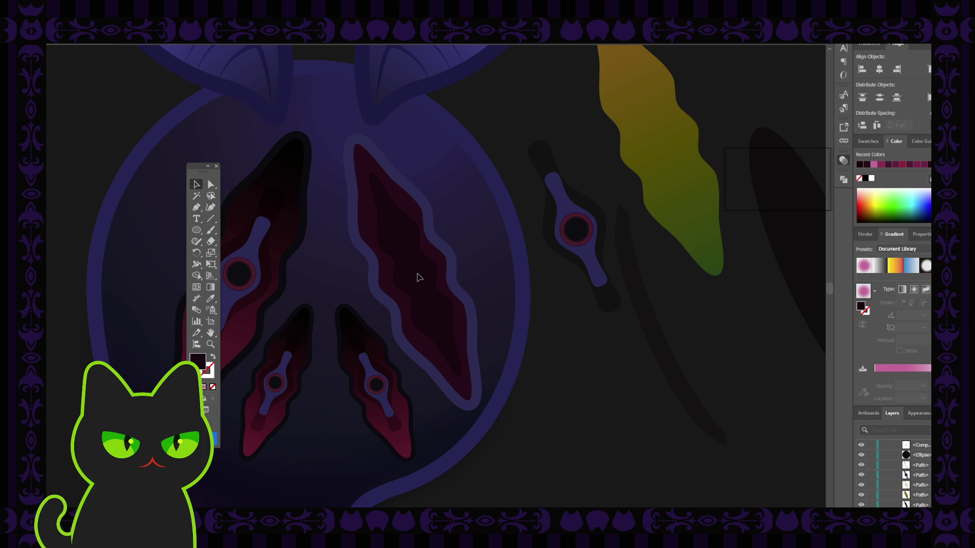
Check the dark ellipse and the pink shape's gradient fill, then switch to the Ellipse tool.
left_click(419, 277)
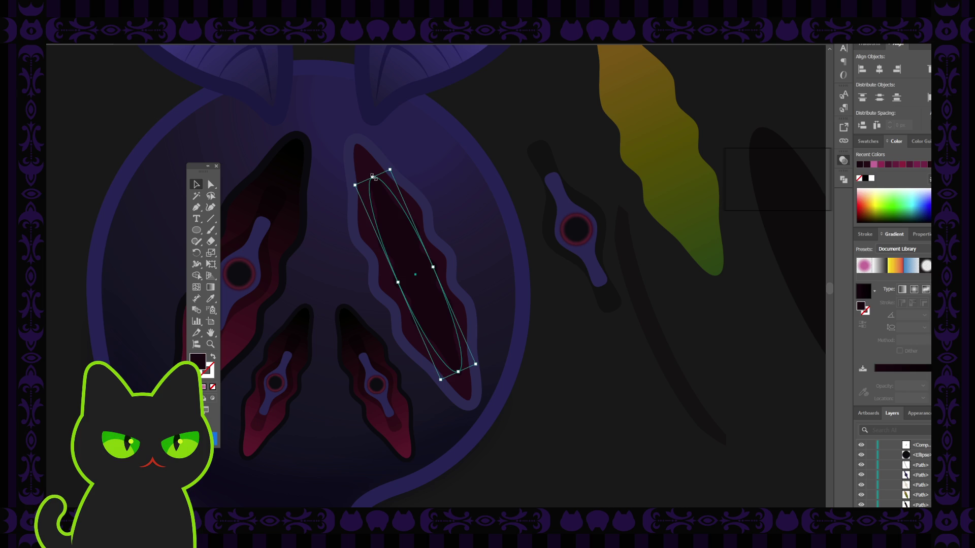
left_click(516, 254)
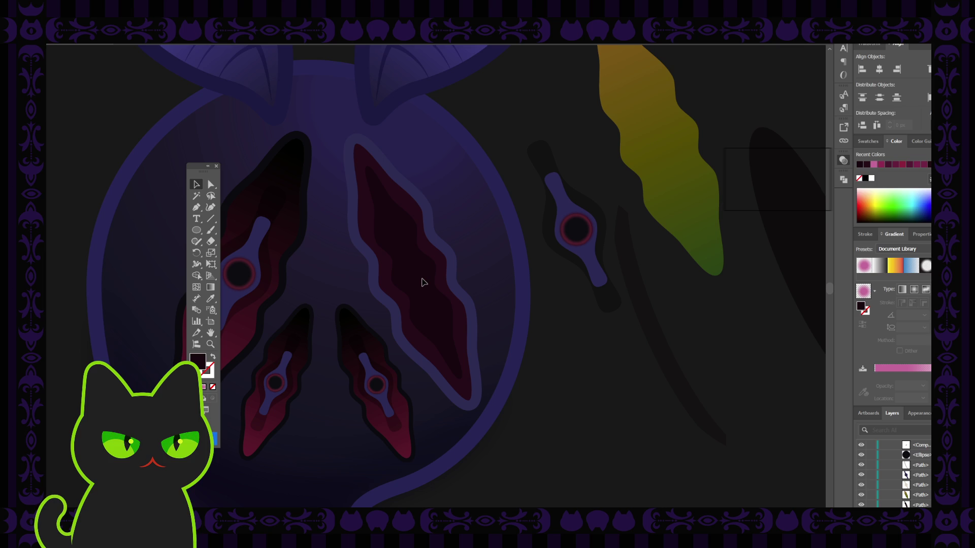
left_click(424, 282)
left_click(564, 305)
left_click(196, 229)
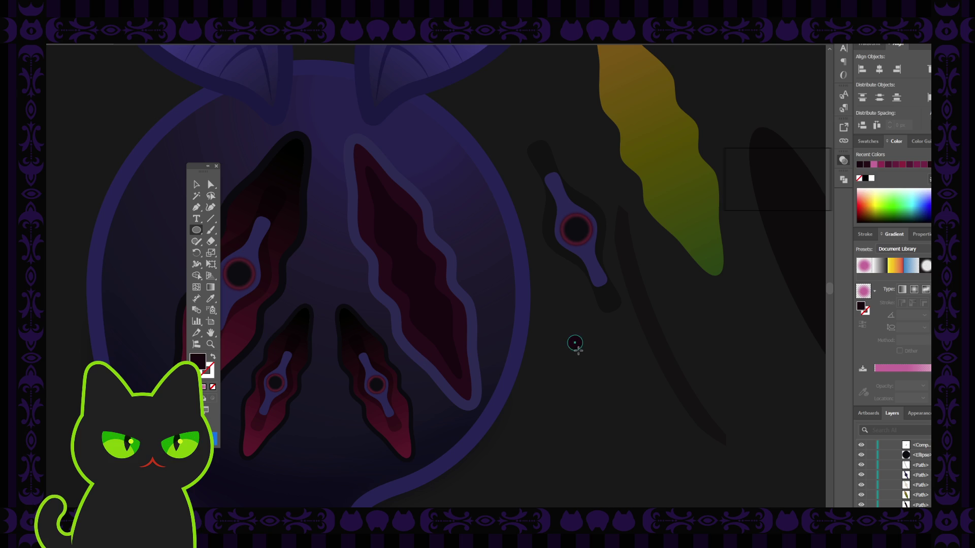
Draw a small circle beside the eye and fill it with the stalk's purple using the Eyedropper.
left_click_drag(567, 335, 602, 368)
key("v")
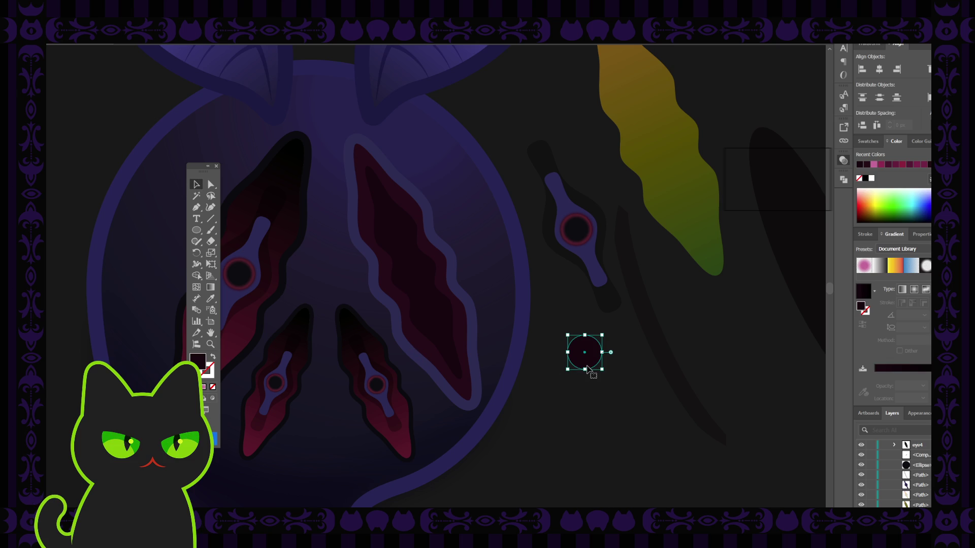
key("i")
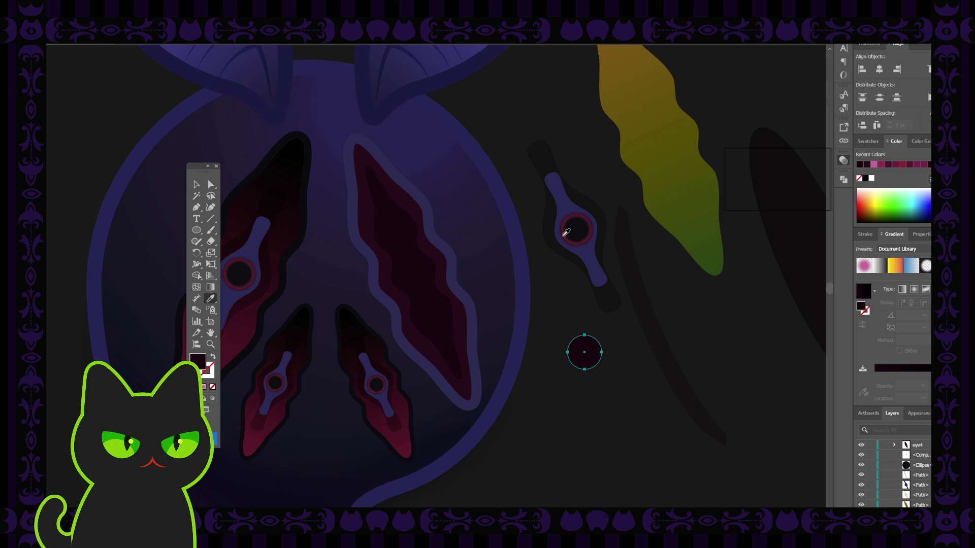
left_click(590, 252)
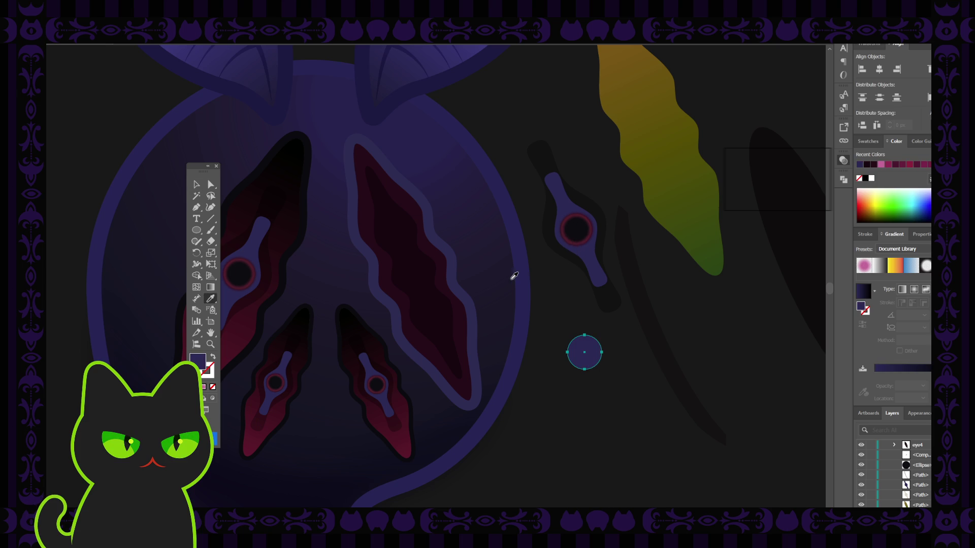
Move the purple circle onto the upper right crack, then toward the right eye's stalk.
key("v")
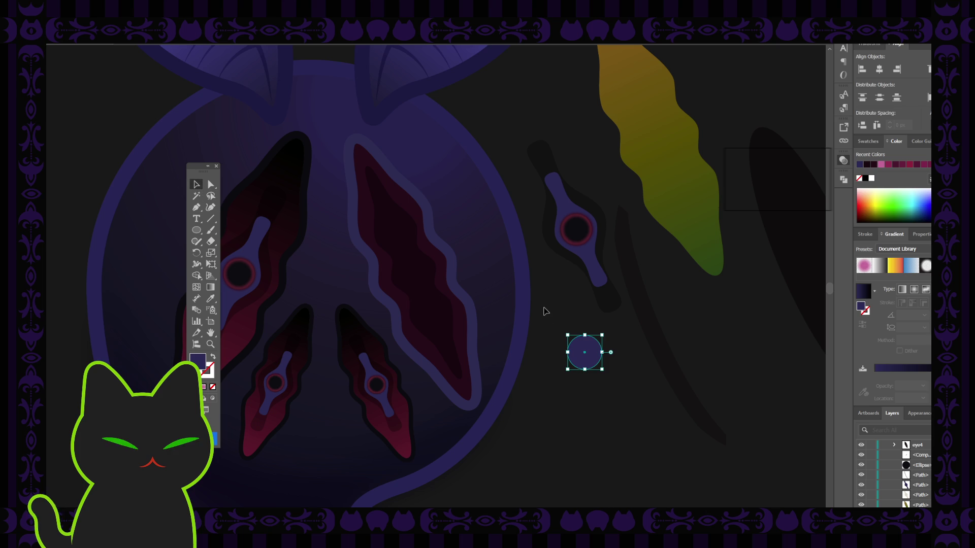
left_click(573, 315)
left_click(586, 338)
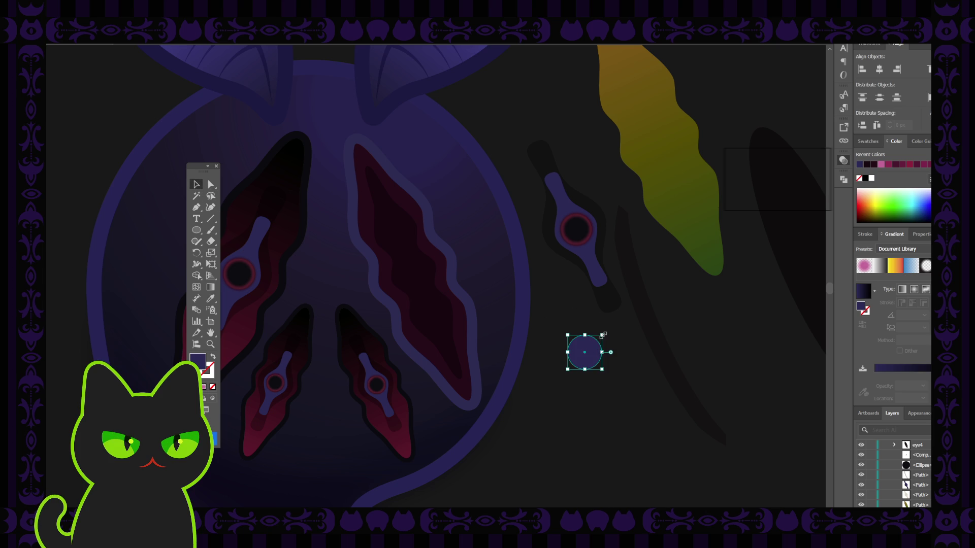
left_click_drag(583, 353, 401, 236)
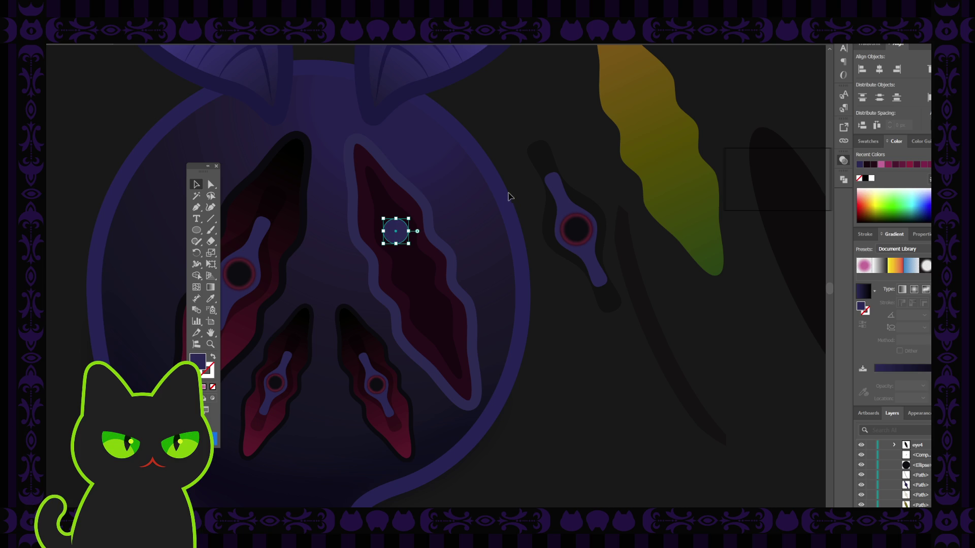
mouse_move(395, 241)
left_mouse_down()
mouse_move(543, 174)
mouse_move(500, 128)
left_mouse_up()
Pull the blue stalk and dark shadow away from the ringed eye and delete the dark crescent.
left_click(574, 226)
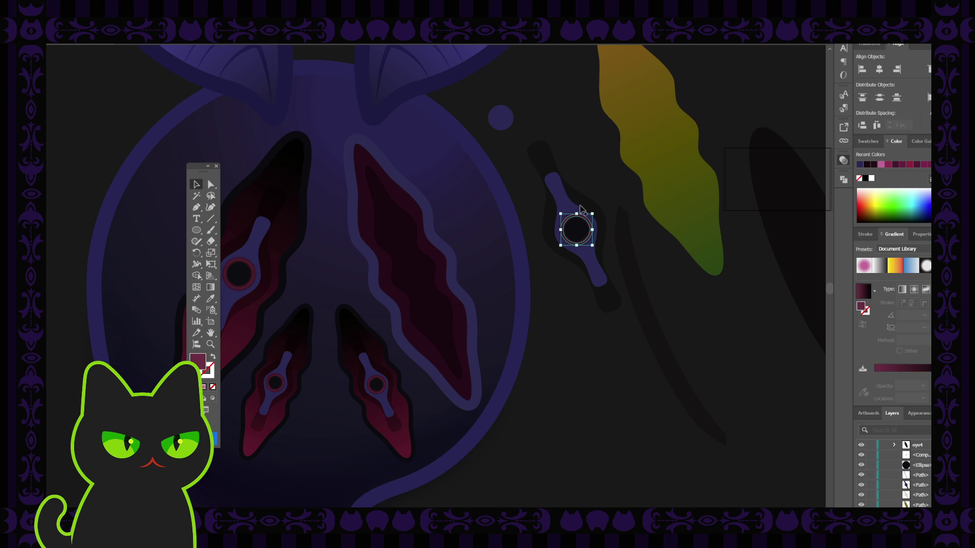
left_click(567, 205)
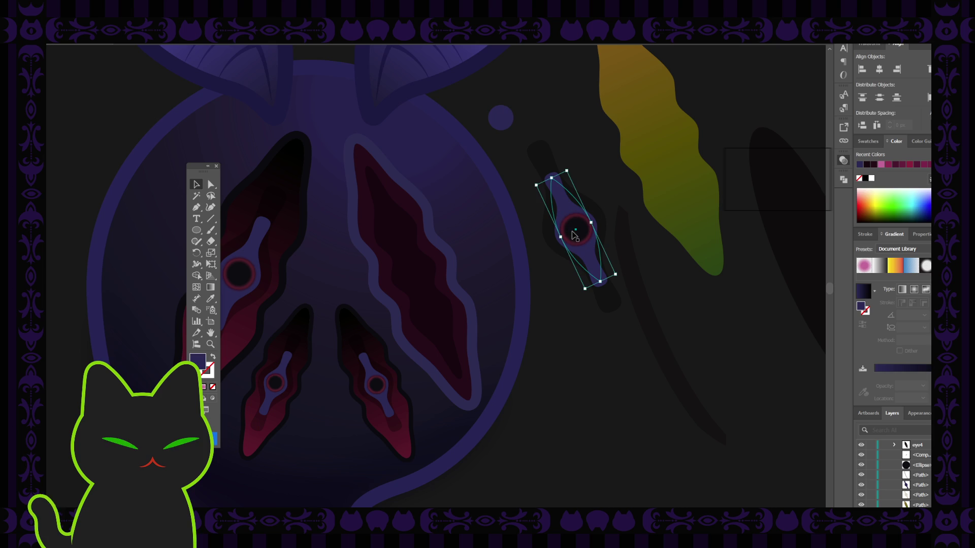
left_click_drag(569, 219, 580, 364)
left_click_drag(571, 207, 718, 294)
left_click(655, 325)
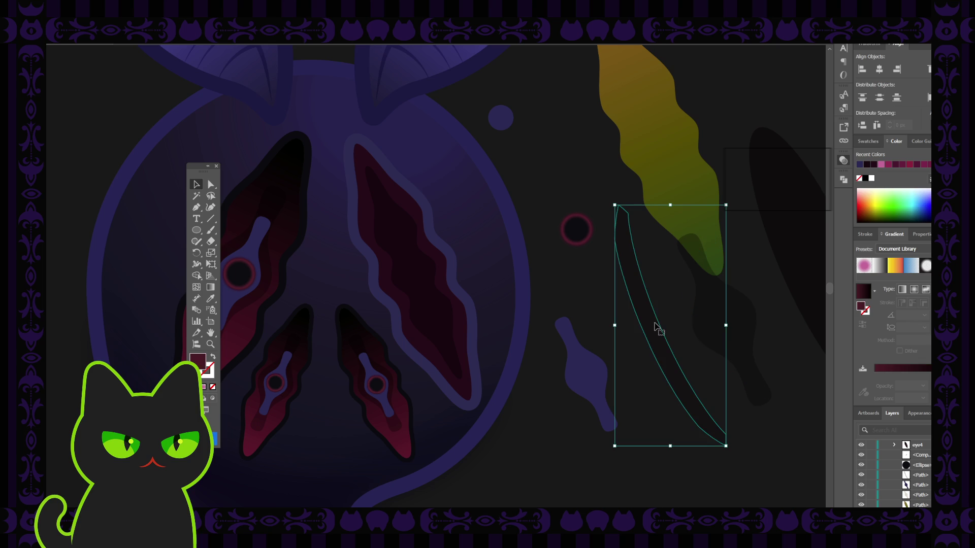
key("Delete")
Move the dark eye circle into the upper right crack and nudge it slightly right.
left_click(569, 225)
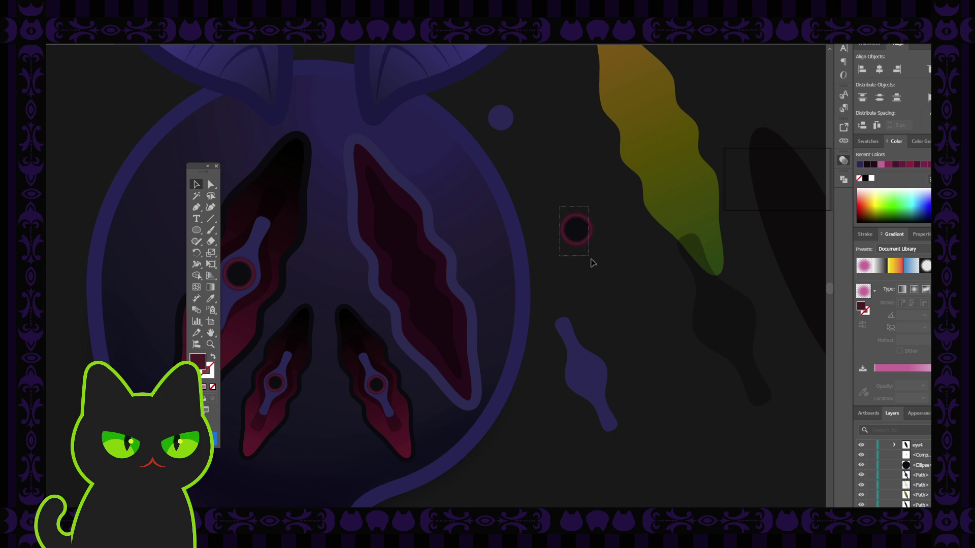
left_click(613, 244)
left_click(570, 240)
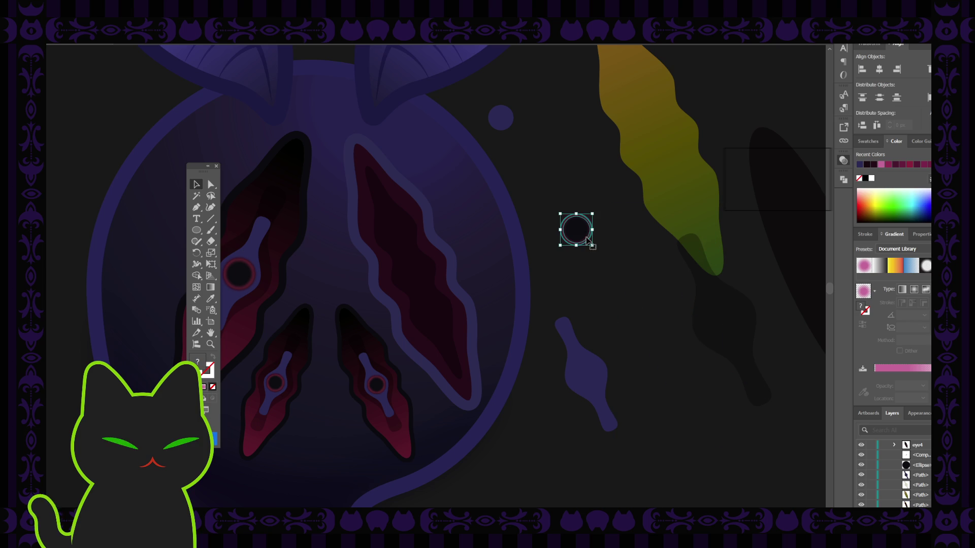
left_click_drag(581, 235, 401, 236)
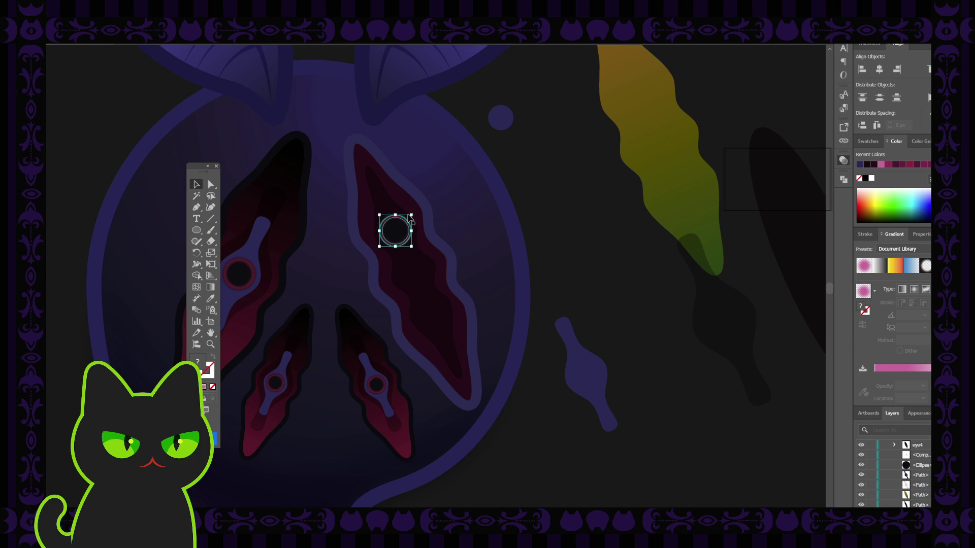
key("ctrl+shift+a")
left_click_drag(398, 239, 401, 239)
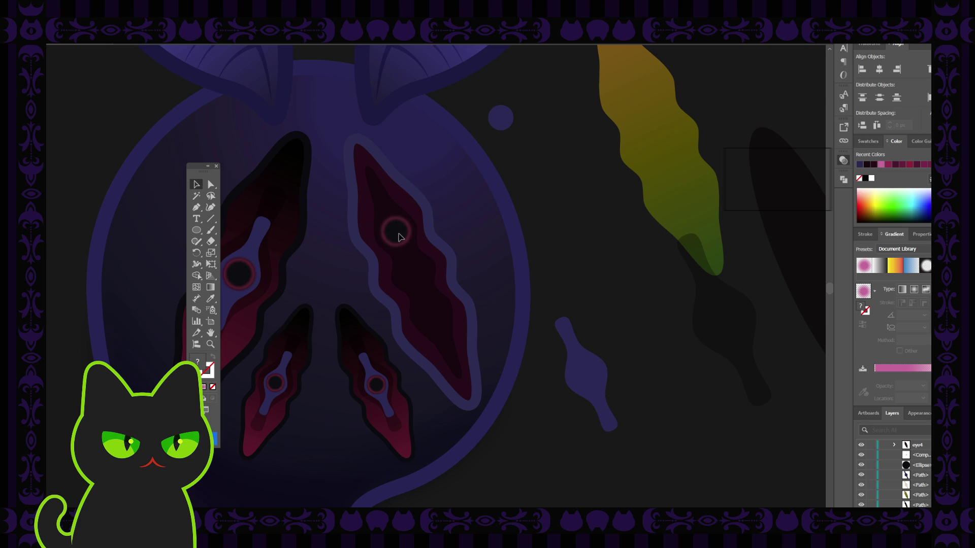
Check the eye circle's placement in the crack, briefly zooming out and back in.
left_click(400, 236)
left_click(536, 232)
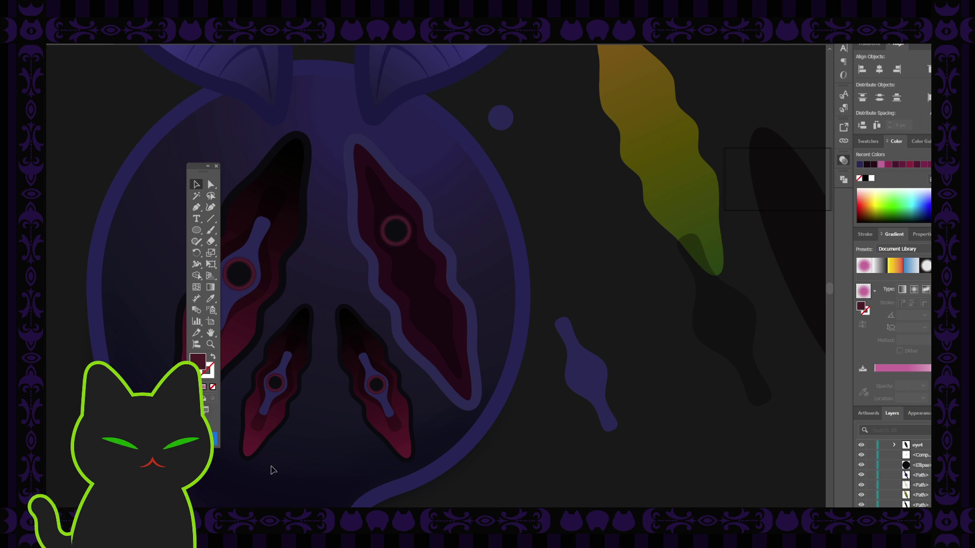
left_click(395, 231)
left_click(529, 208)
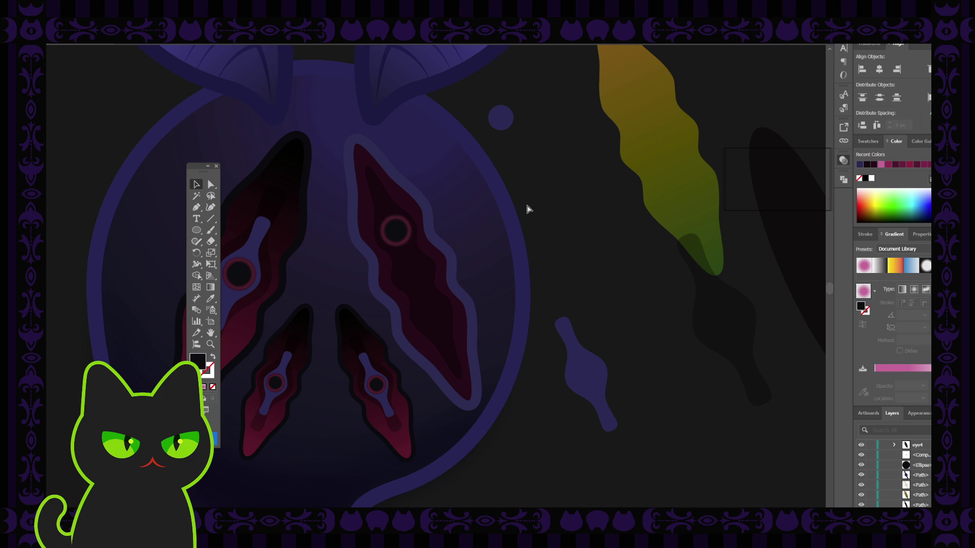
key("ctrl+minus")
key("ctrl+minus")
key("ctrl+plus")
key("ctrl+plus")
left_click(396, 226)
left_click(537, 203)
scroll(537, 203, "down", 3)
scroll(537, 203, "up", 5)
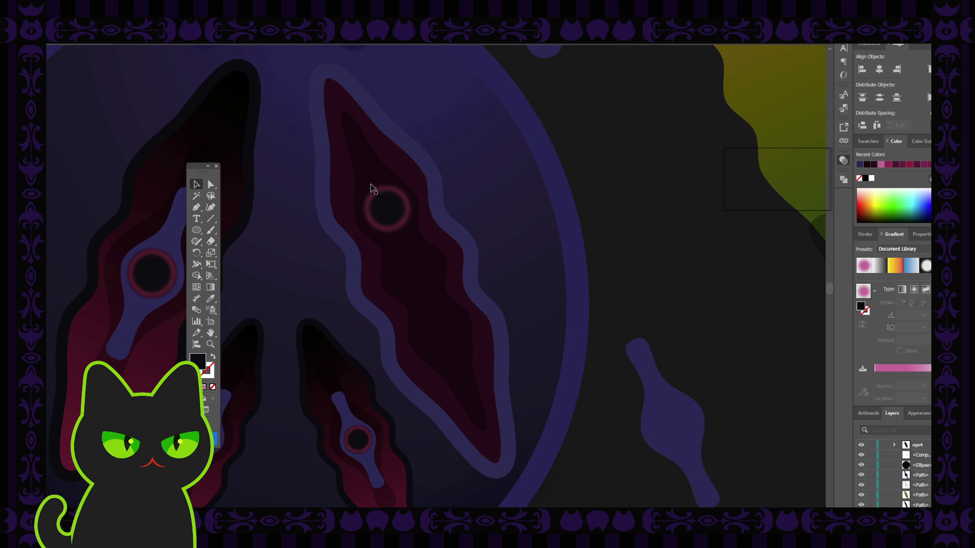
Reselect the eye together with its glow and move the whole eye back into the crack.
left_click(384, 193)
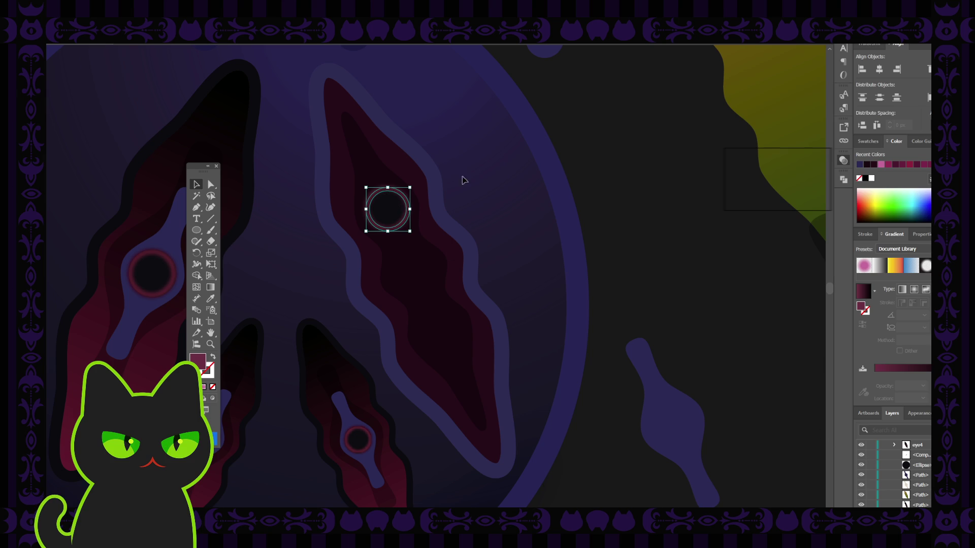
left_click(381, 197)
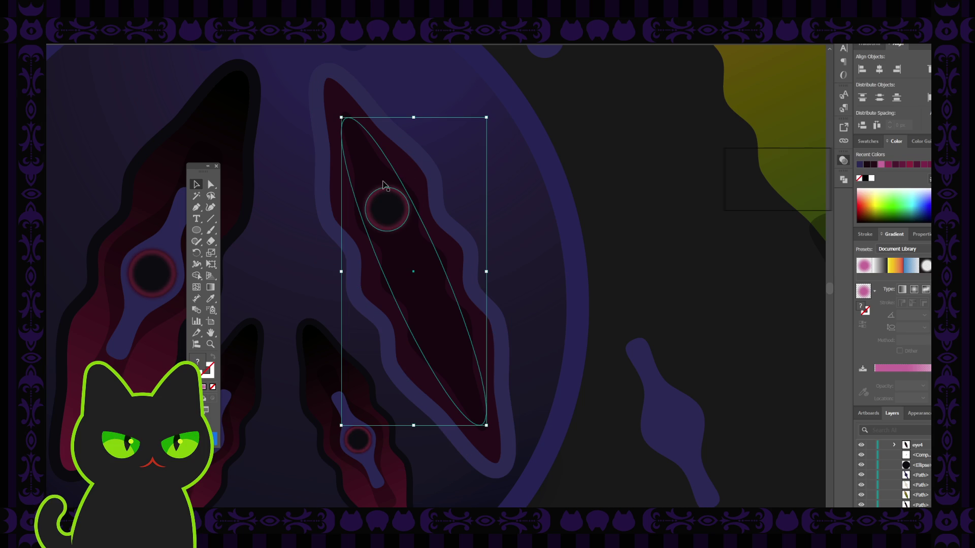
left_click(384, 184)
mouse_move(391, 212)
left_mouse_down()
mouse_move(482, 232)
mouse_move(634, 203)
left_mouse_up()
key("ctrl+z")
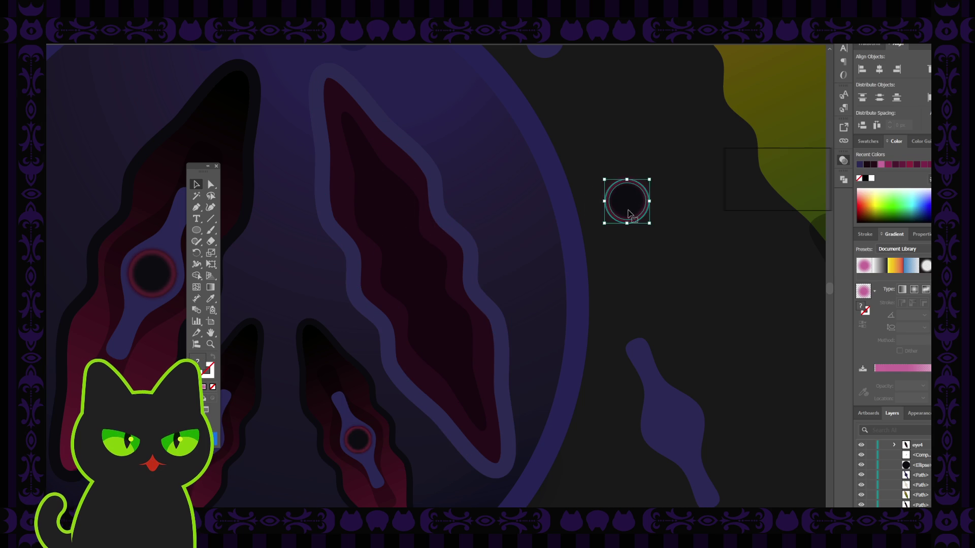
left_click(658, 233)
left_click(638, 207)
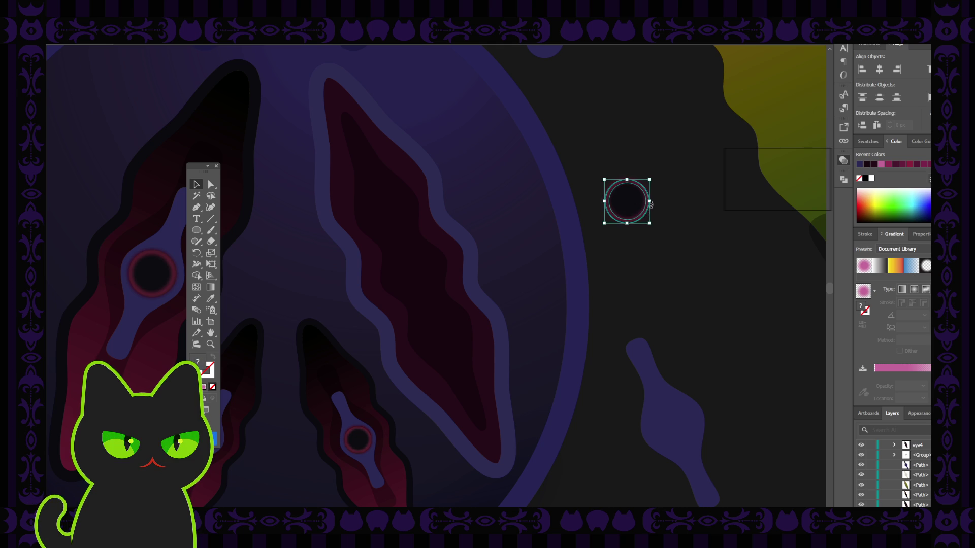
left_click_drag(638, 207, 395, 213)
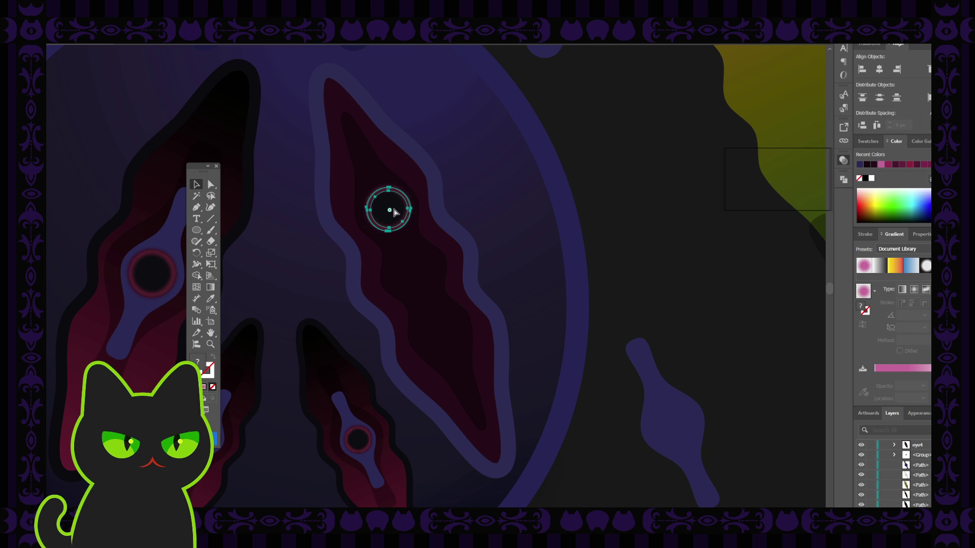
Duplicate the eye below the original, group its circle and glow, and place a third eye beneath.
left_click_drag(395, 213, 424, 277)
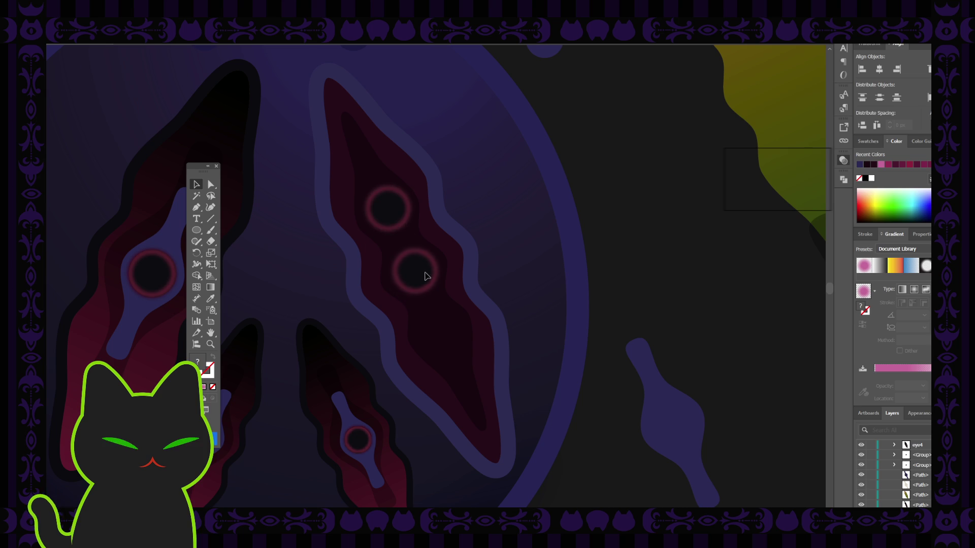
left_click(424, 277)
scroll(424, 277, "down", 2)
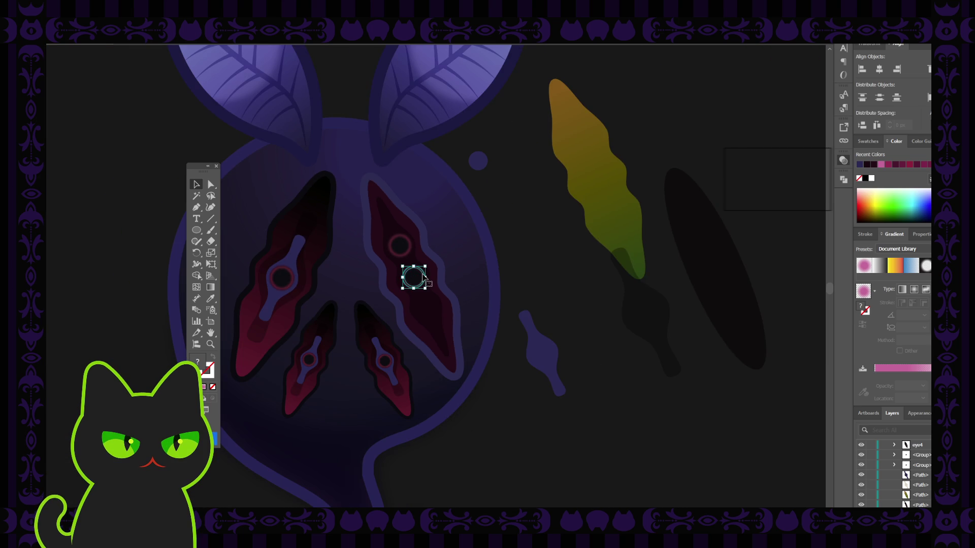
left_click(515, 197)
left_click(414, 279)
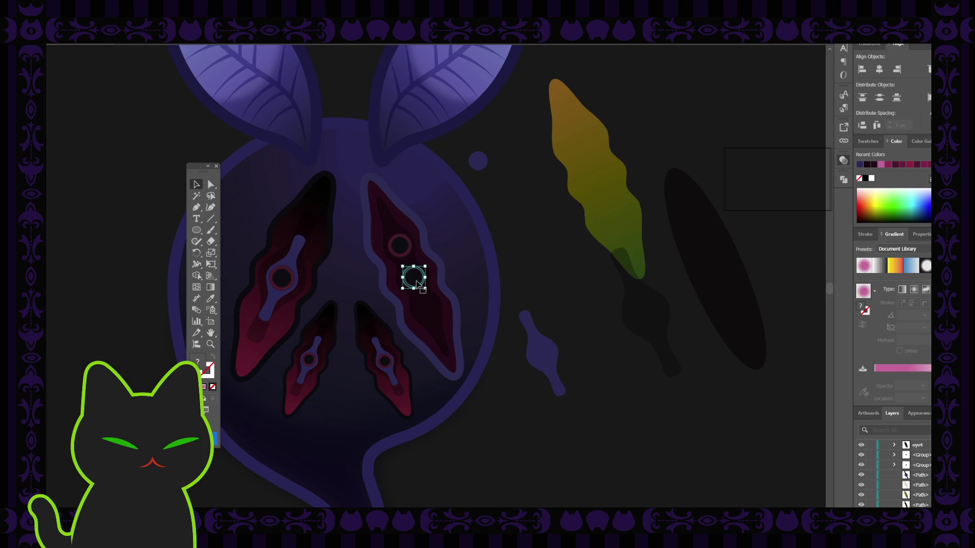
key("ctrl+g")
left_click_drag(413, 278, 426, 309)
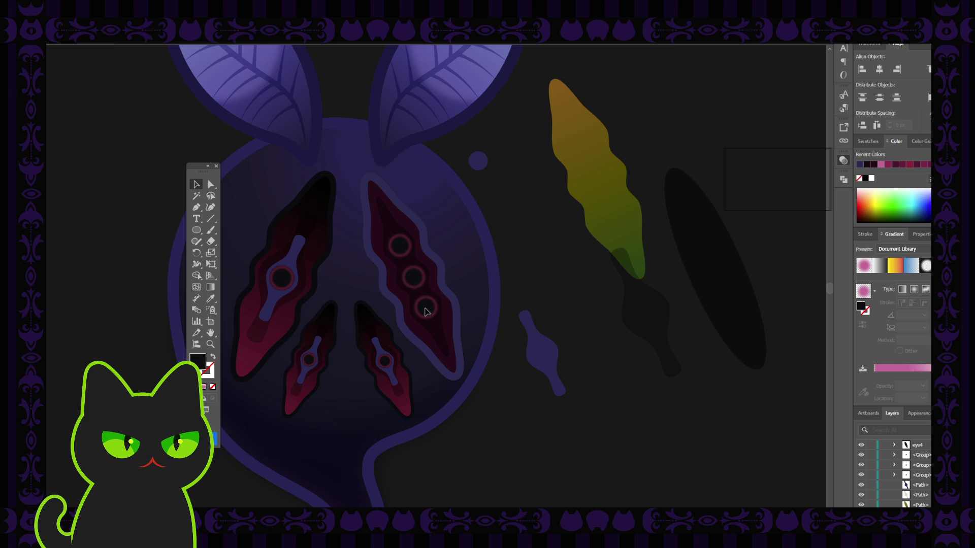
left_click(505, 285)
Zoom out to compare the row of eye dots against the whole character sheet.
key("ctrl+plus")
key("ctrl+plus")
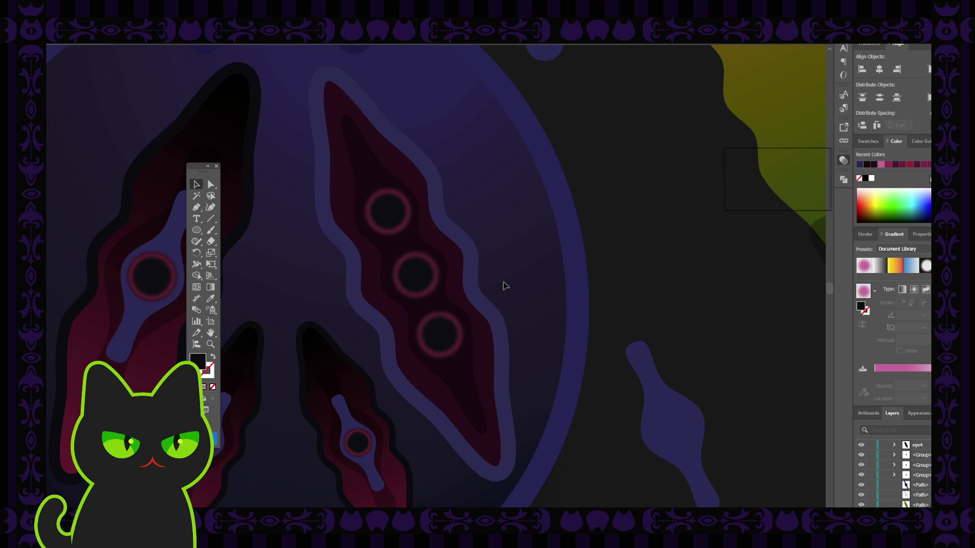
key("ctrl+minus")
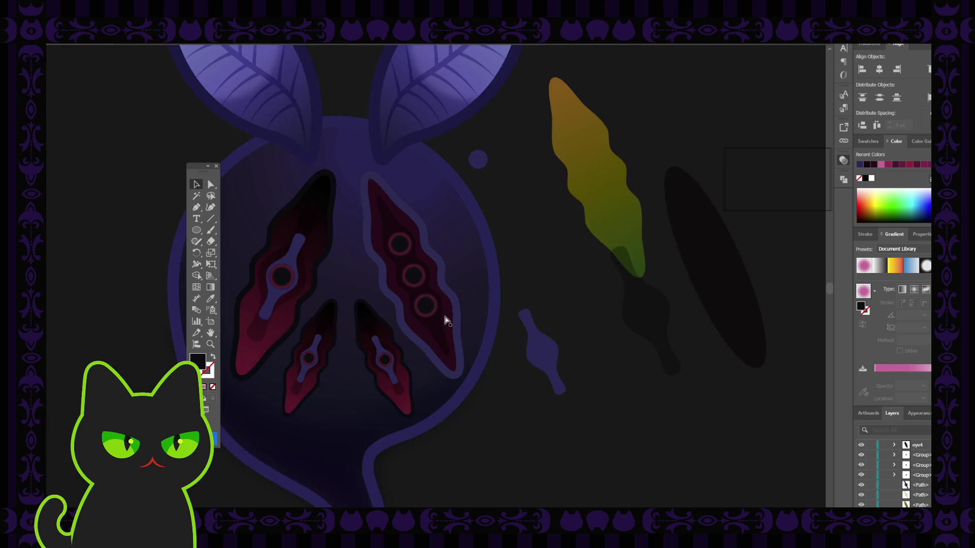
key("ctrl+minus")
key("ctrl+minus")
key("ctrl+minus")
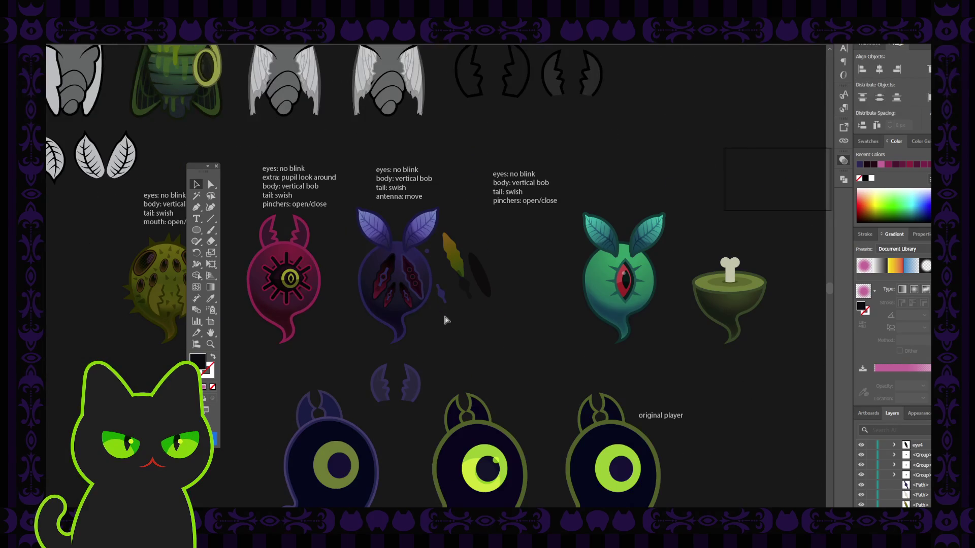
scroll(446, 320, "up", 2)
scroll(446, 320, "up", 3)
scroll(446, 320, "up", 3)
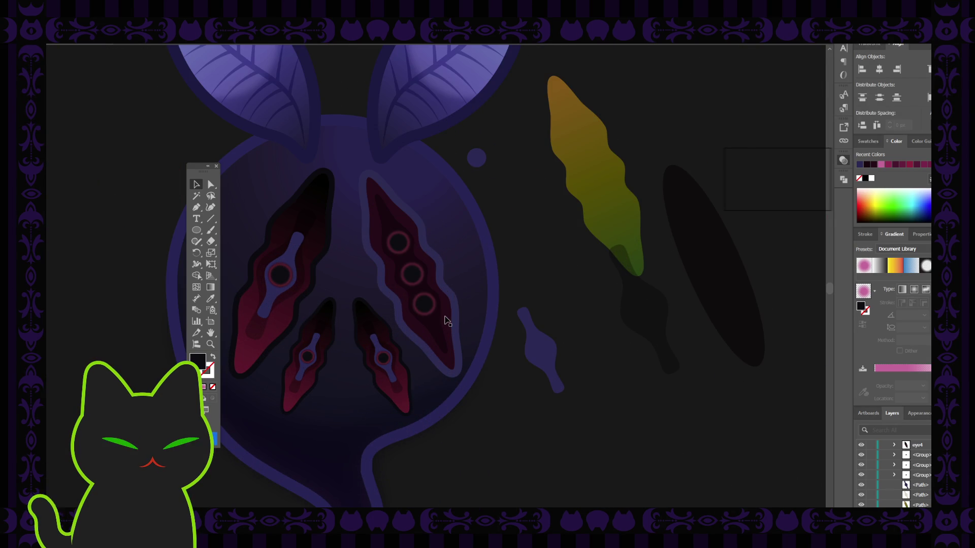
Move the lowest eye dot up toward the others and select the stray blue blob.
left_click(425, 304)
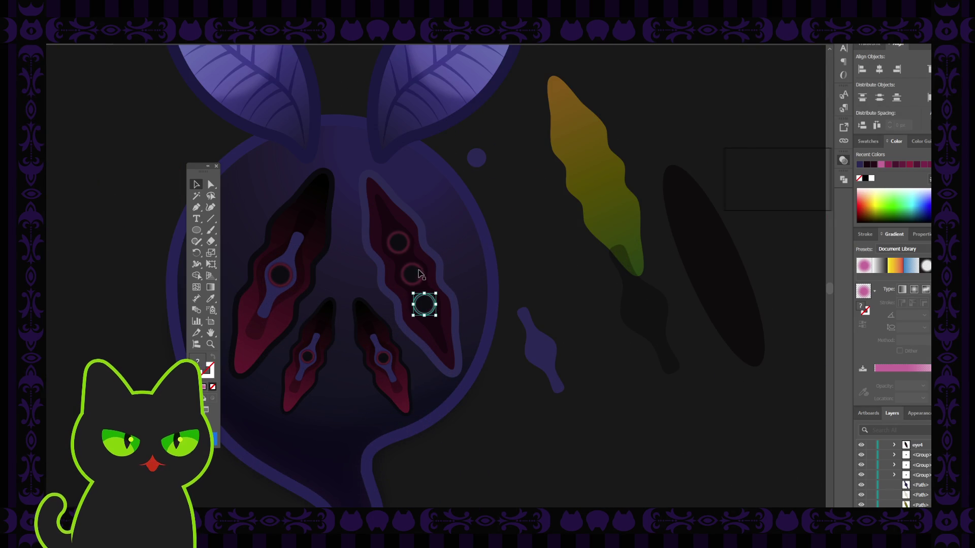
left_click_drag(424, 304, 412, 274)
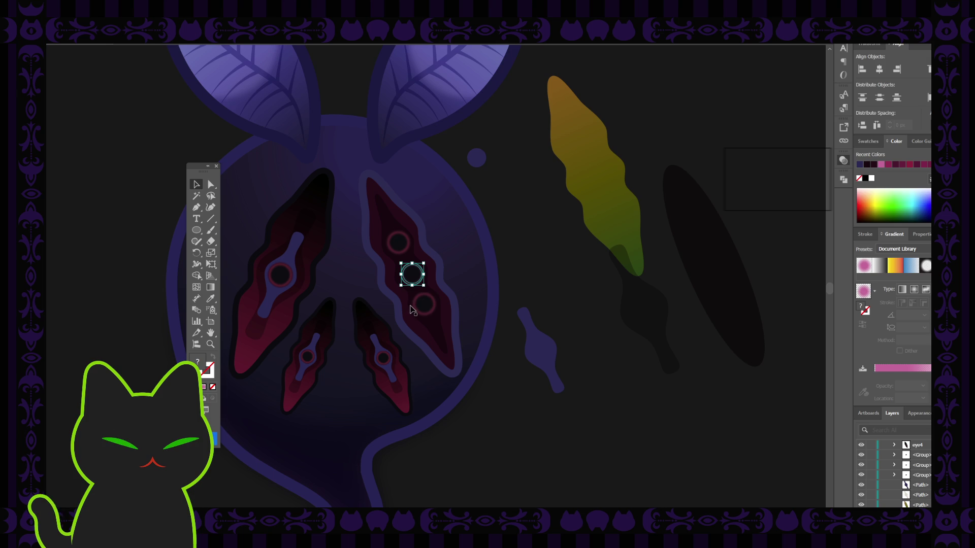
left_click(535, 271)
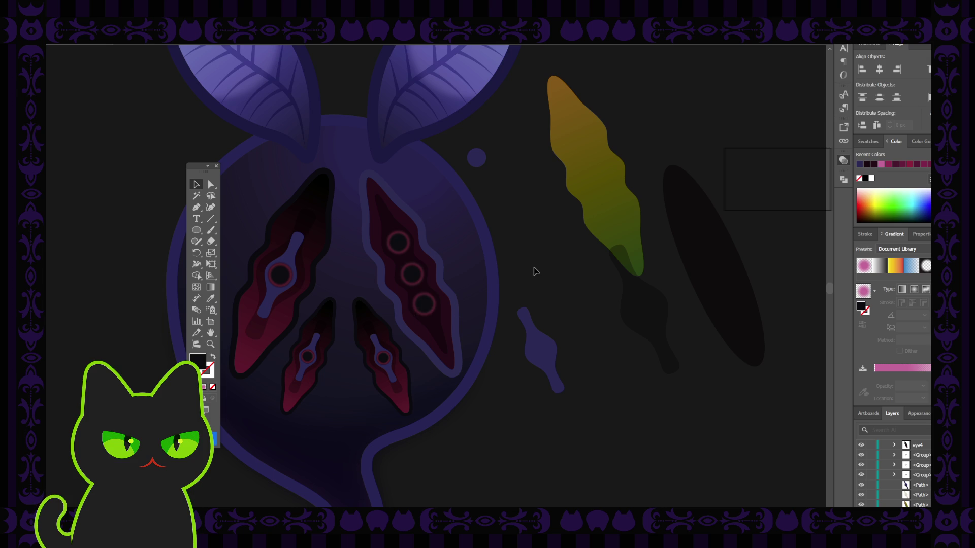
scroll(536, 271, "down", 5)
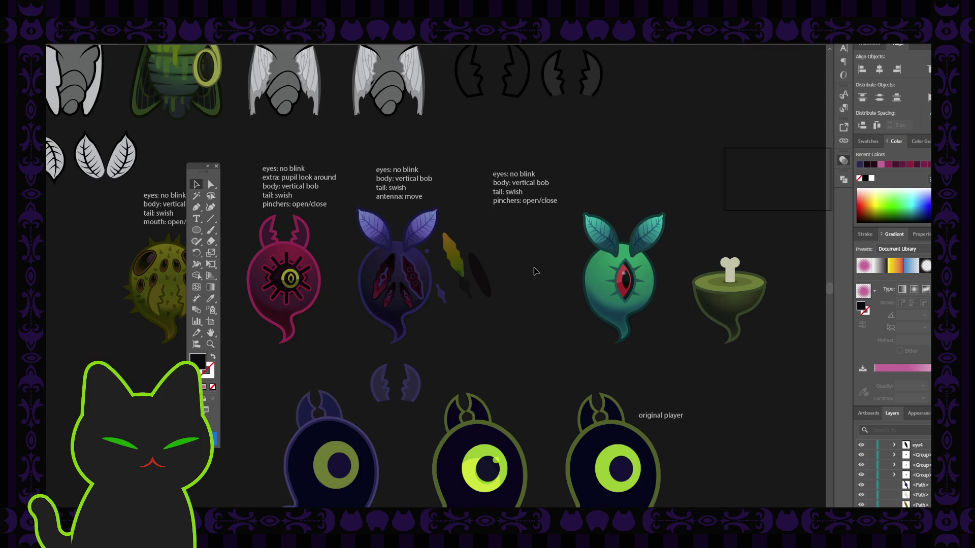
scroll(535, 270, "up", 2)
scroll(536, 271, "up", 3)
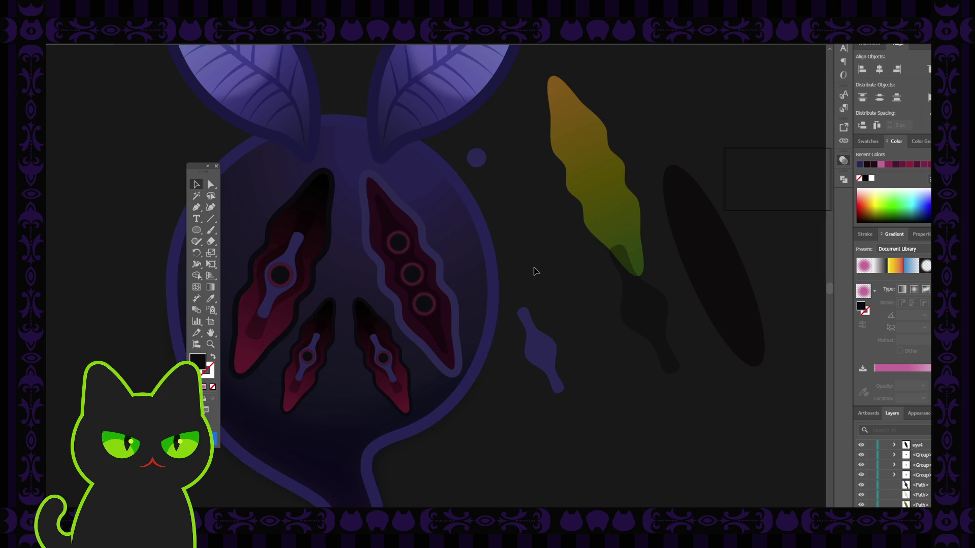
left_click(538, 346)
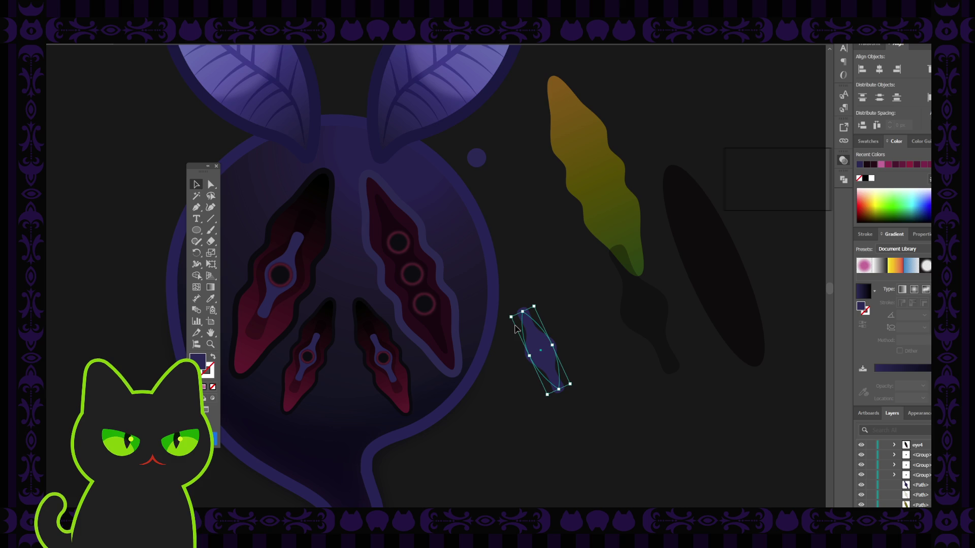
Delete the stray blue blob and the dark shape under the yellow leaf.
key("Delete")
left_click(637, 315)
key("Delete")
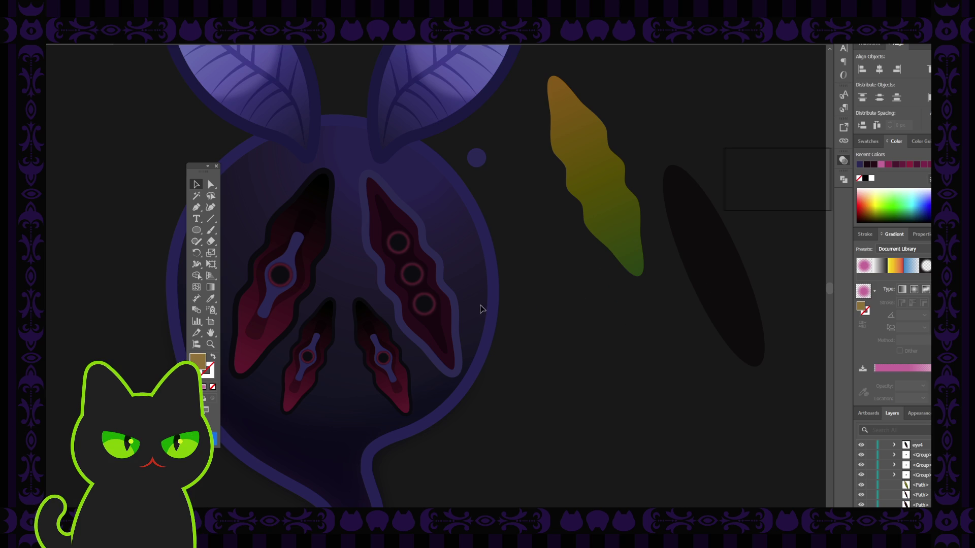
Review the upper and middle eye dots' placement without selection outlines.
left_click(410, 272)
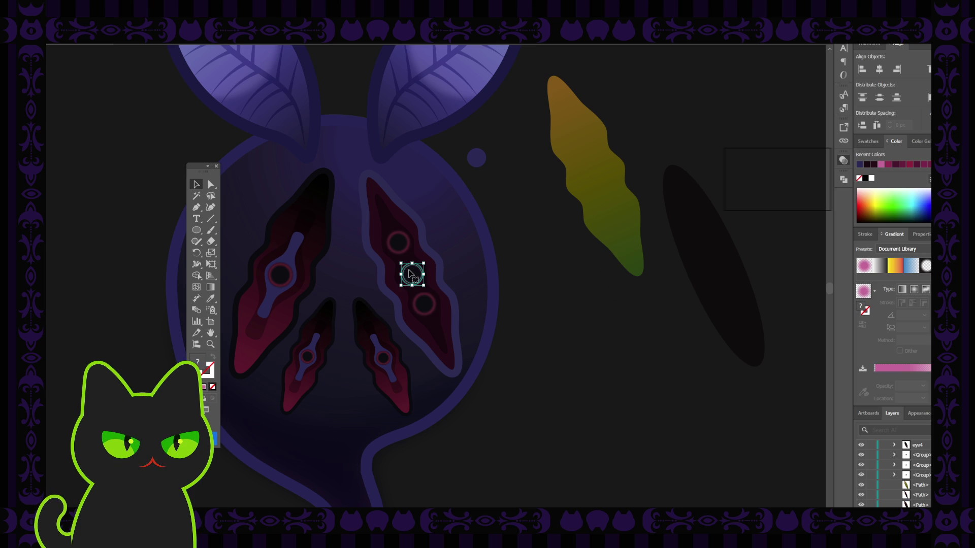
left_click(398, 243)
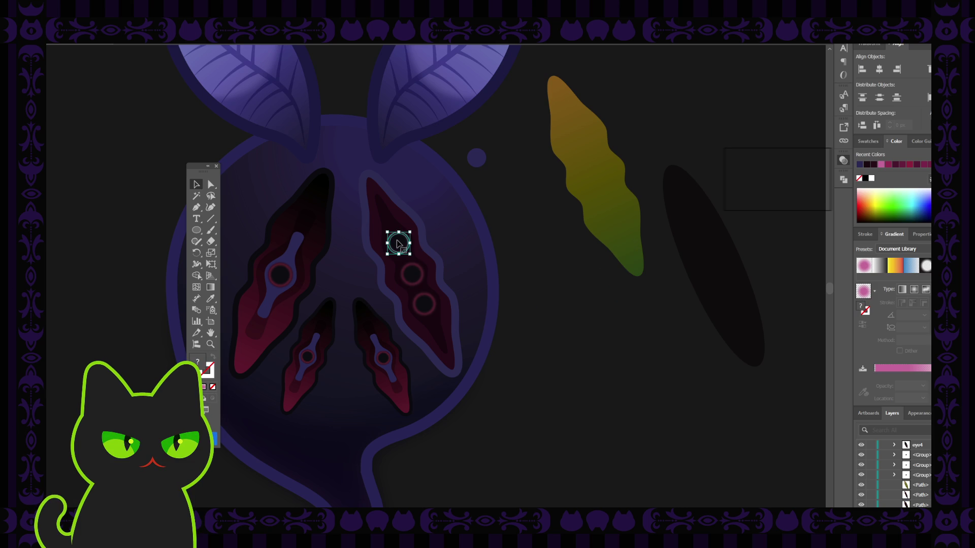
key("ctrl+shift+a")
left_click(399, 243)
key("ctrl+shift+a")
left_click(414, 274)
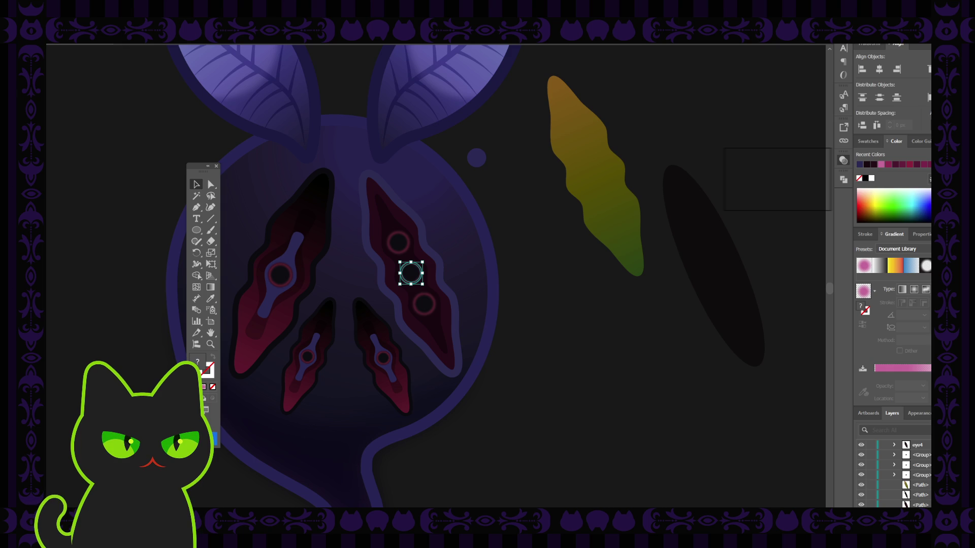
key("ctrl+shift+a")
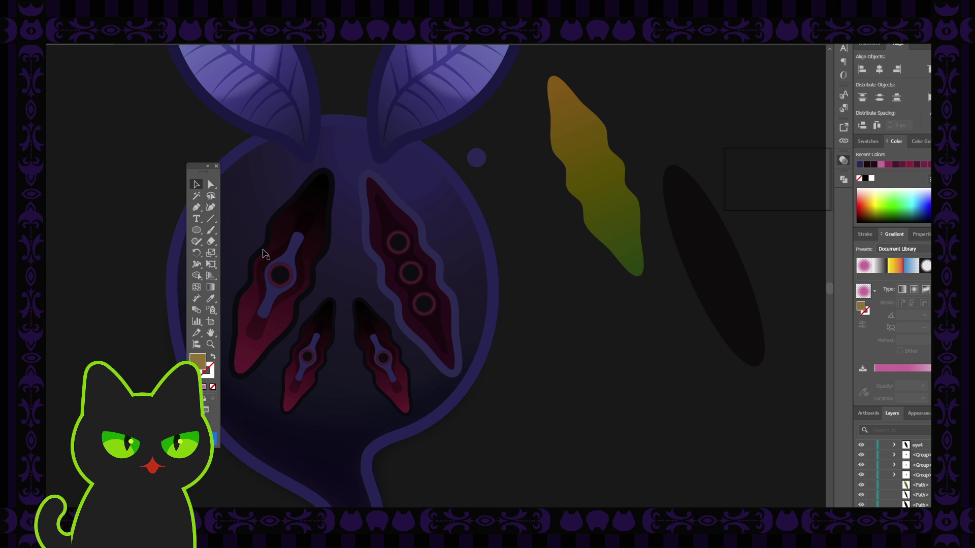
Check the bottom and middle eye dots, then zoom out to the sheet and back onto the moth.
left_click(428, 303)
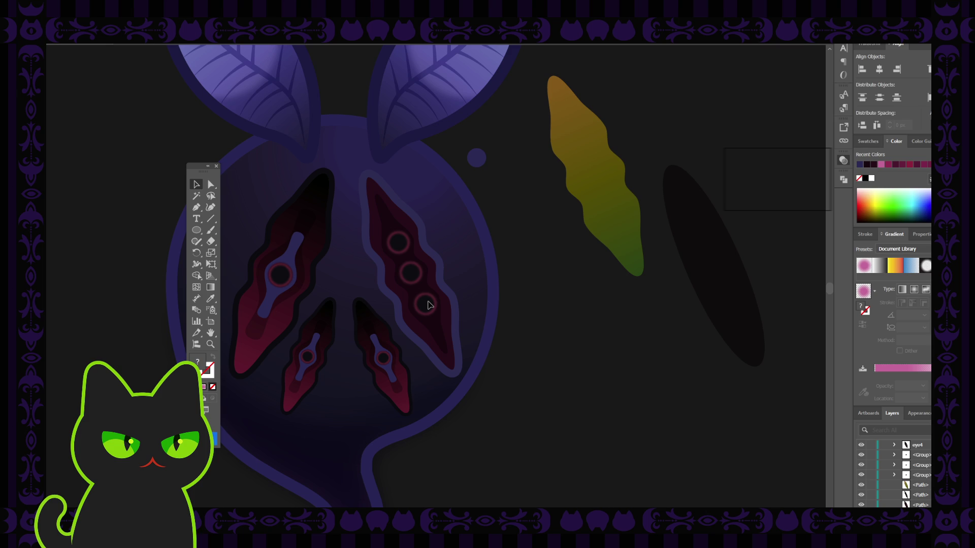
left_click(414, 275)
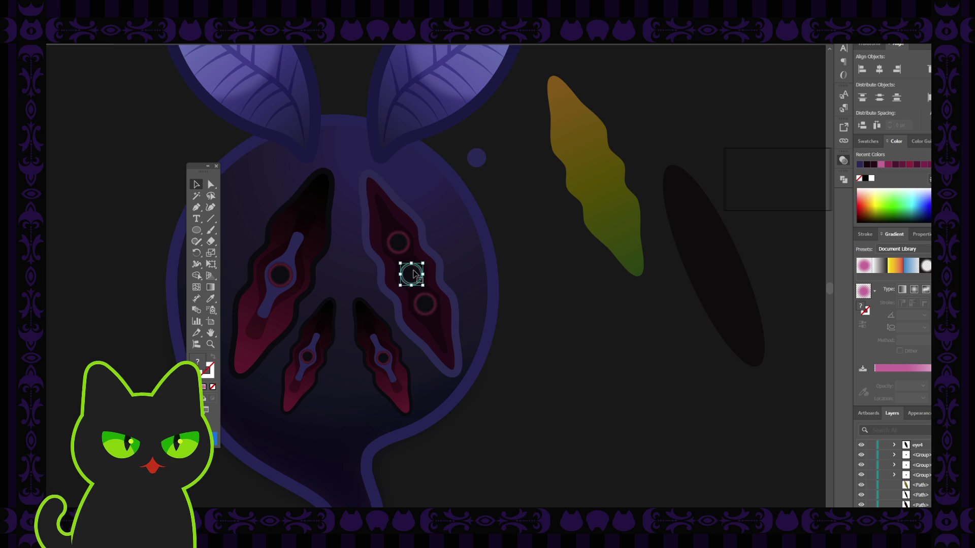
left_click(426, 304)
left_click(529, 283)
key("ctrl+minus")
key("ctrl+minus")
key("ctrl+minus")
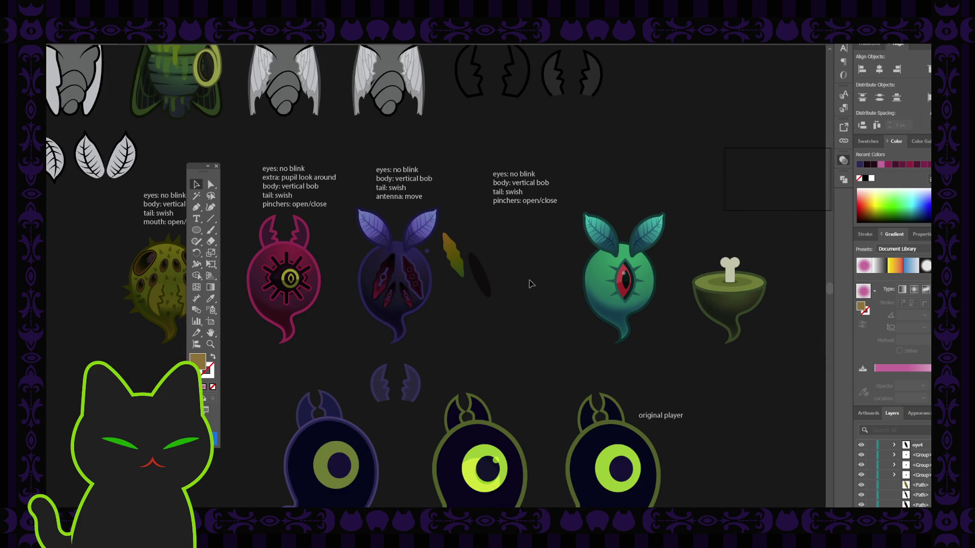
key("ctrl+plus")
key("ctrl+plus")
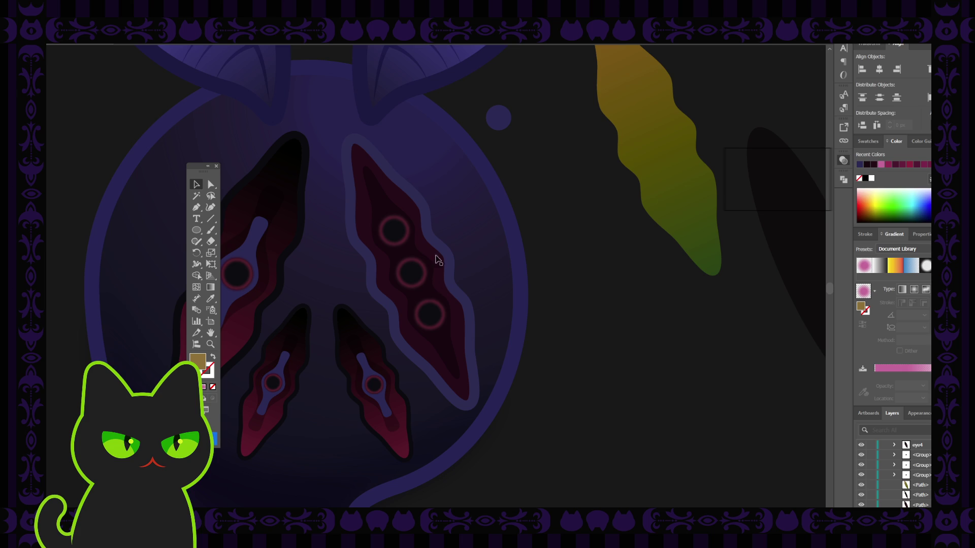
Move the small blue dot beside the moth's head and zoom out to the whole sheet.
left_click_drag(498, 120, 533, 137)
left_click(475, 127)
key("ctrl+minus")
key("ctrl+minus")
key("ctrl+minus")
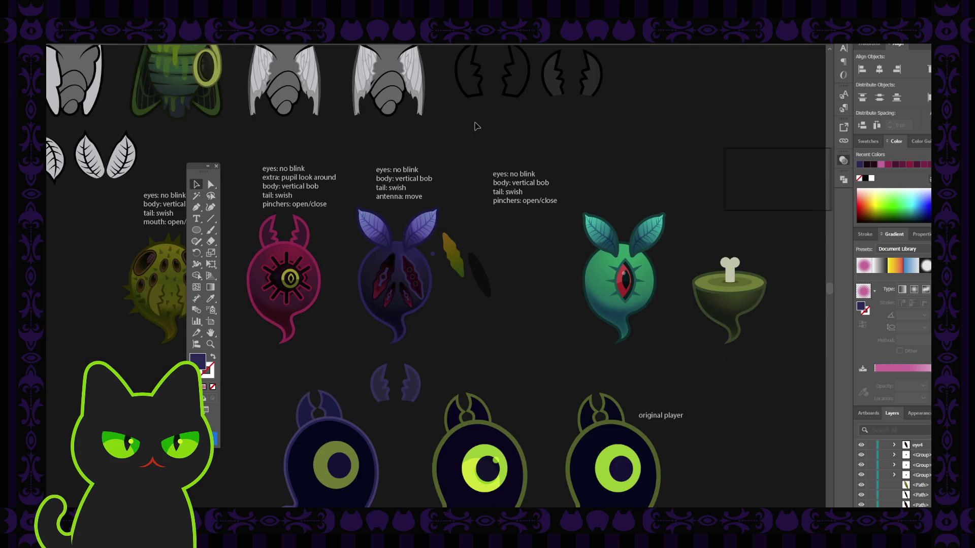
Pan across the character sheet to review the moth, then select the yellow leaf beside it.
mouse_move(370, 132)
left_mouse_down()
mouse_move(403, 208)
mouse_move(399, 227)
left_mouse_up()
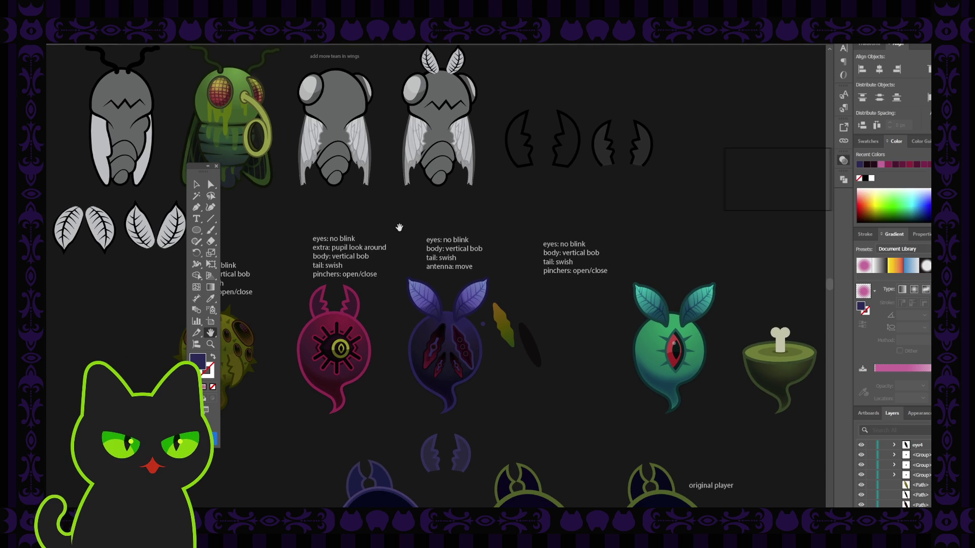
left_click_drag(380, 233, 418, 229)
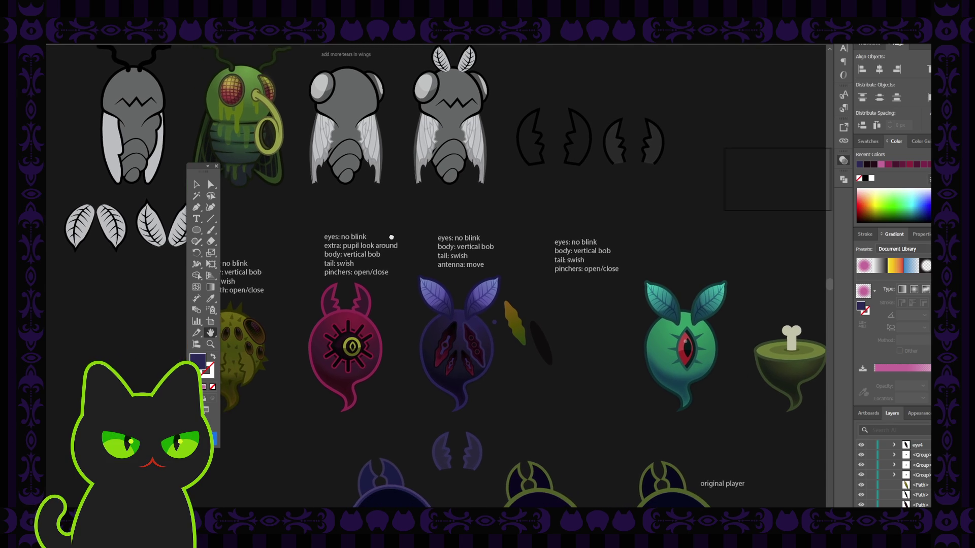
left_click_drag(352, 222, 410, 249)
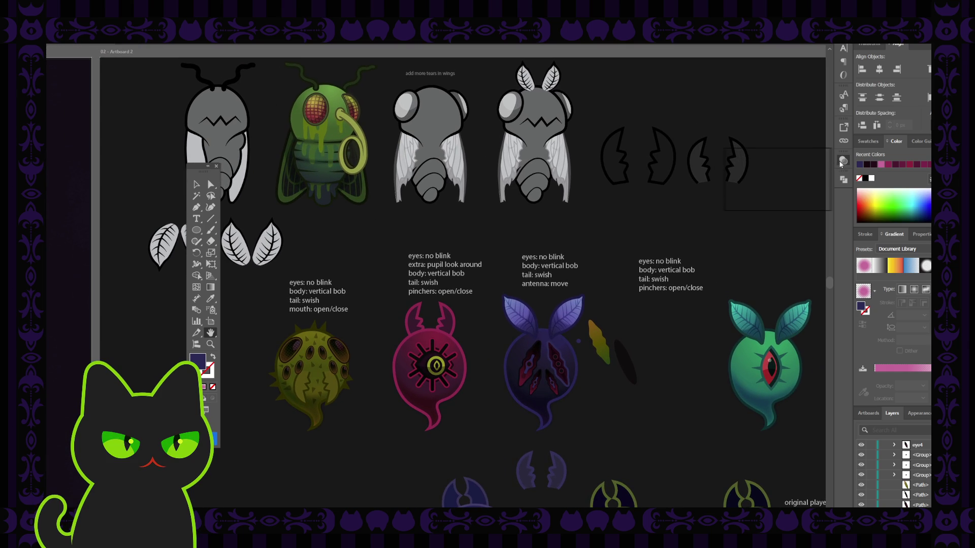
left_click_drag(391, 240, 374, 231)
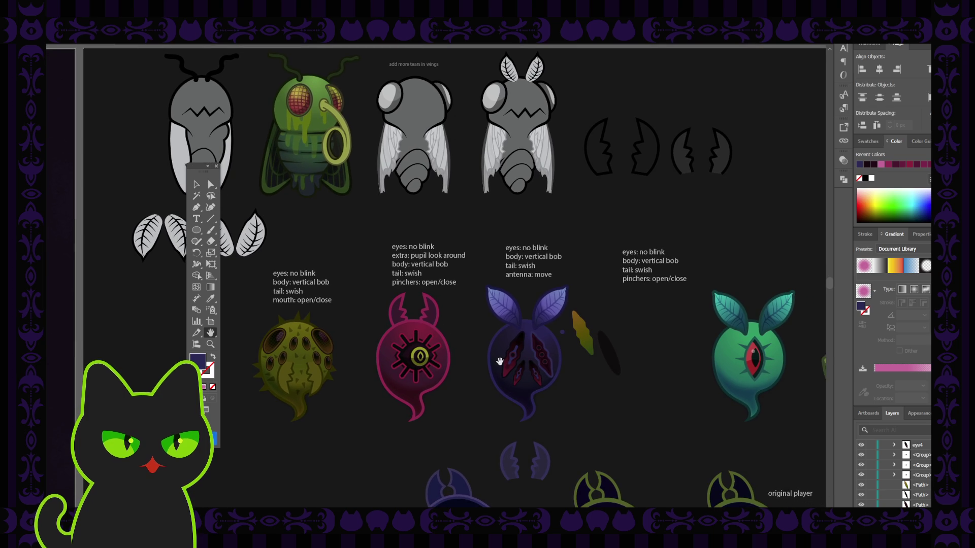
left_click(197, 184)
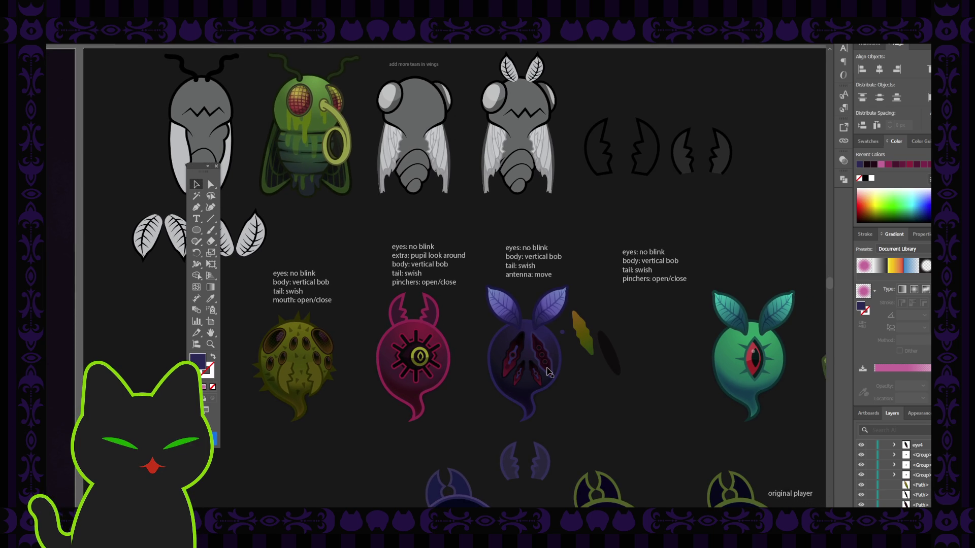
left_click(591, 342)
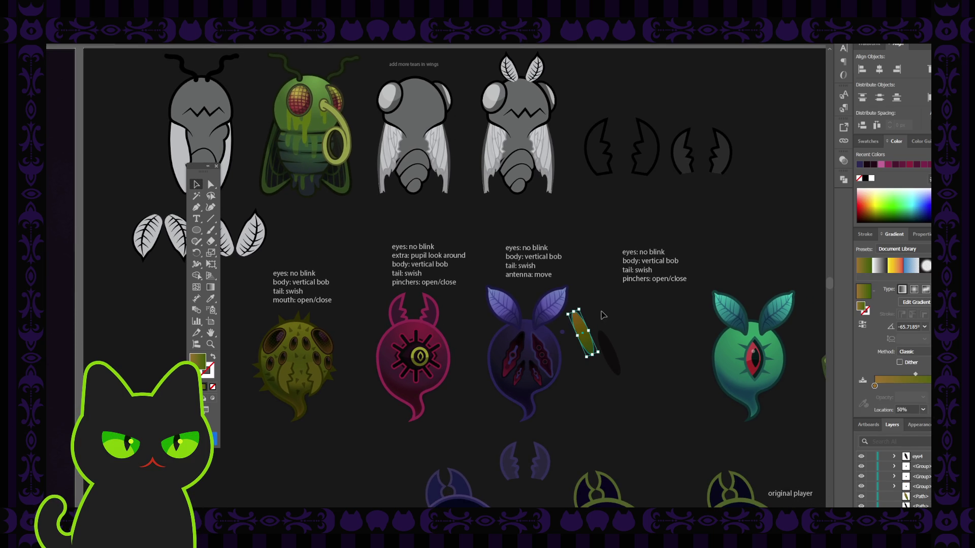
Delete the yellow leaf, the dark oval and the small blue dot beside the moth.
key("Delete")
left_click(606, 350)
key("Delete")
left_click_drag(574, 325, 566, 339)
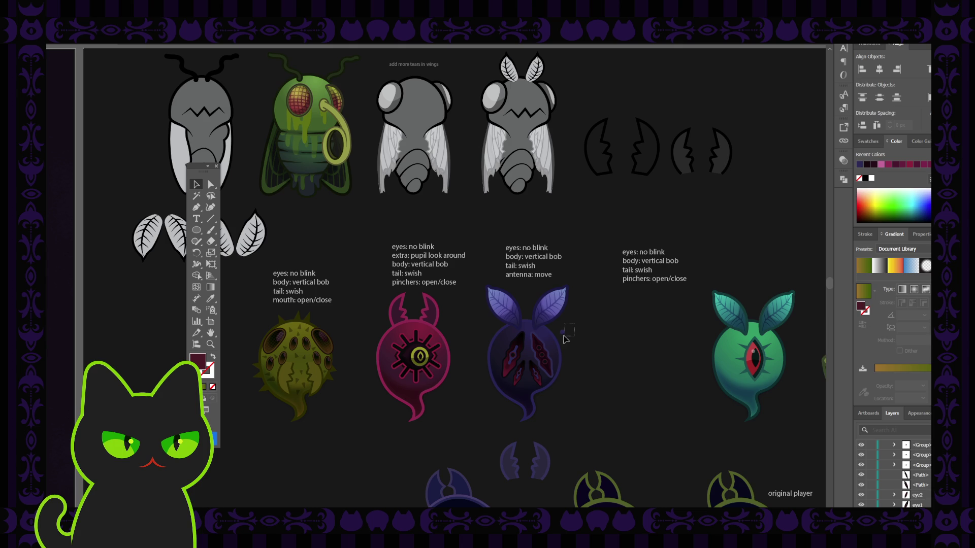
key("Delete")
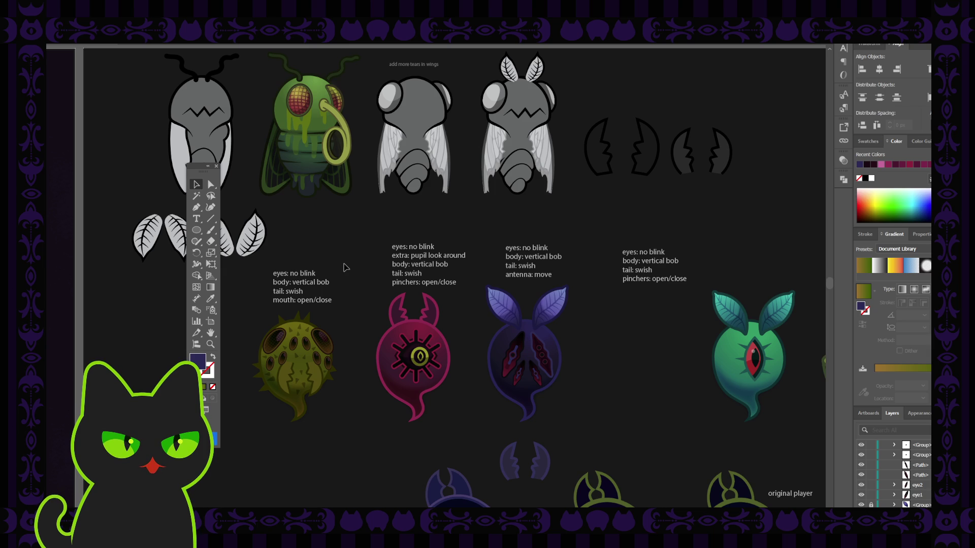
left_click_drag(339, 243, 354, 255)
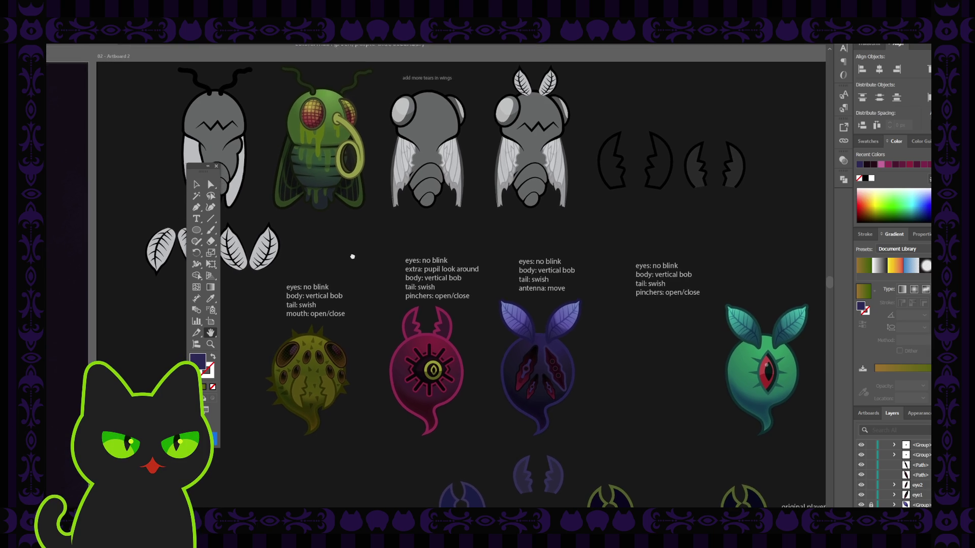
left_click(217, 166)
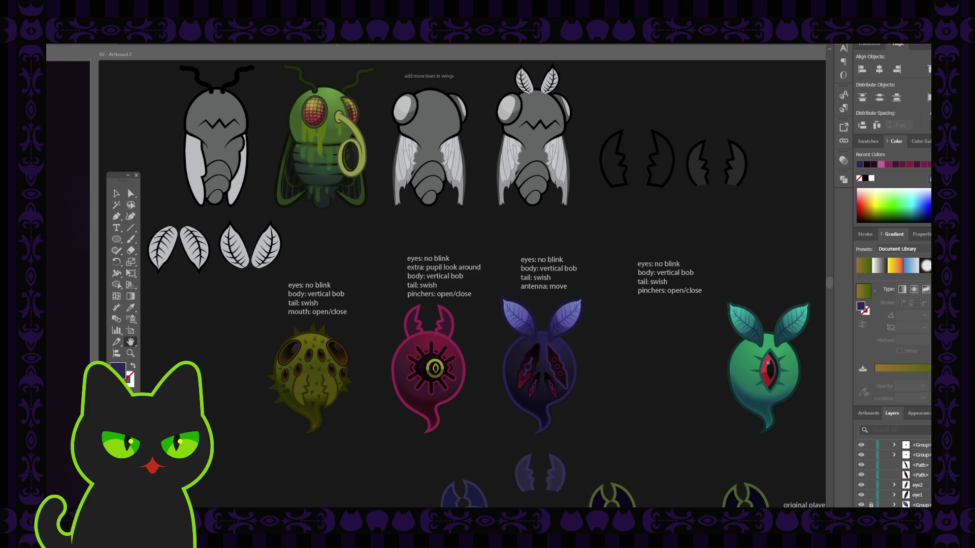
left_click_drag(364, 272, 364, 278)
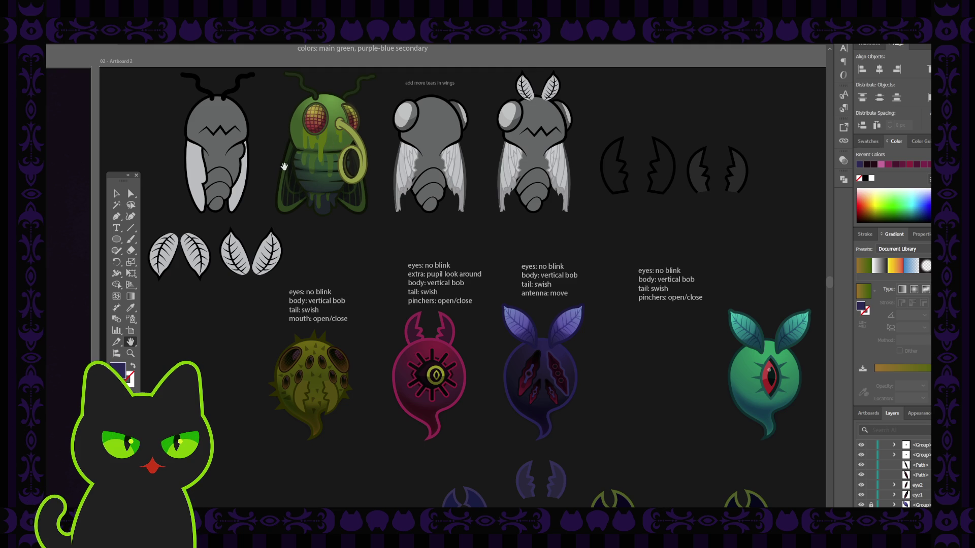
scroll(286, 147, "up", 3)
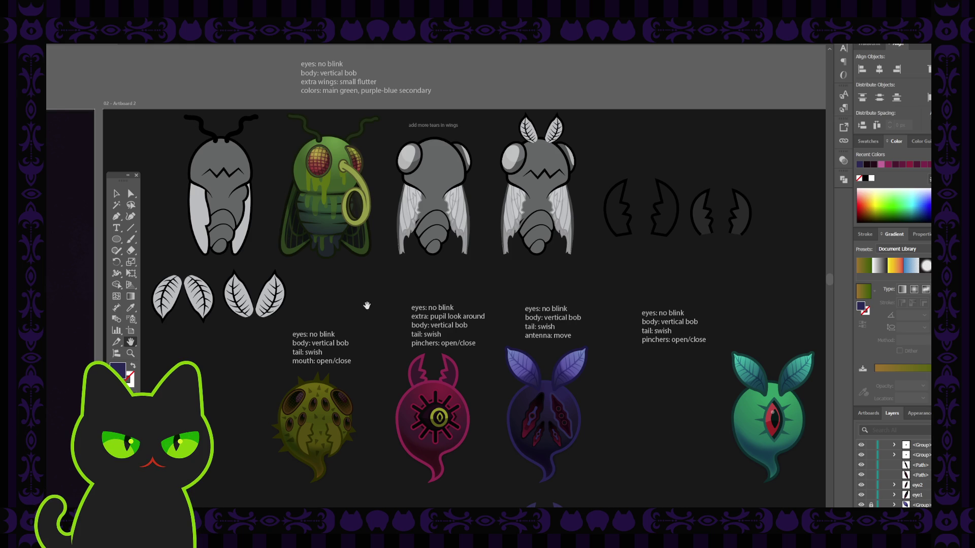
left_click_drag(367, 319, 358, 292)
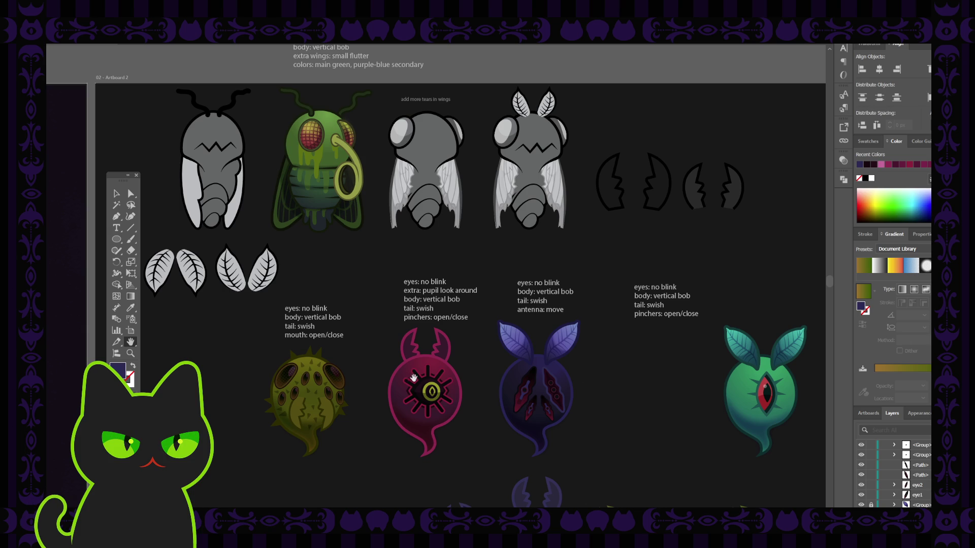
left_click_drag(381, 394, 384, 395)
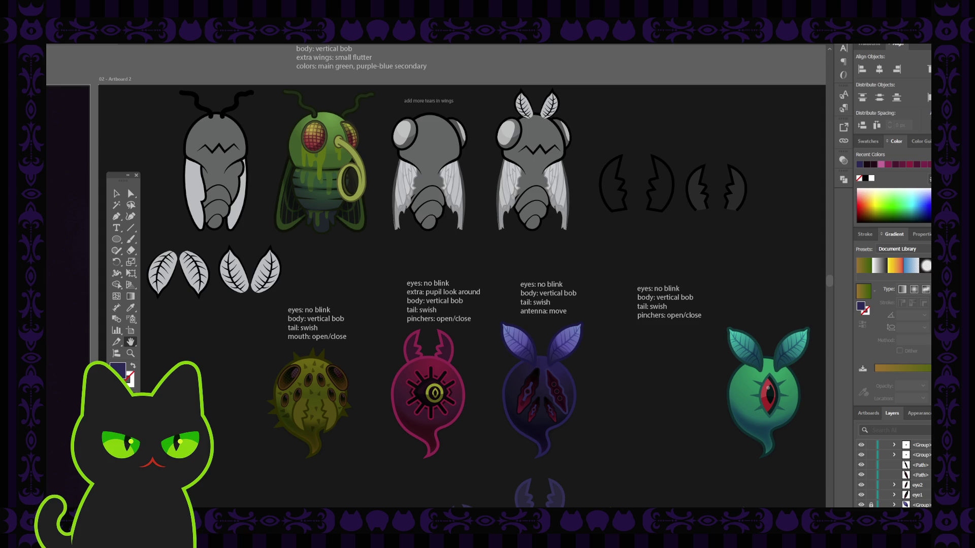
left_click_drag(208, 361, 204, 362)
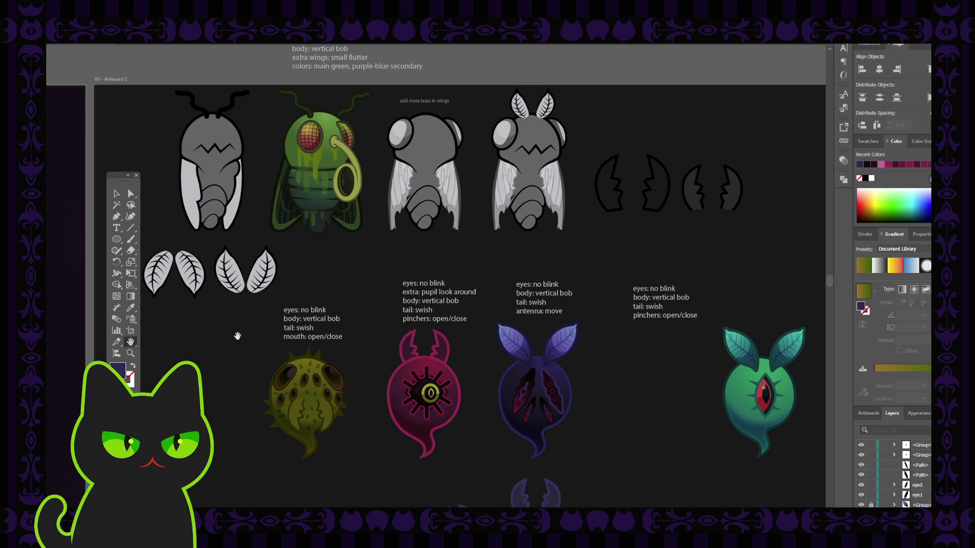
left_click_drag(300, 303, 295, 303)
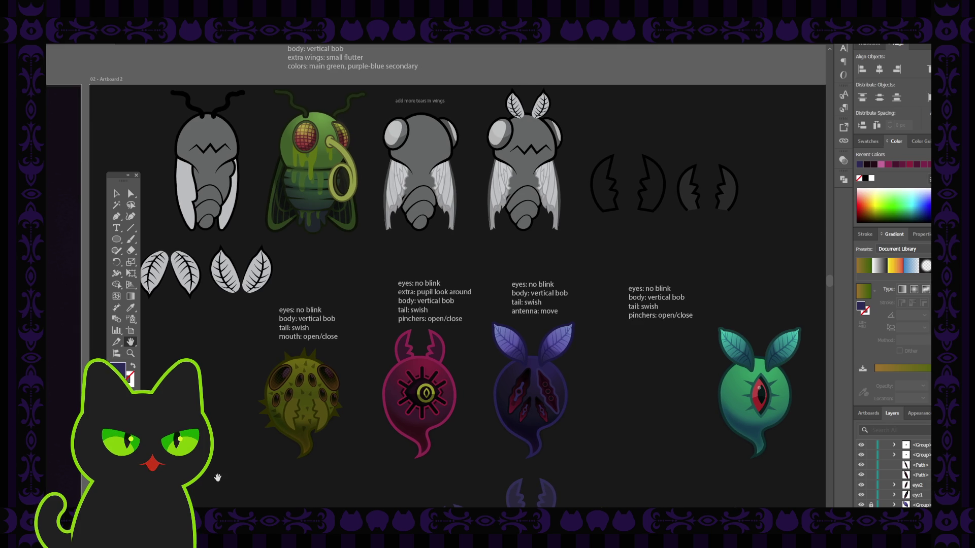